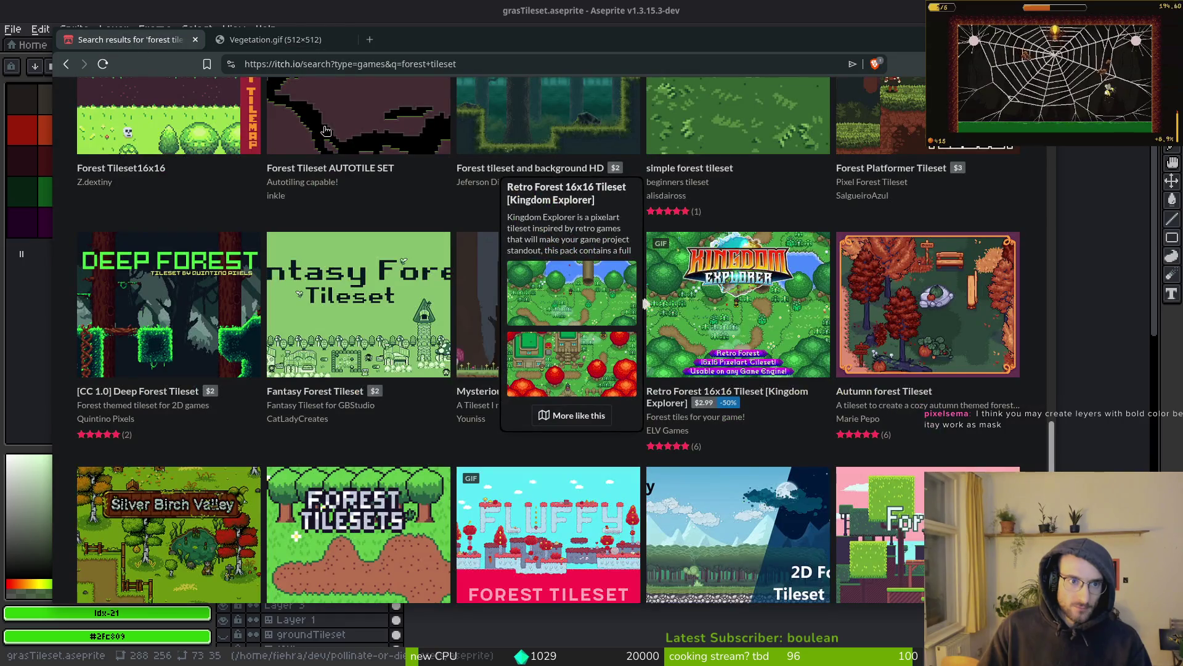
Step: Load saint11.art Pixel Art Tutorials in a new browser tab, then return to Aseprite
key(ctrl+t)
text(saint11.art/blog/pixel-art-tutorials/)
key(Return)
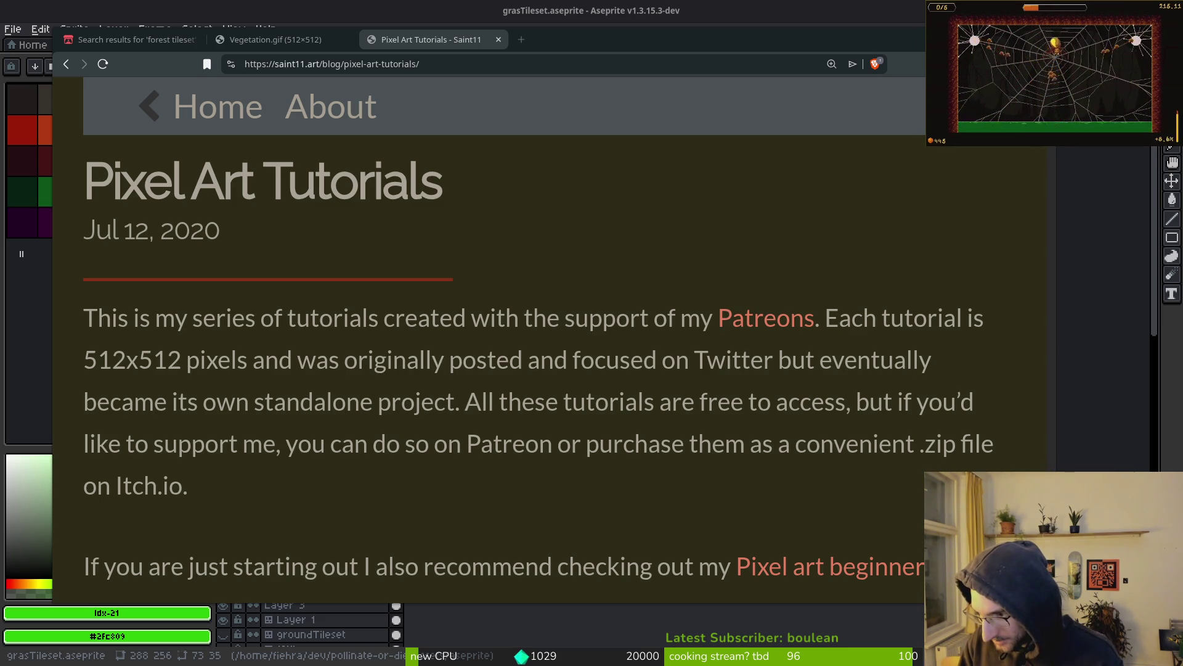
key(alt+Tab)
scroll(750, 259, down, 2)
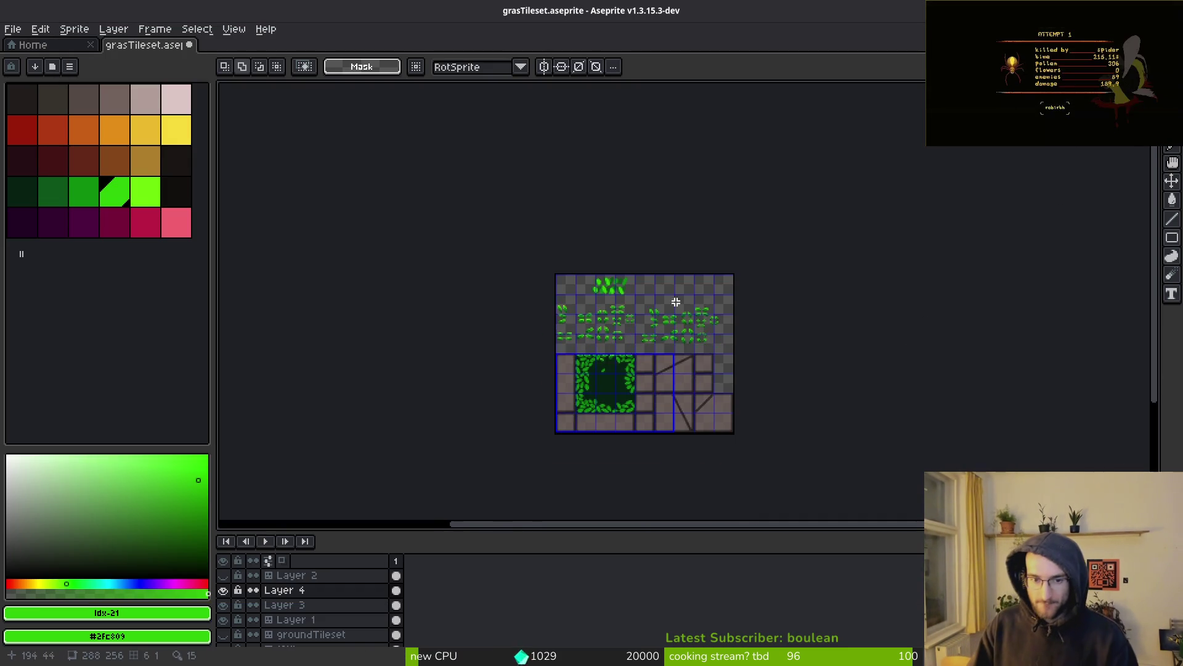
Step: Hide Layer 4 and Layer 3 so only Layer 1's leaves are visible
scroll(634, 275, up, 4)
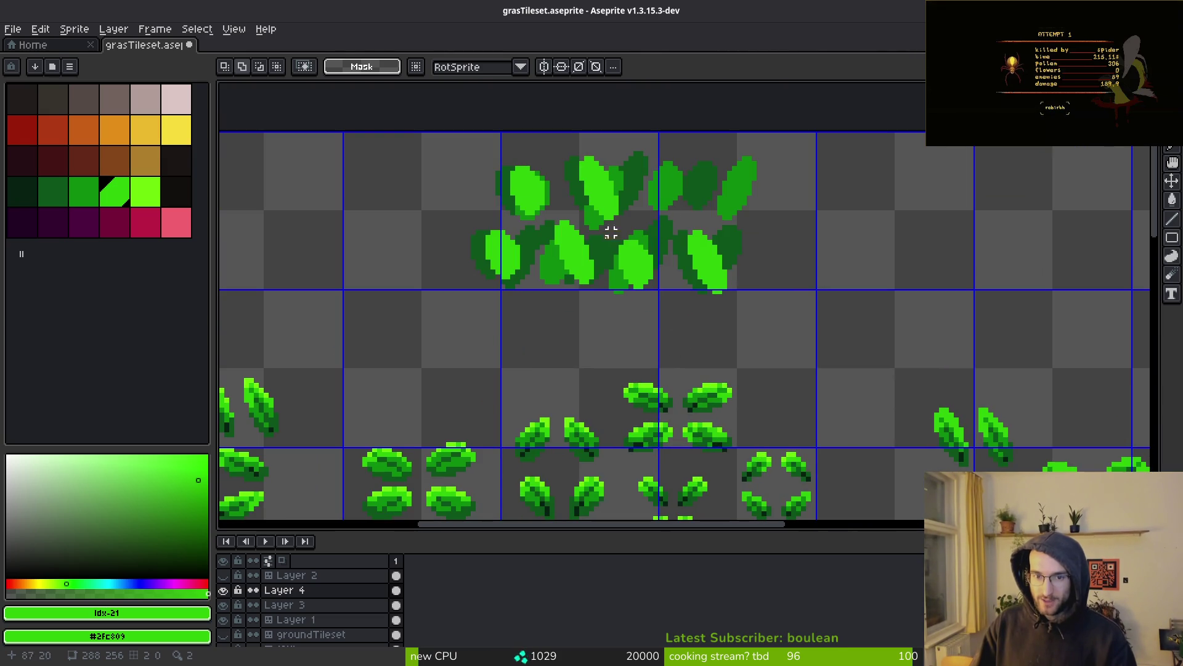
scroll(641, 290, right, 3)
scroll(641, 289, up, 1)
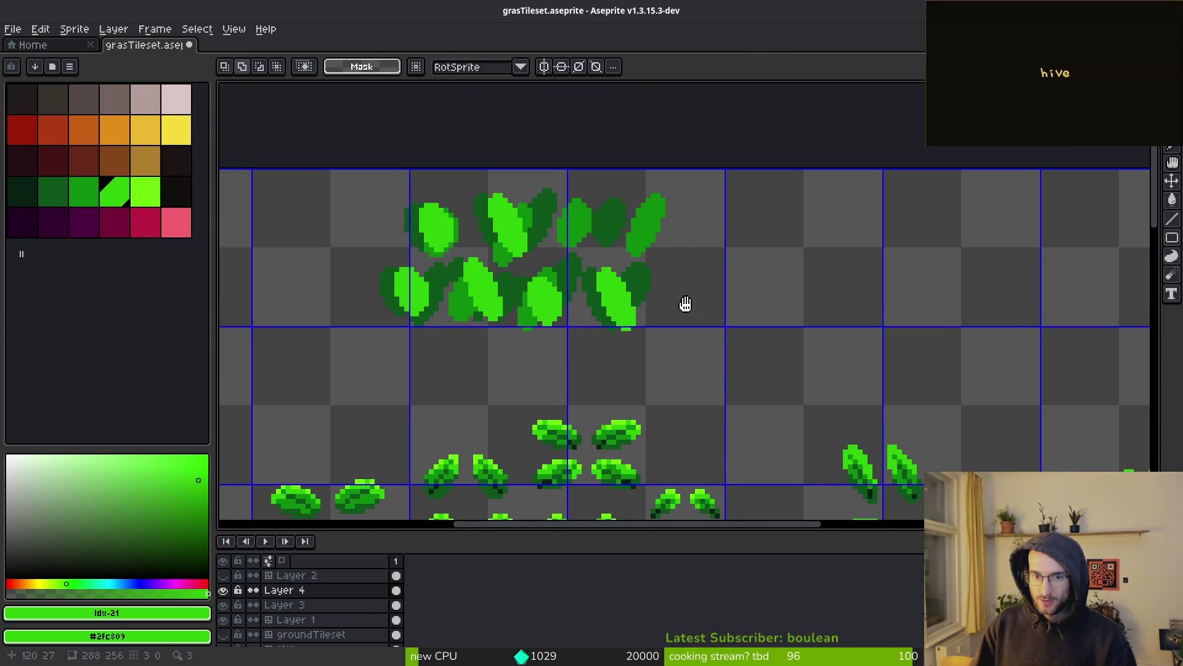
key(w)
click(396, 605)
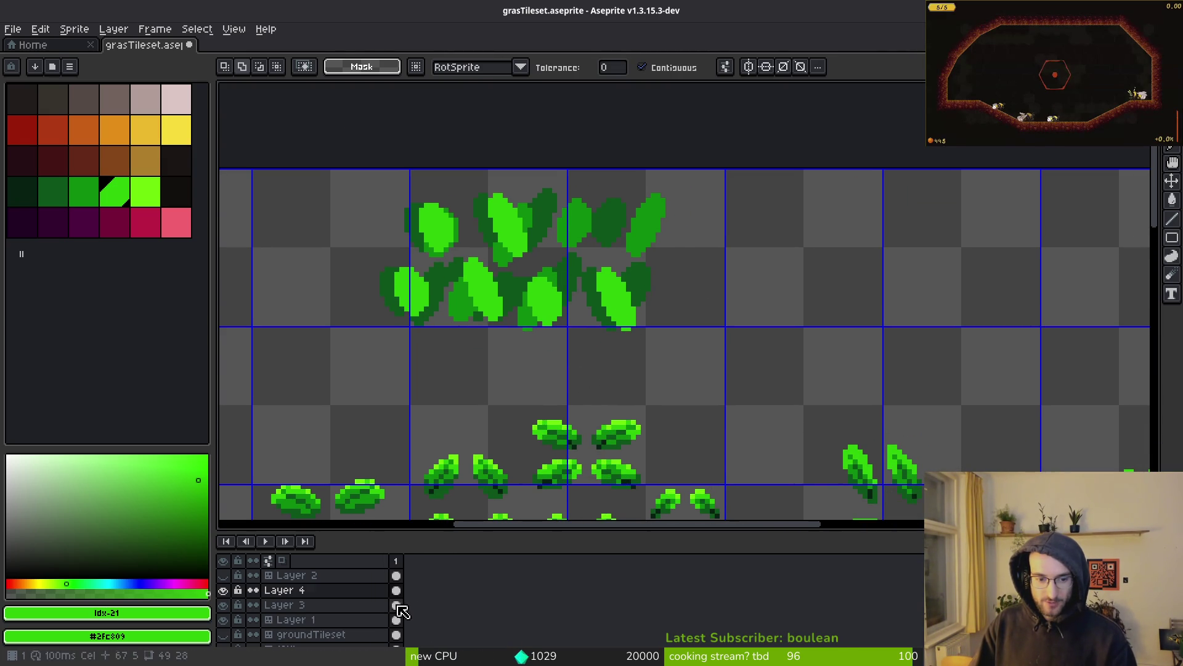
click(226, 595)
click(224, 604)
click(223, 619)
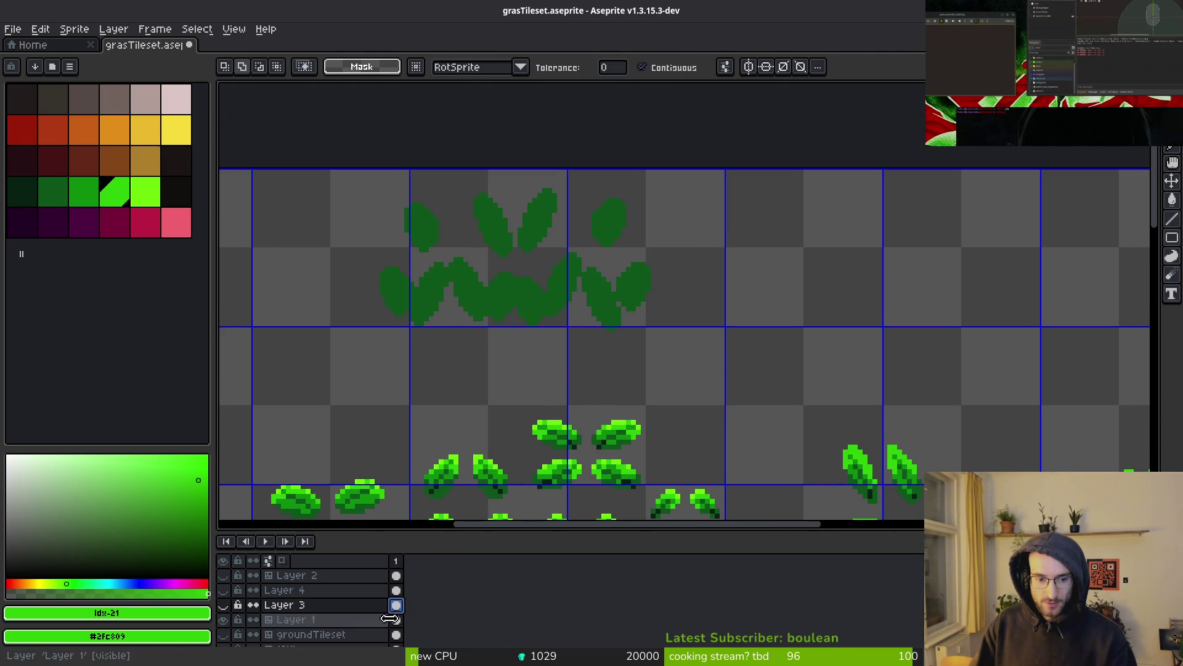
Step: Rename Layer 1 to backgroundLeaf and Layer 3 to midLEaf
double_click(370, 619)
text(back)
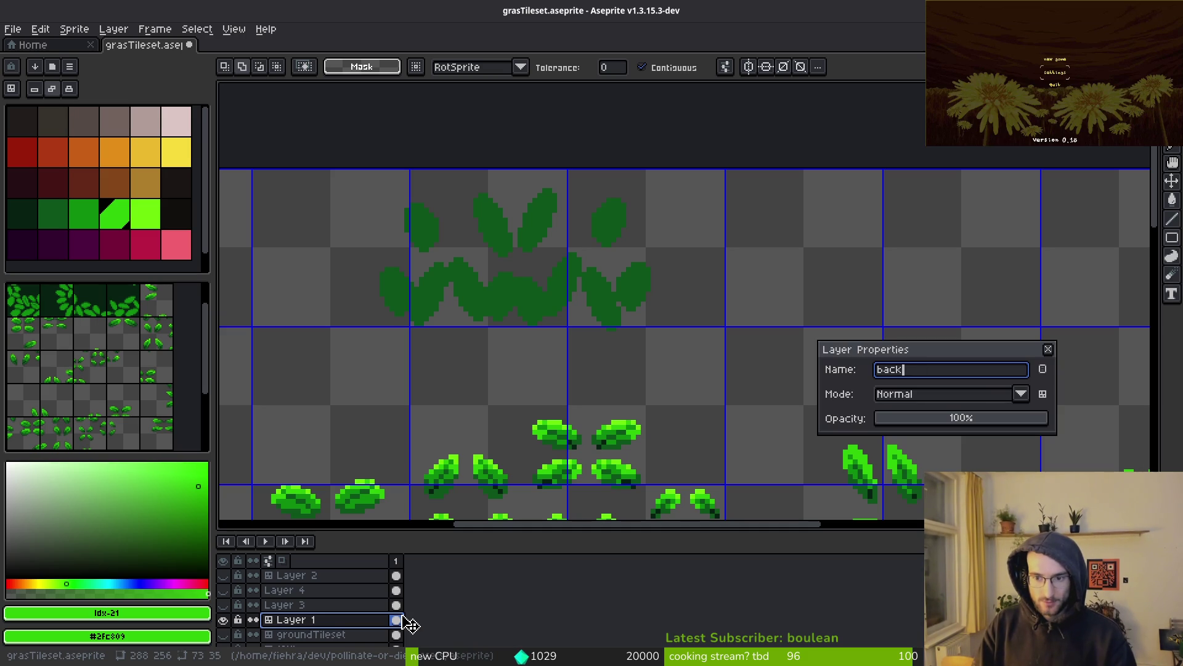
text(groundLeaf)
key(Return)
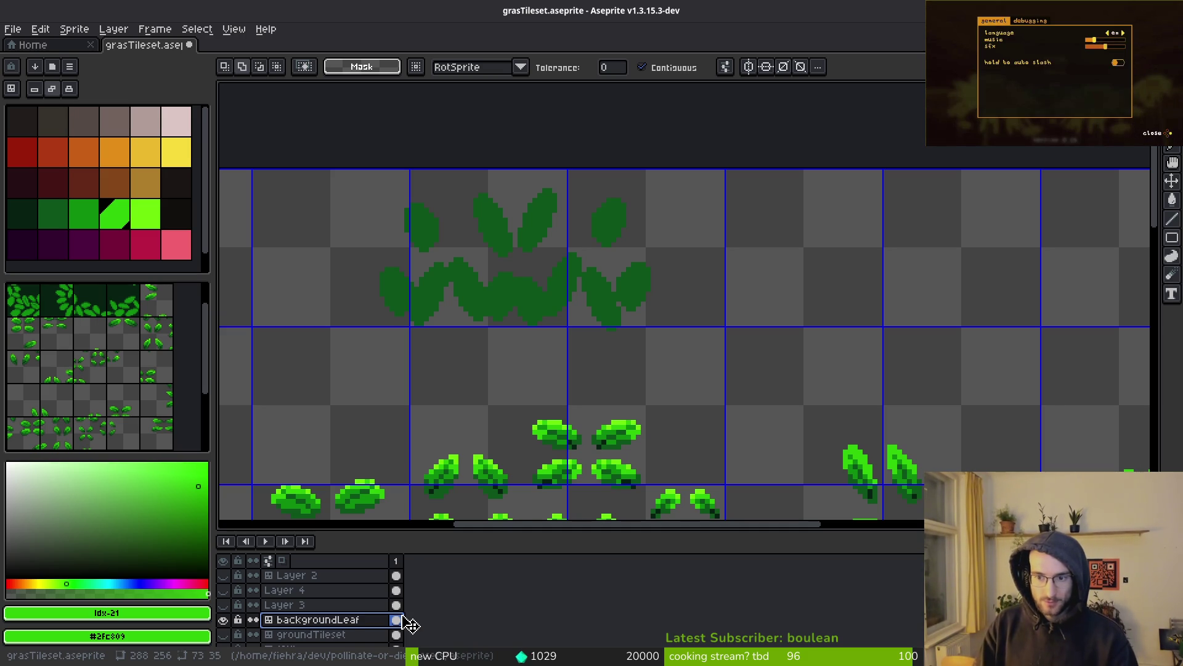
click(333, 605)
double_click(331, 606)
text(mid)
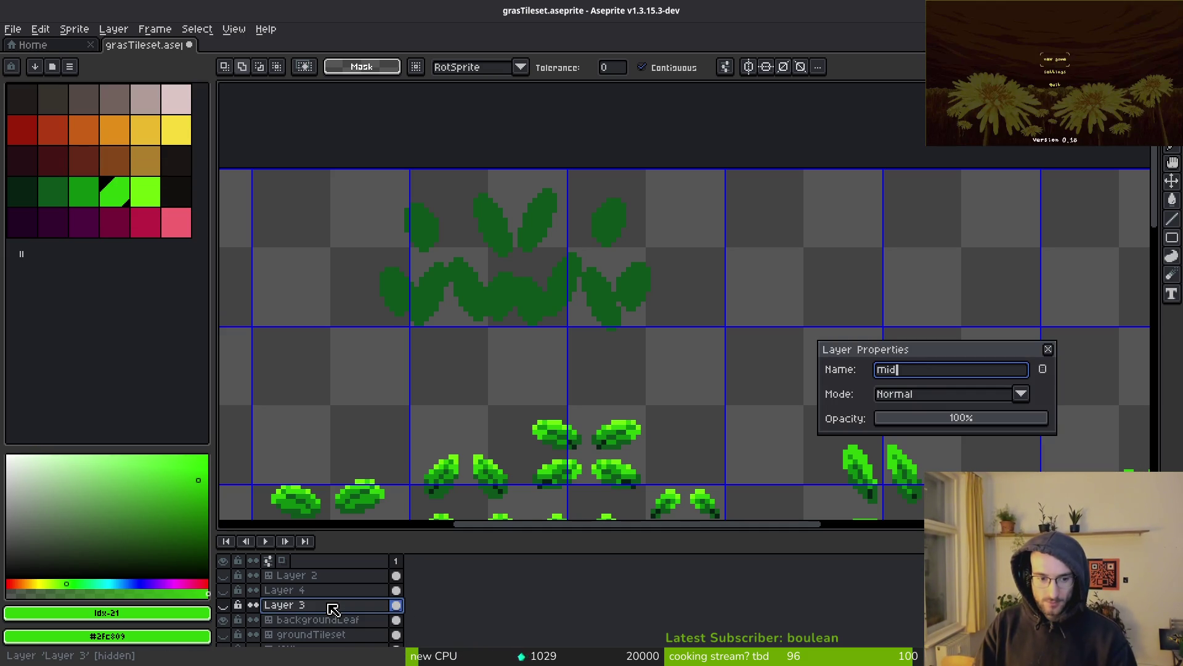
text(LEaf)
key(Return)
Step: Rename Layer 4 to topleaf, correcting the mistyped name
click(275, 590)
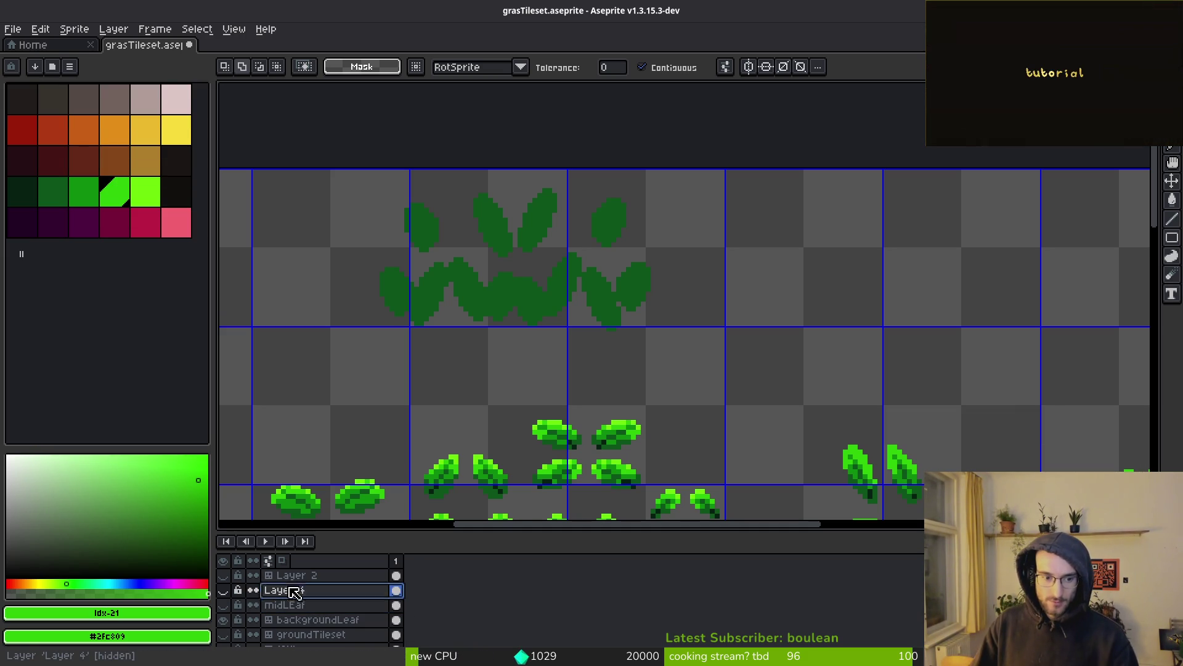
double_click(259, 590)
key(BackSpace)
key(BackSpace)
text(topleasf)
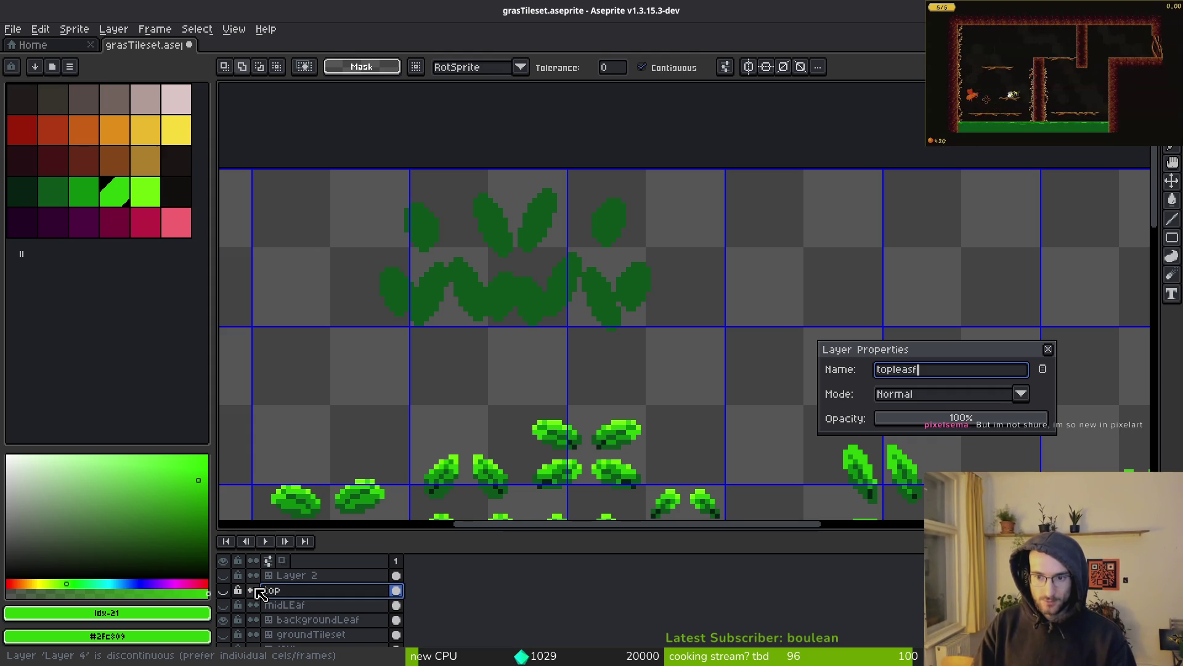
key(Return)
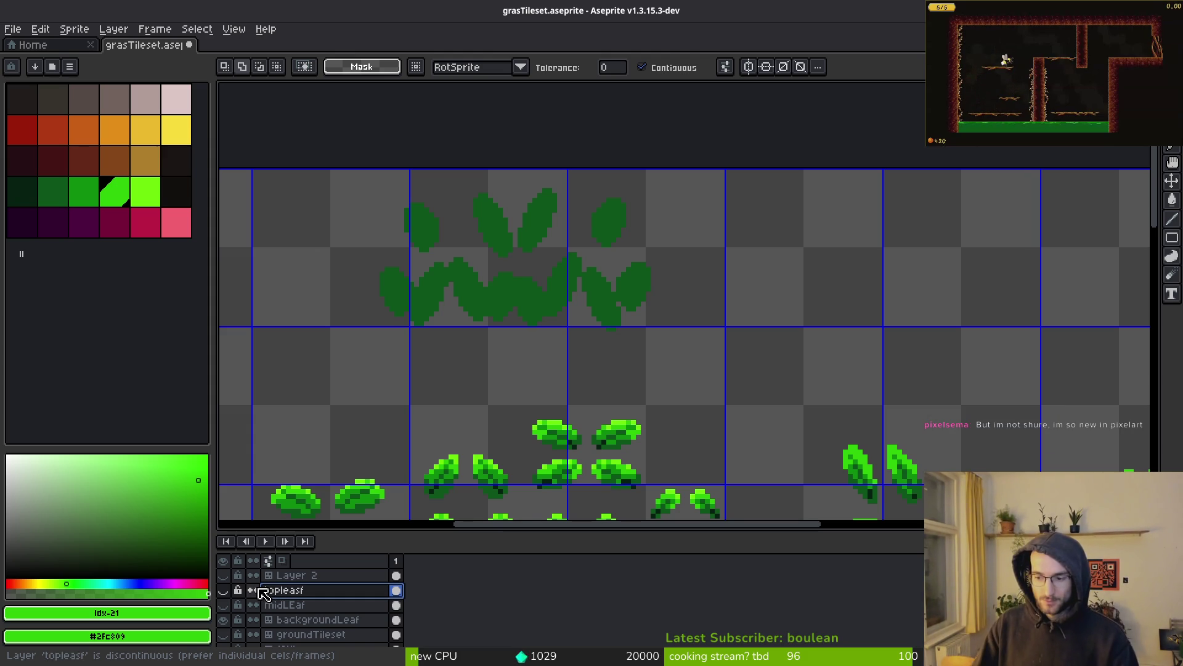
double_click(321, 596)
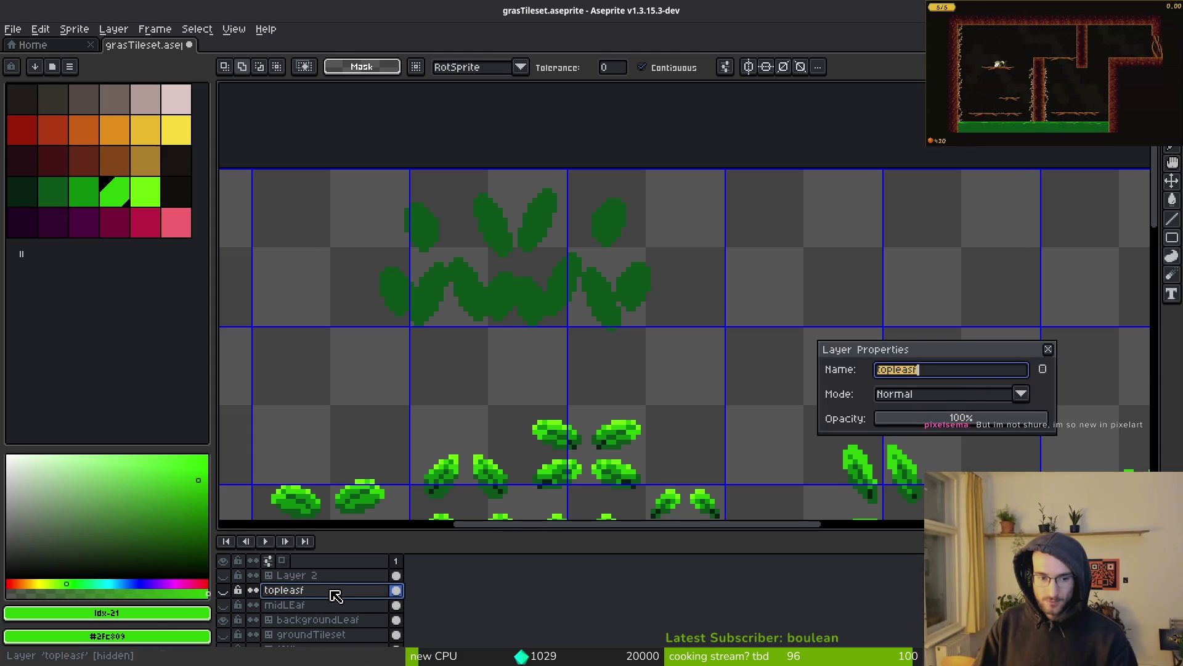
text(f)
key(Return)
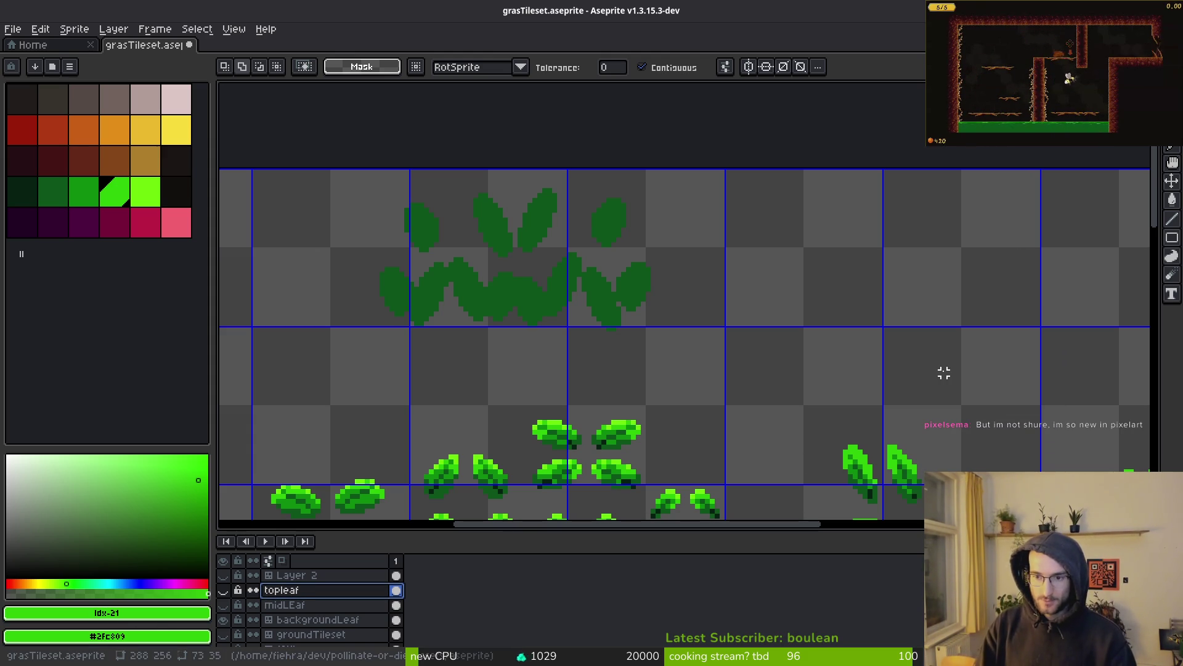
Step: Select the backgroundLeaf layer and bring up its layer options menu
scroll(789, 271, down, 3)
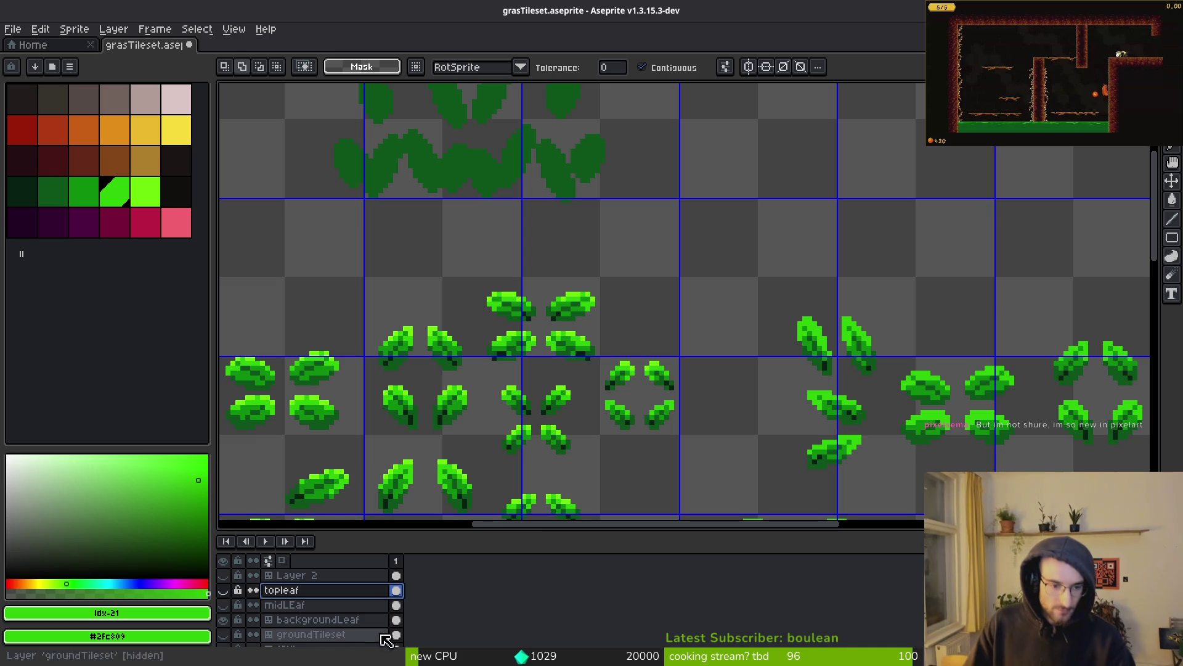
click(396, 619)
scroll(488, 274, down, 1)
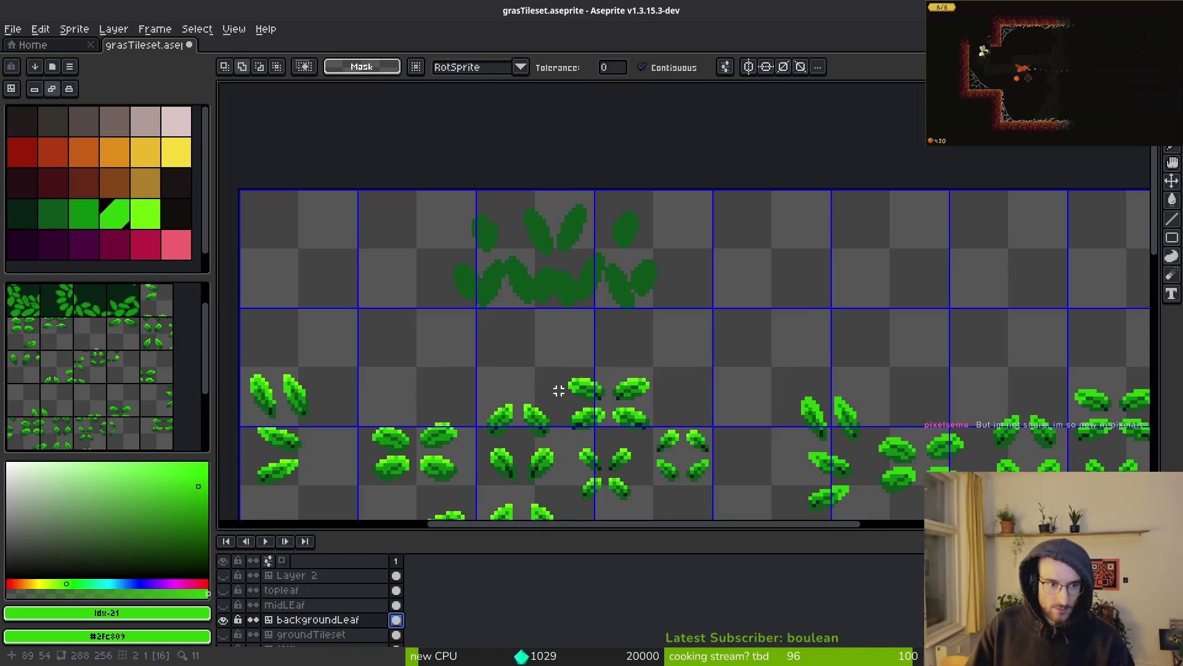
scroll(317, 615, down, 2)
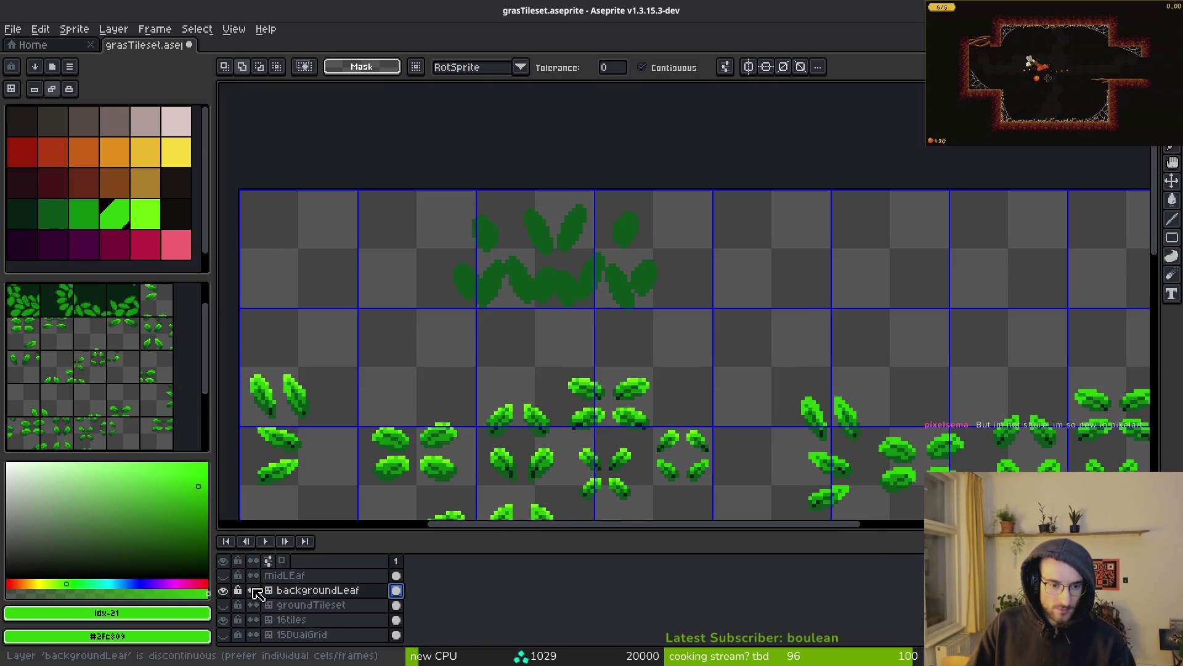
right_click(281, 592)
Step: Convert backgroundLeaf from a tilemap into a regular layer and check its leaves
mouse_move(330, 596)
click(421, 609)
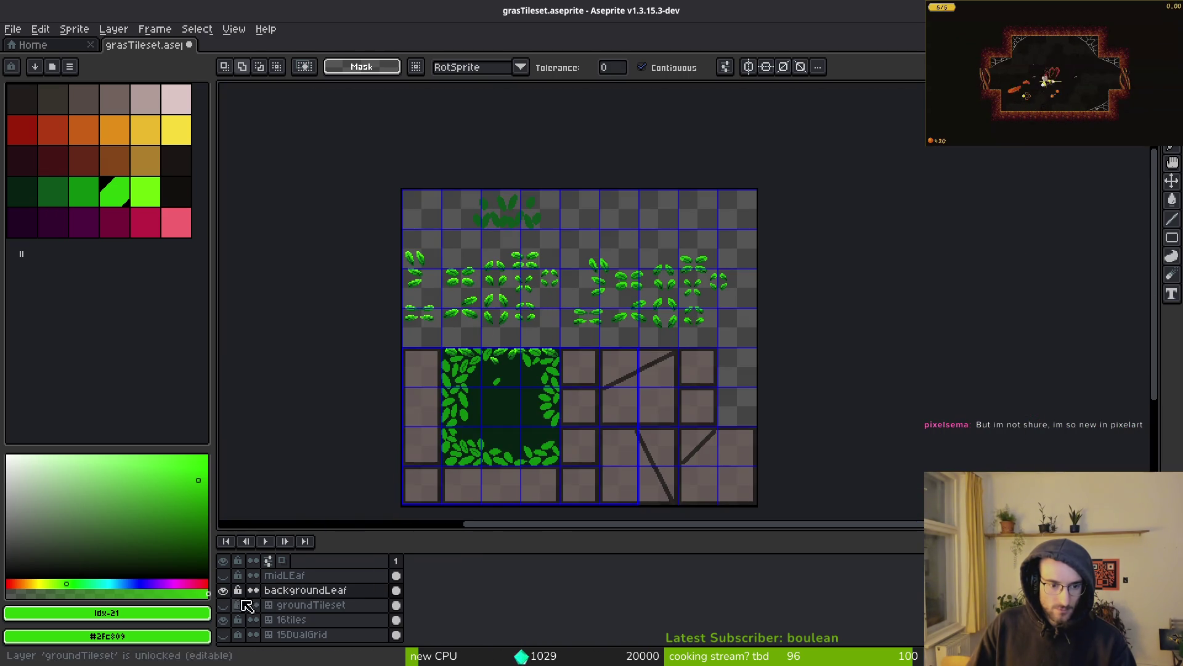
click(223, 591)
click(225, 590)
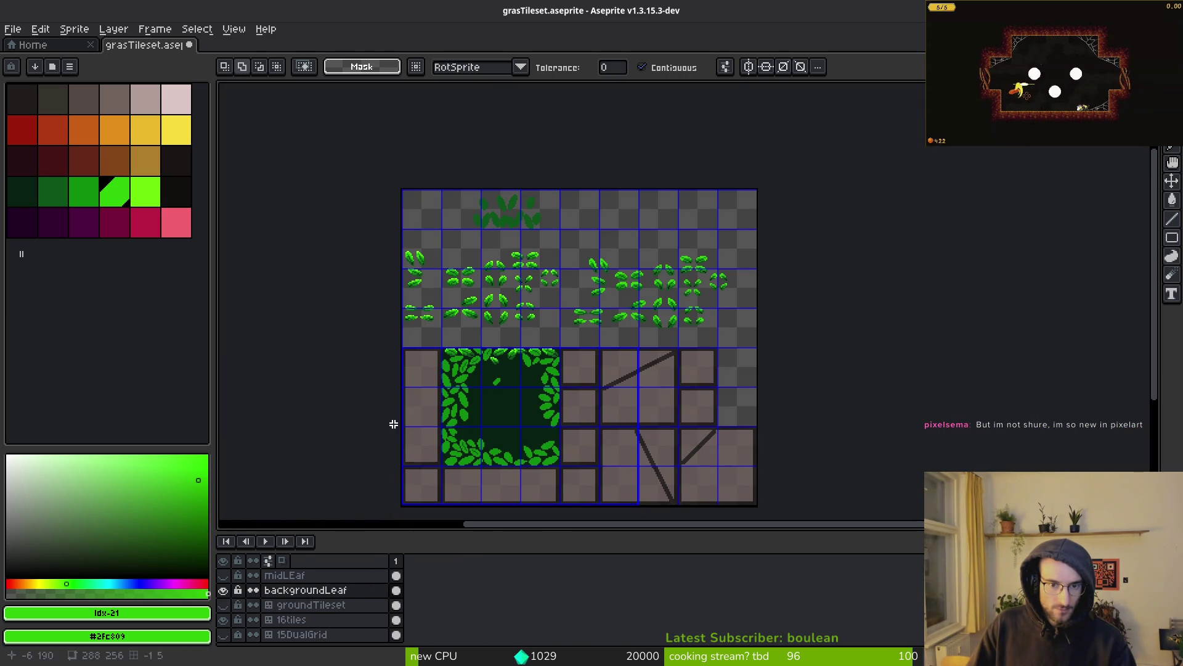
Step: Add Layer 3 above groundTileset and convert it to a tilemap with 32×32 tileset grassTileset
click(302, 606)
key(shift+n)
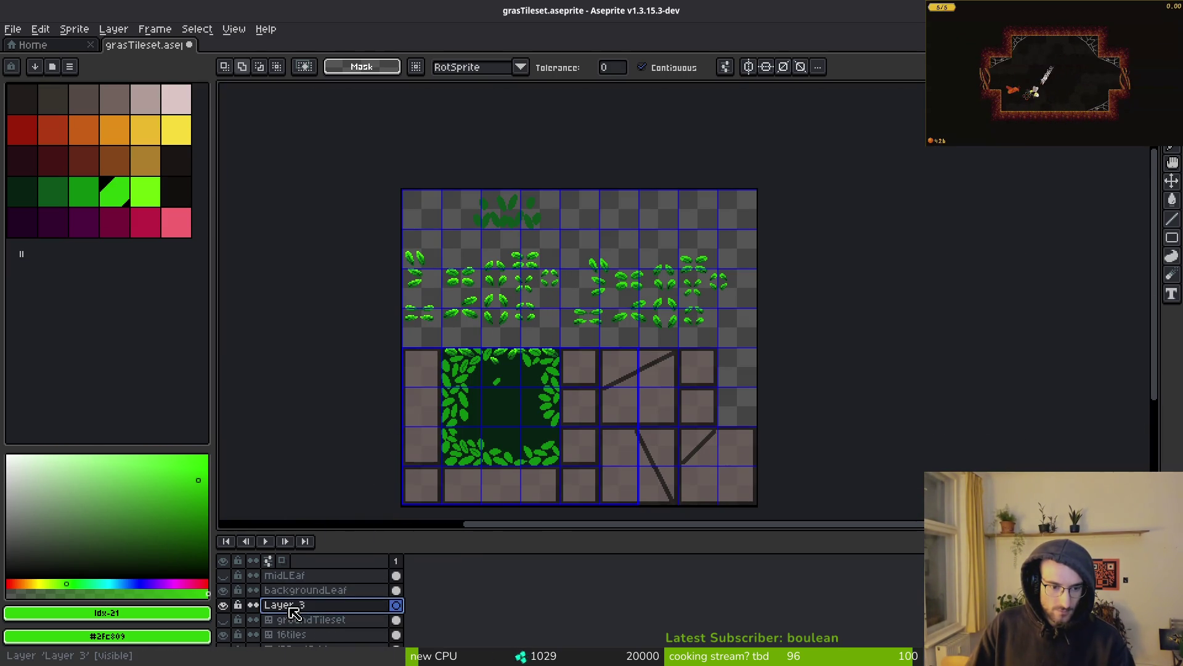
right_click(316, 609)
mouse_move(341, 601)
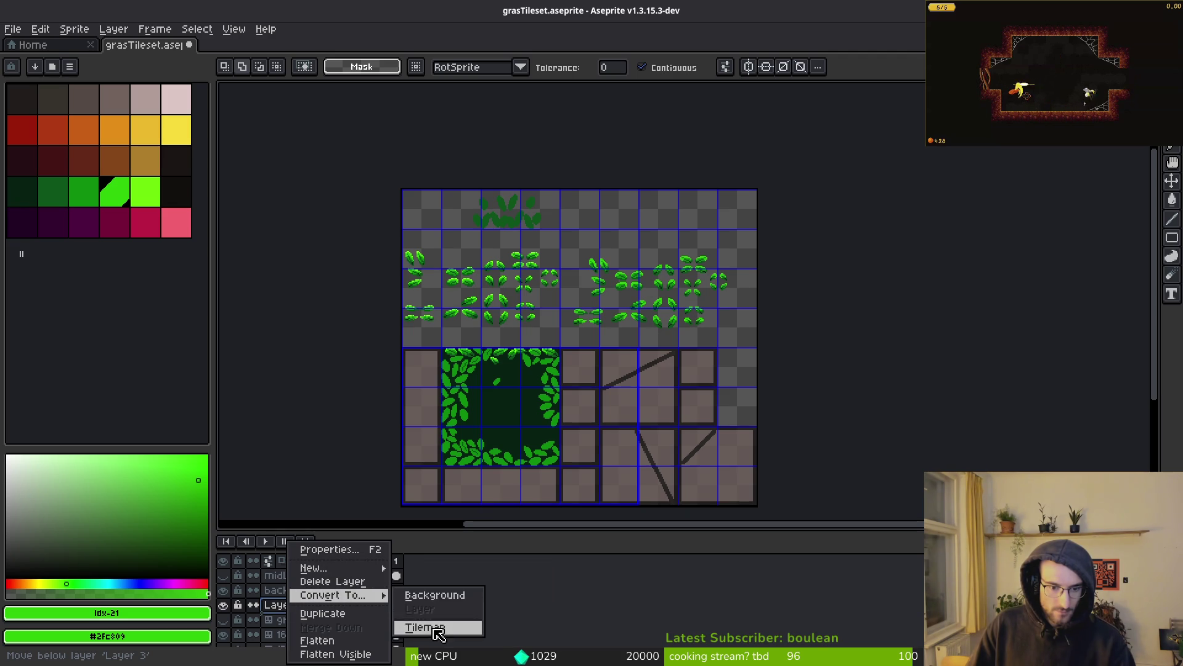
click(425, 627)
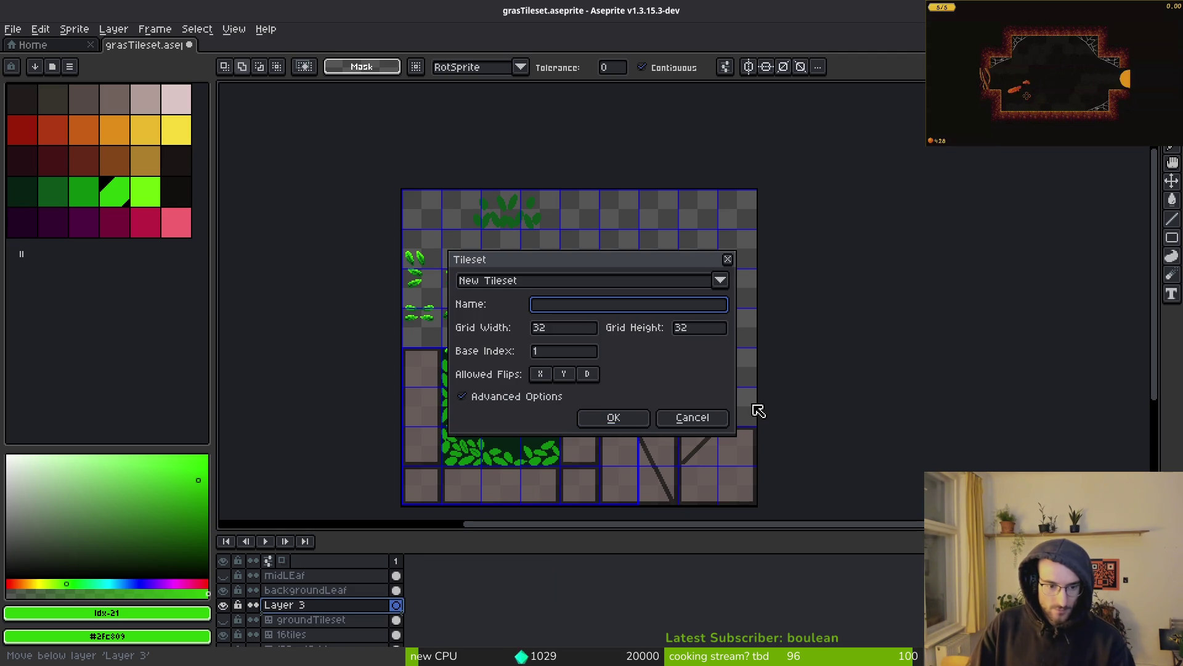
text(grasTiles)
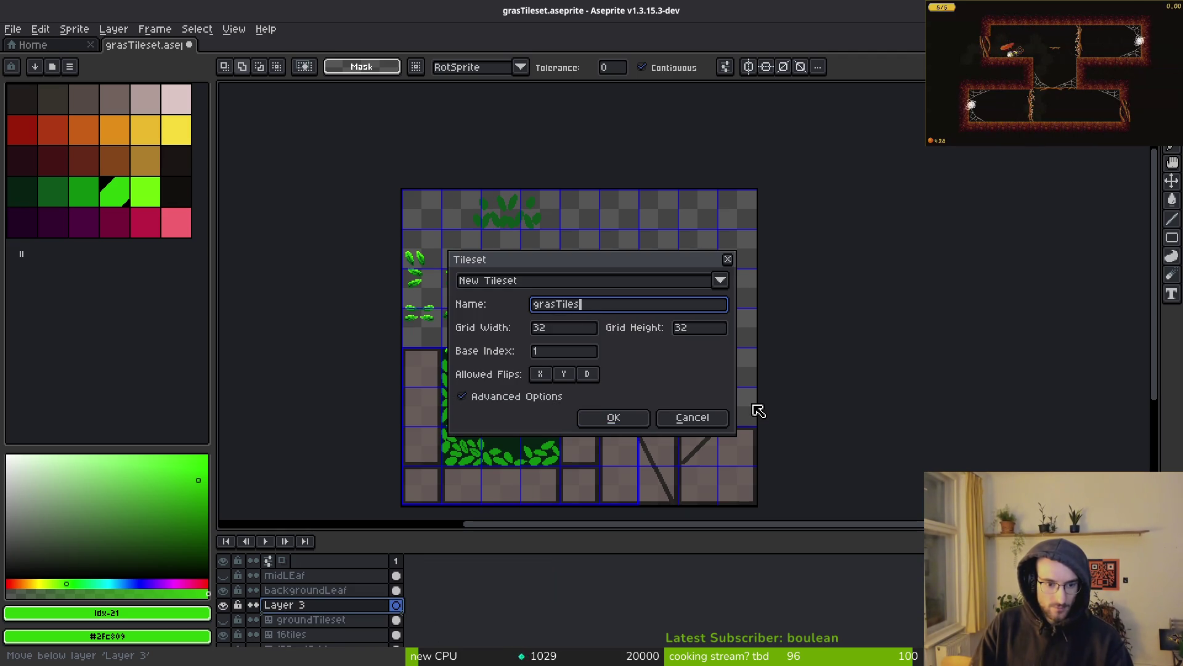
key(Left)
key(Left)
key(Left)
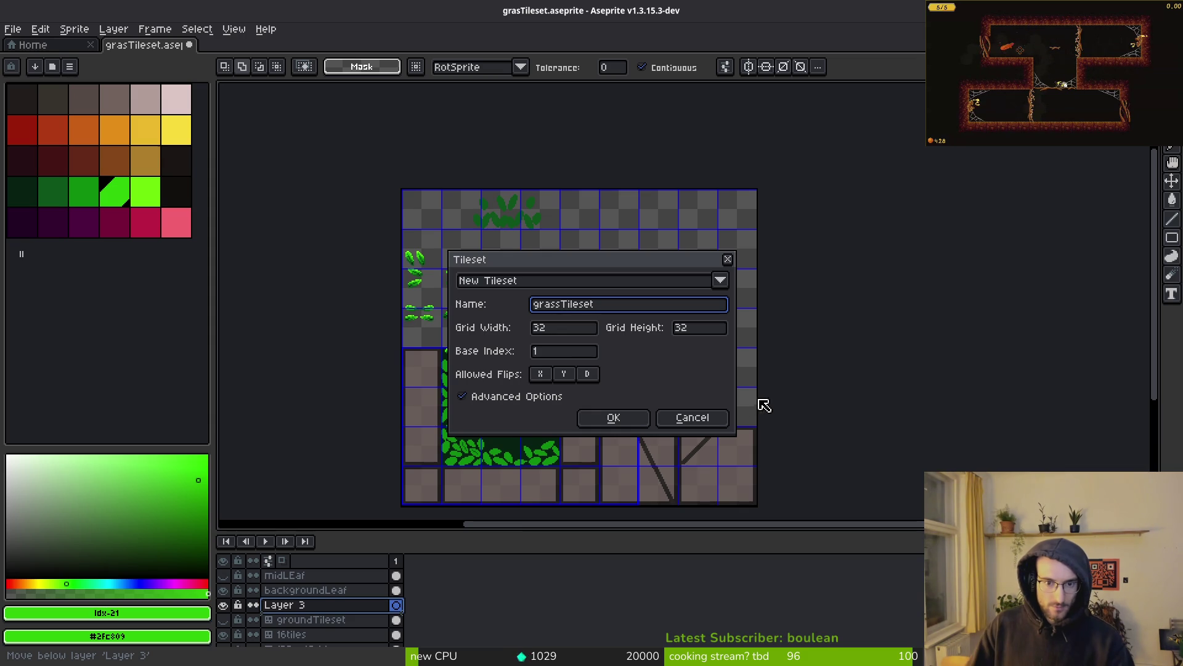
click(628, 425)
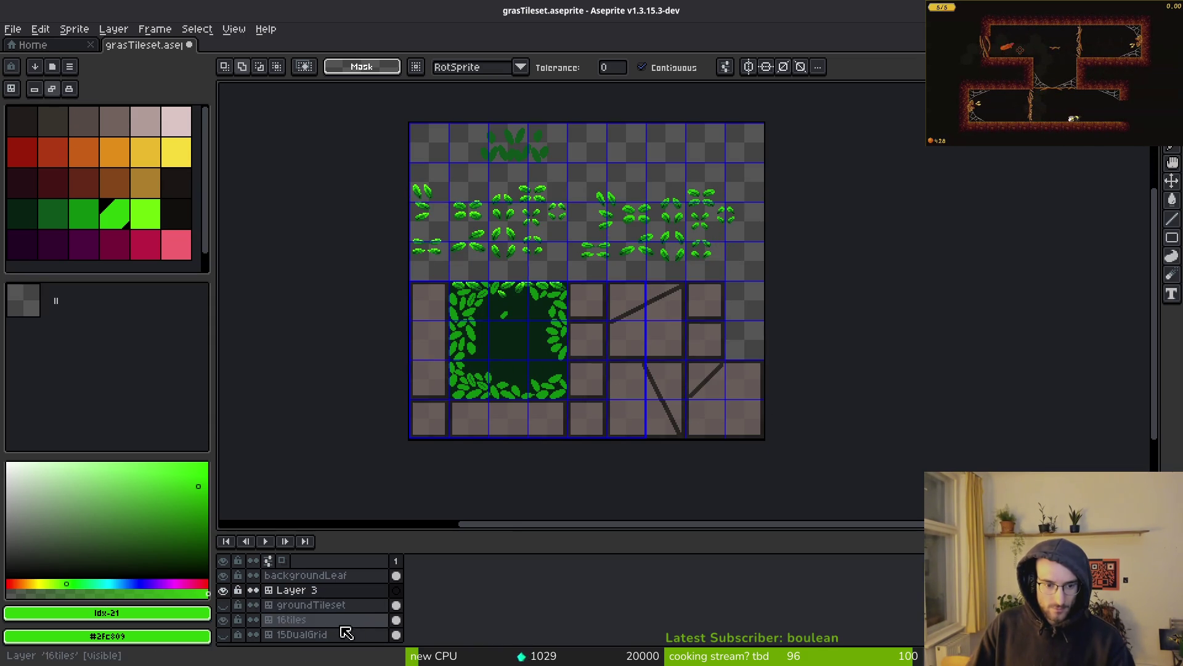
Step: Hide the 16tiles ground layer and erase the selected leaf block from backgroundLeaf
scroll(332, 622, down, 1)
click(224, 610)
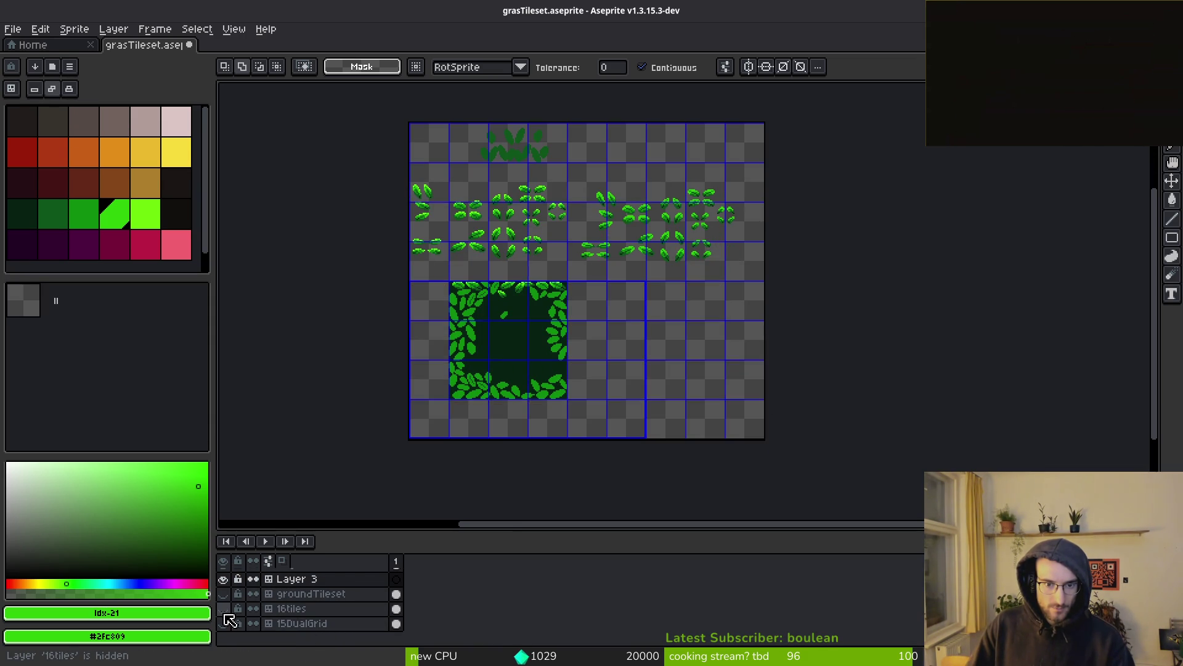
scroll(311, 622, up, 3)
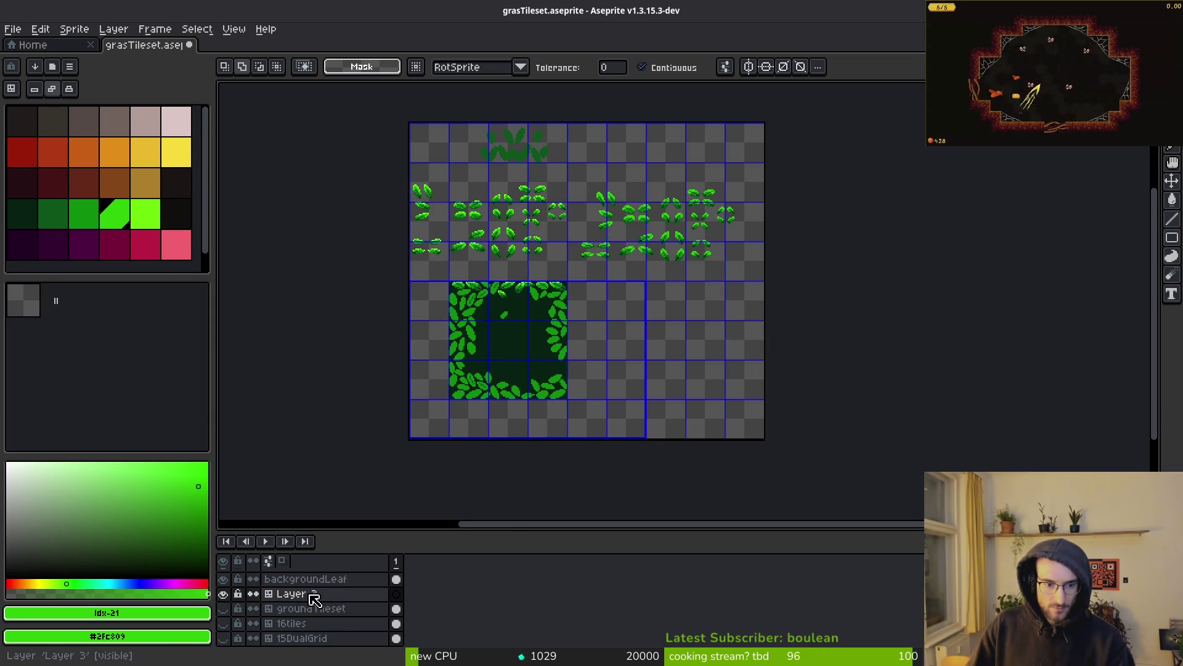
click(223, 609)
click(223, 609)
double_click(223, 608)
click(396, 609)
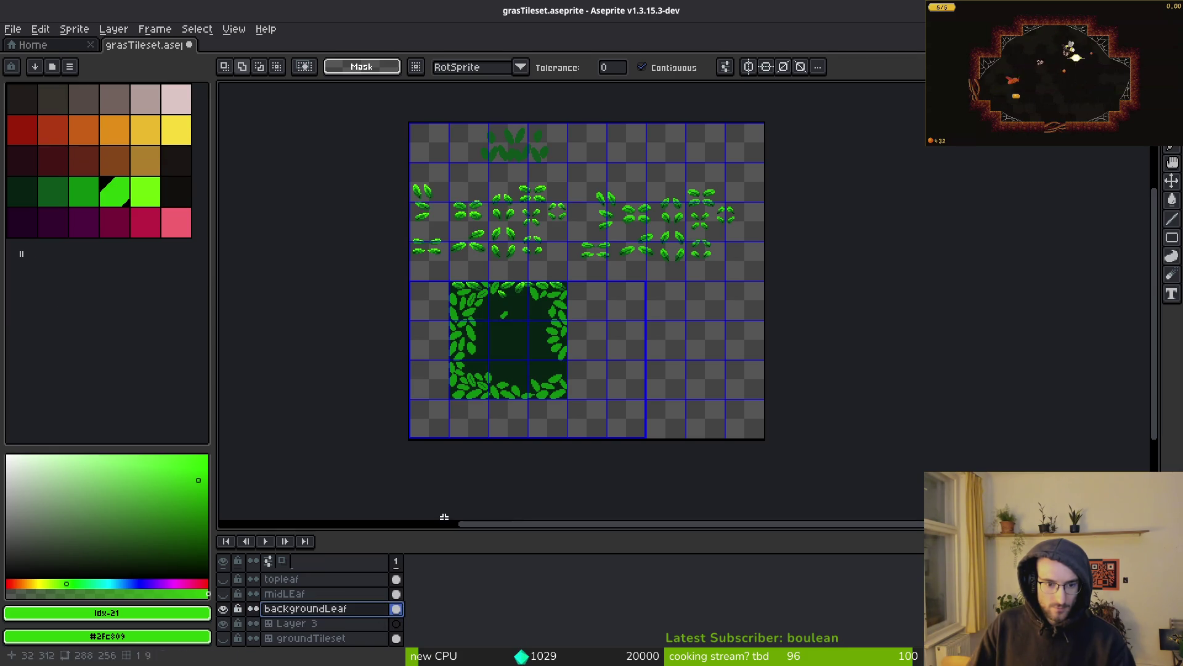
key(m)
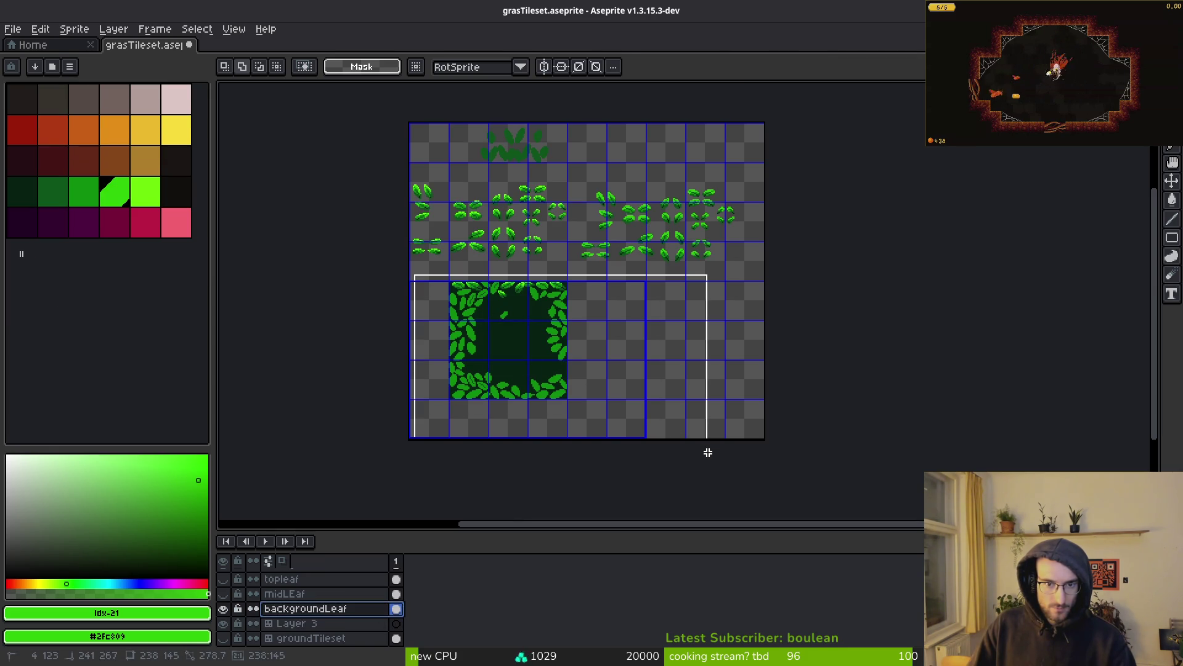
key(Delete)
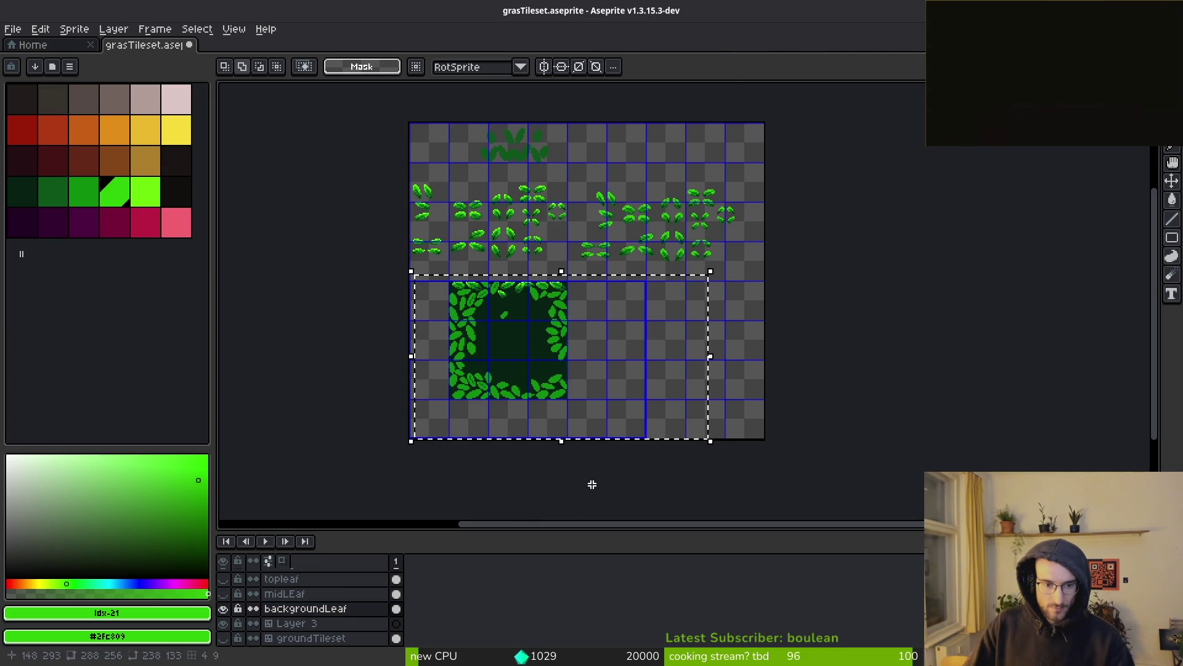
Step: Rename Layer 3 to grassTileset and make Layer 2 visible again
click(396, 623)
scroll(351, 610, down, 2)
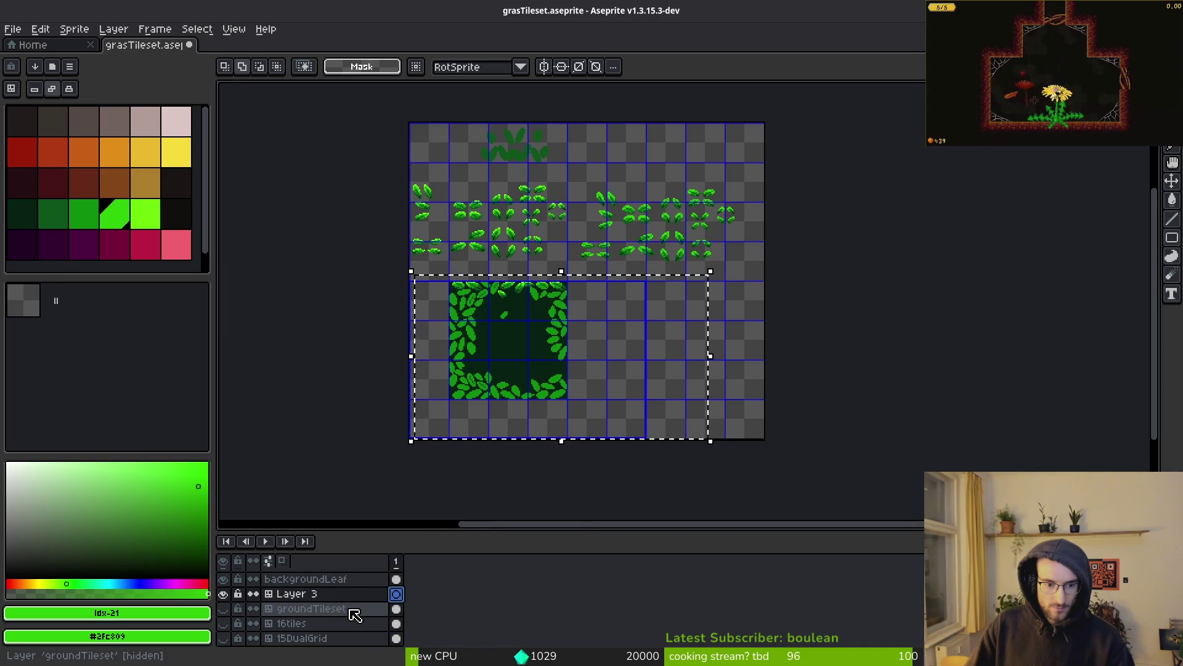
key(ctrl+t)
double_click(355, 595)
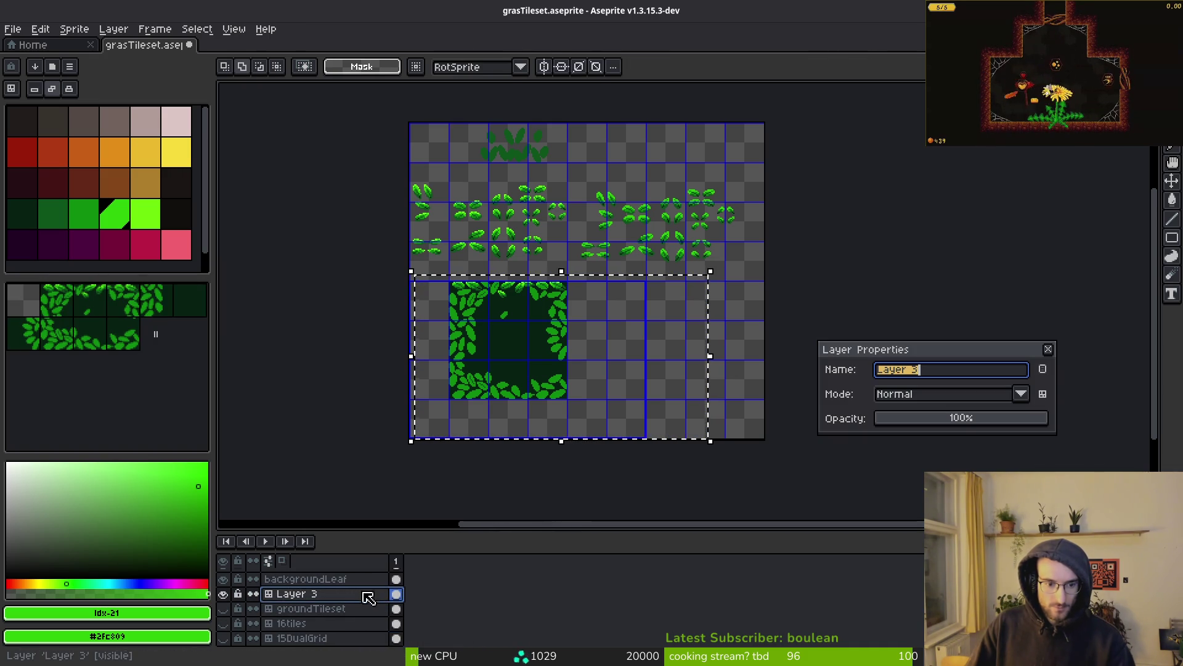
text(grassTileset)
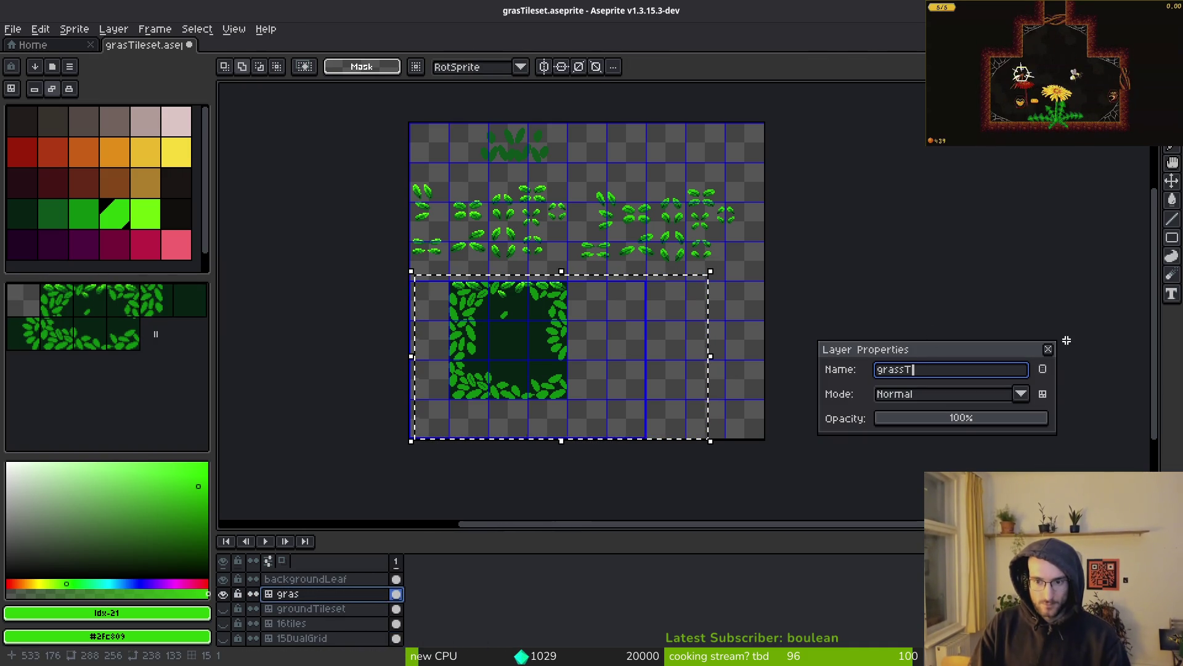
key(Return)
scroll(327, 616, up, 3)
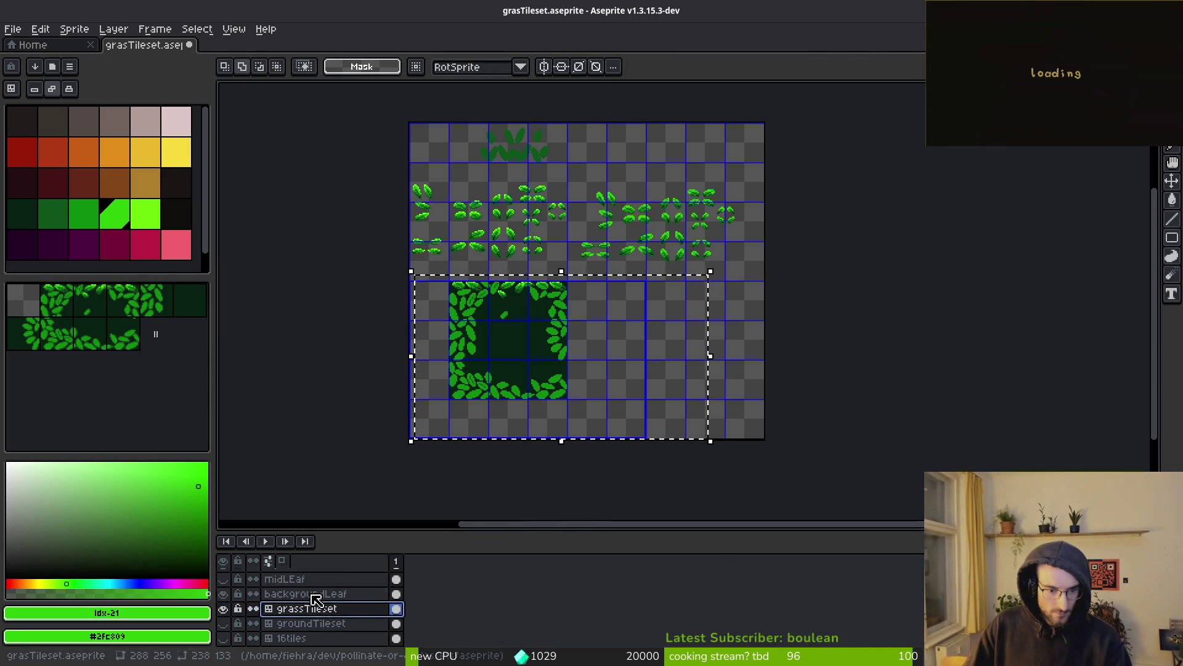
click(225, 580)
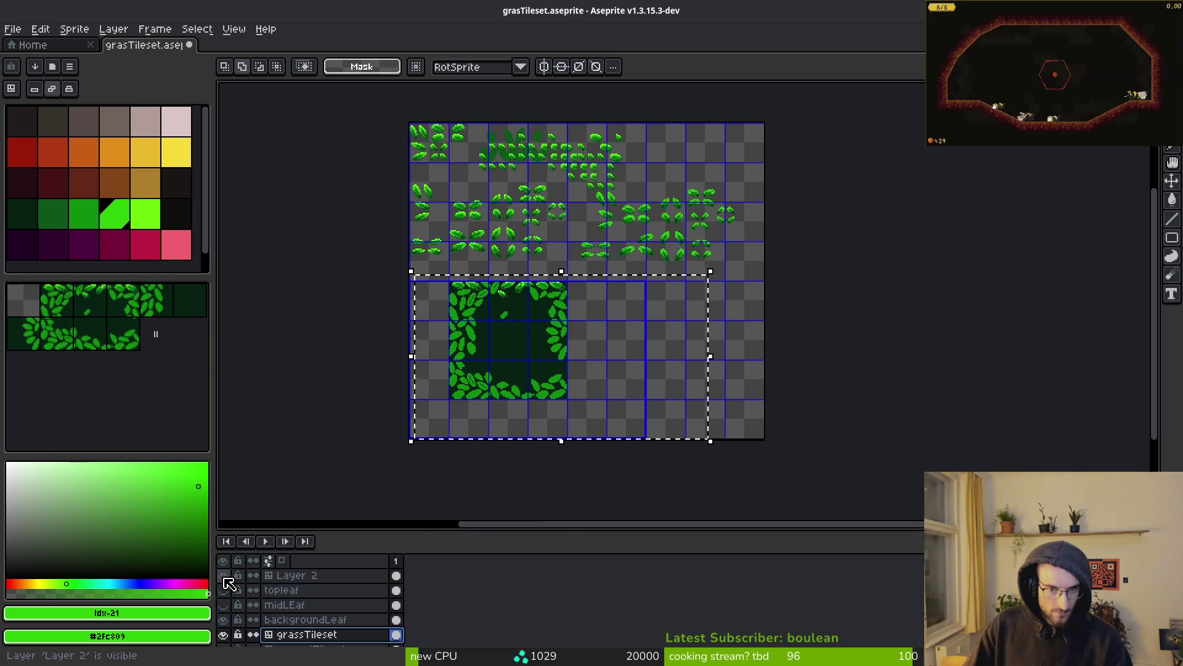
Step: Delete Layer 2 together with its tileset
click(225, 580)
click(296, 575)
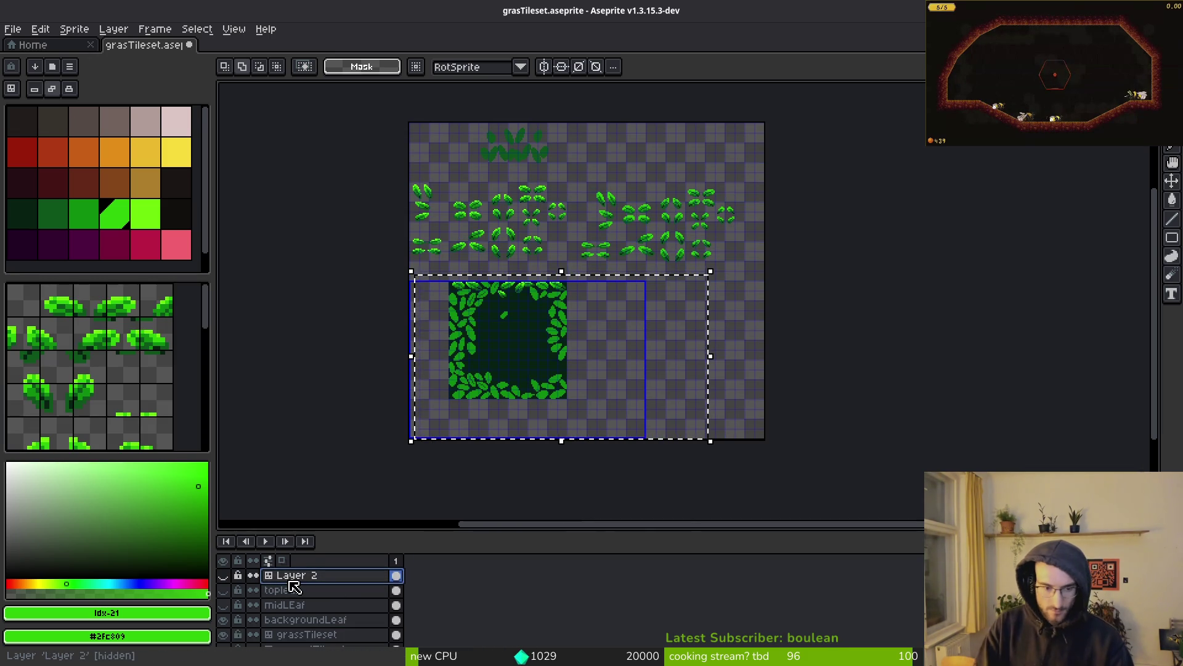
click(282, 587)
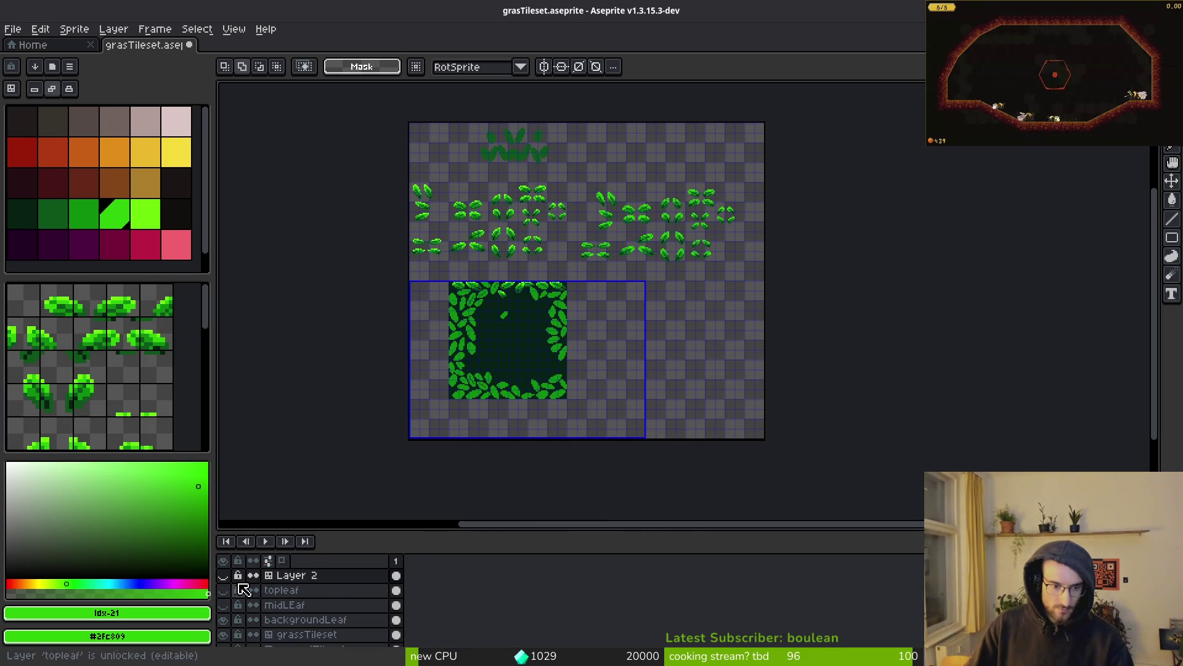
click(262, 579)
key(Delete)
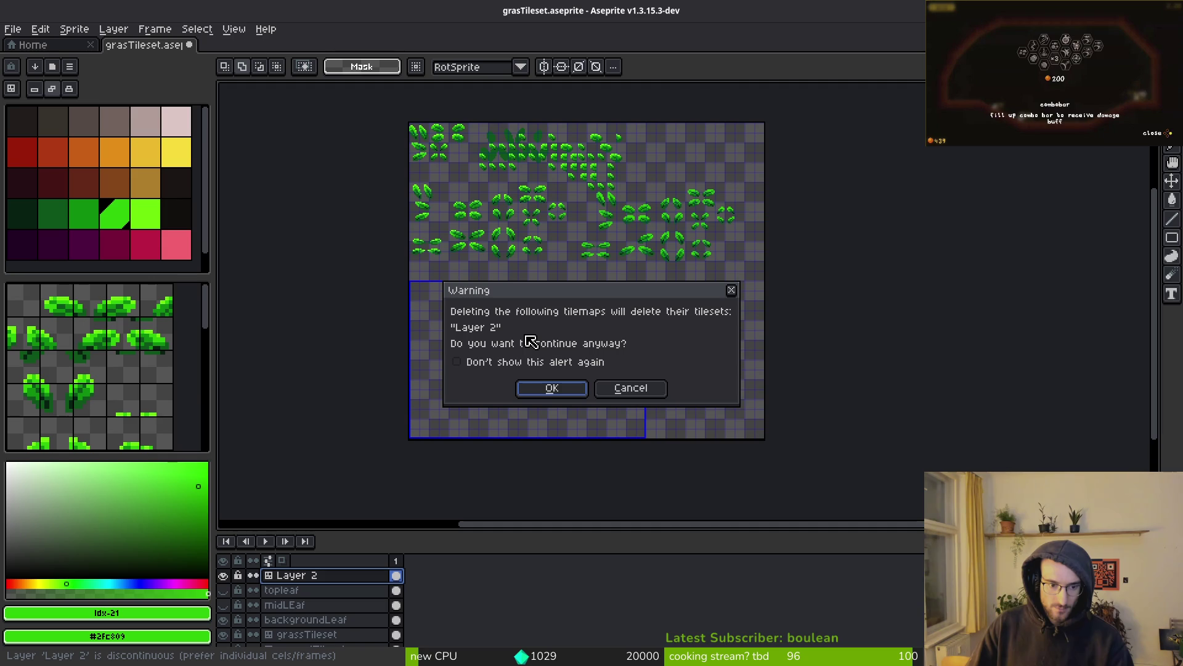
click(560, 397)
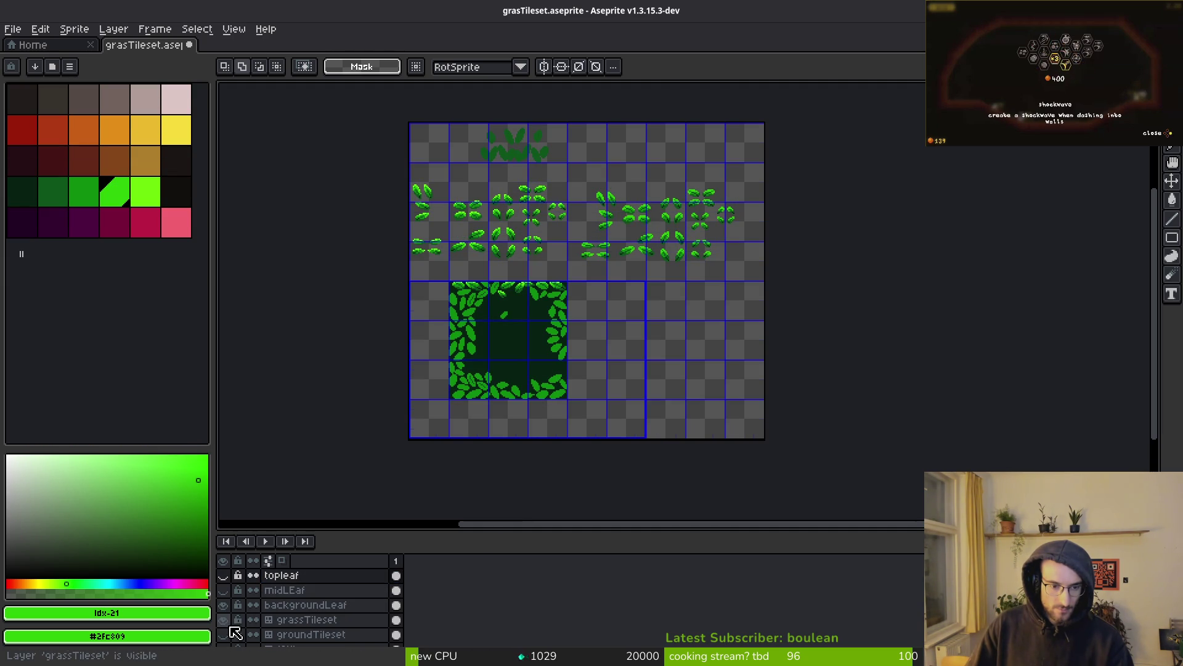
Step: Show topleaf, midLEaf and backgroundLeaf together, comparing with backgroundLeaf hidden
scroll(233, 635, down, 2)
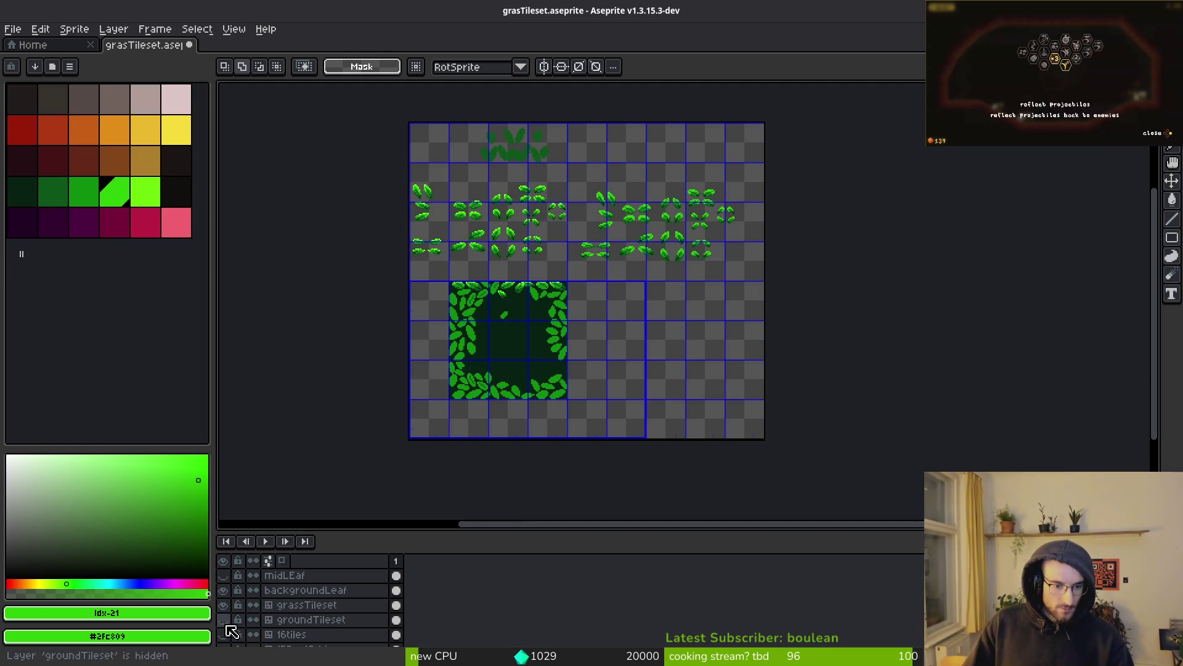
click(224, 608)
click(228, 592)
scroll(227, 588, up, 1)
double_click(225, 627)
drag(234, 633, 233, 581)
click(224, 607)
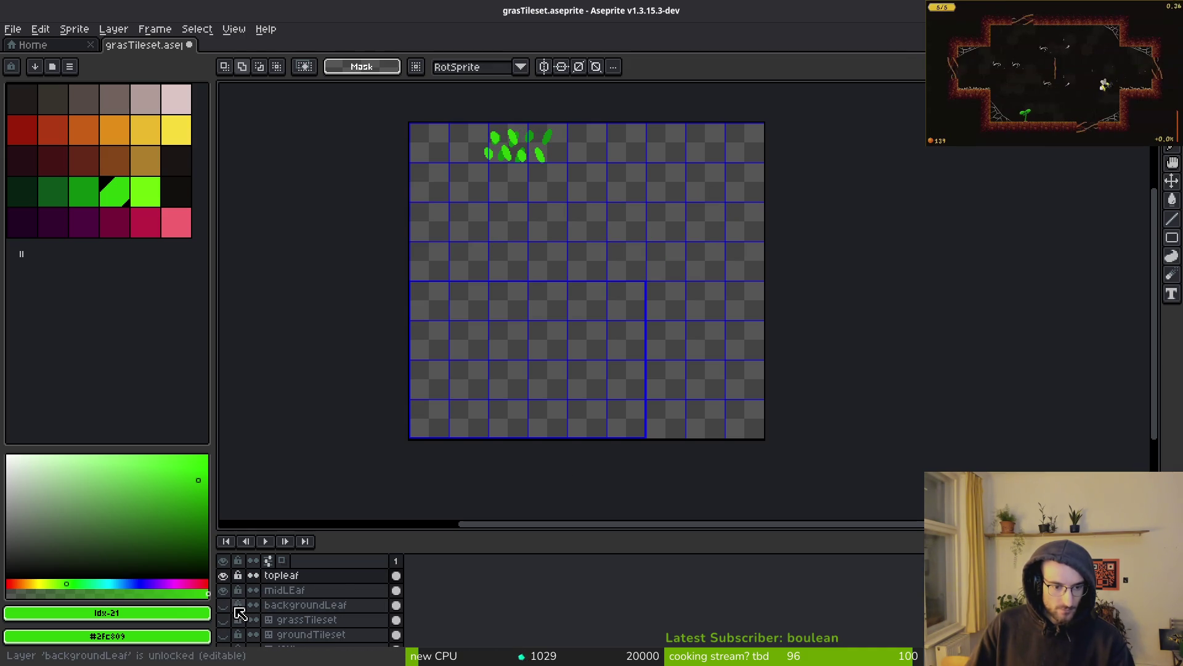
click(225, 607)
Step: Clear the dark leaf block from backgroundLeaf and save grasTileset.aseprite
drag(404, 272, 676, 448)
click(676, 448)
click(292, 606)
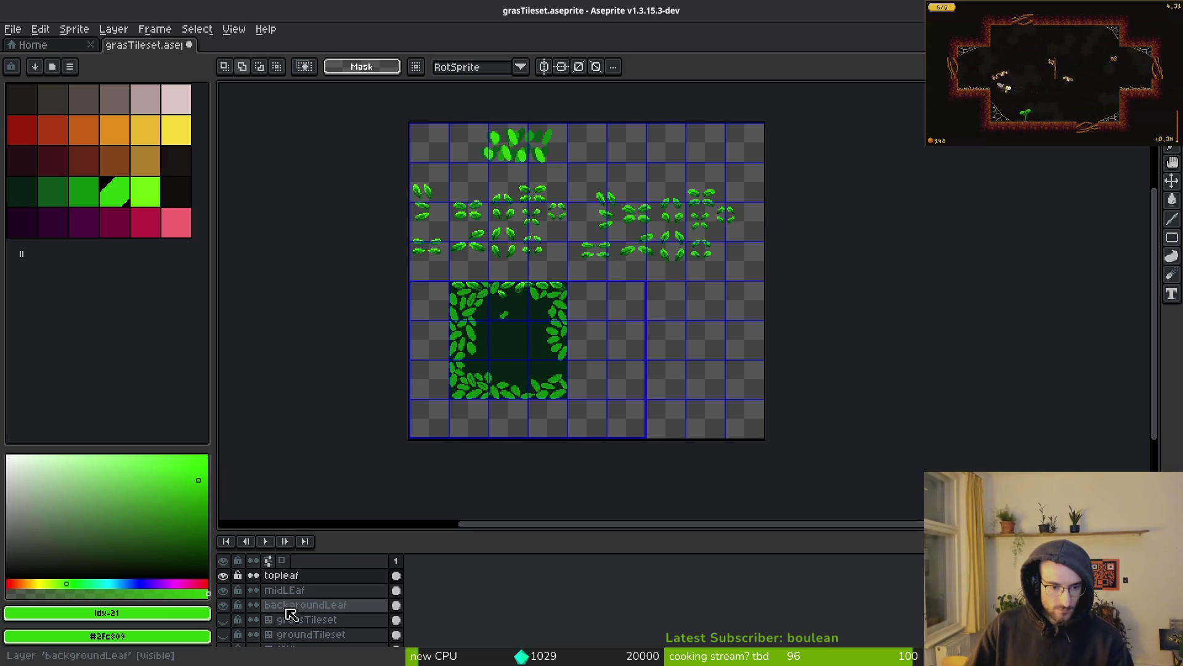
drag(434, 275, 670, 449)
key(Delete)
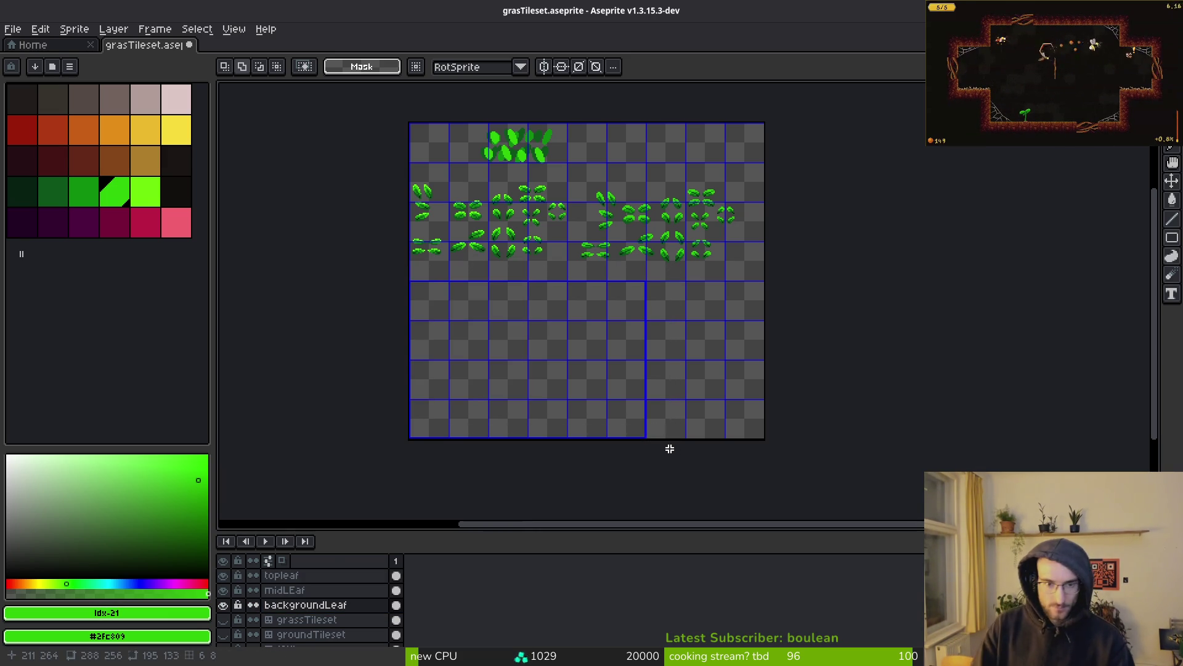
key(ctrl+s)
Step: Cut the rows of small leaf sprites out of backgroundLeaf
scroll(579, 285, up, 3)
scroll(437, 312, down, 2)
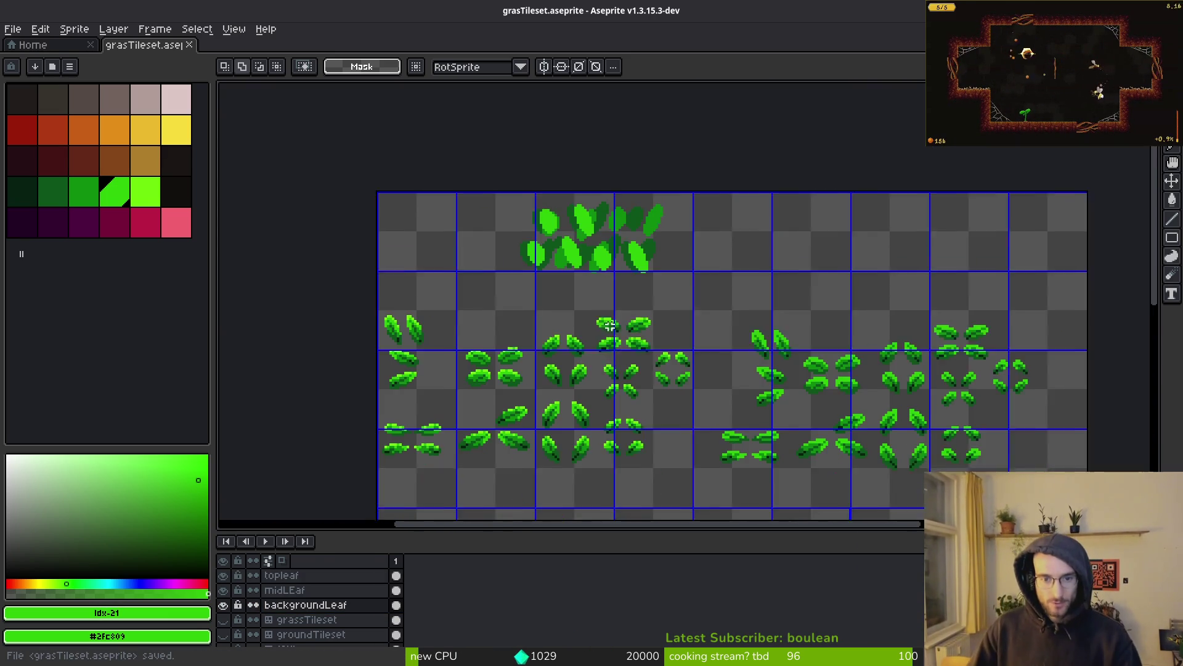
drag(401, 259, 986, 475)
key(Delete)
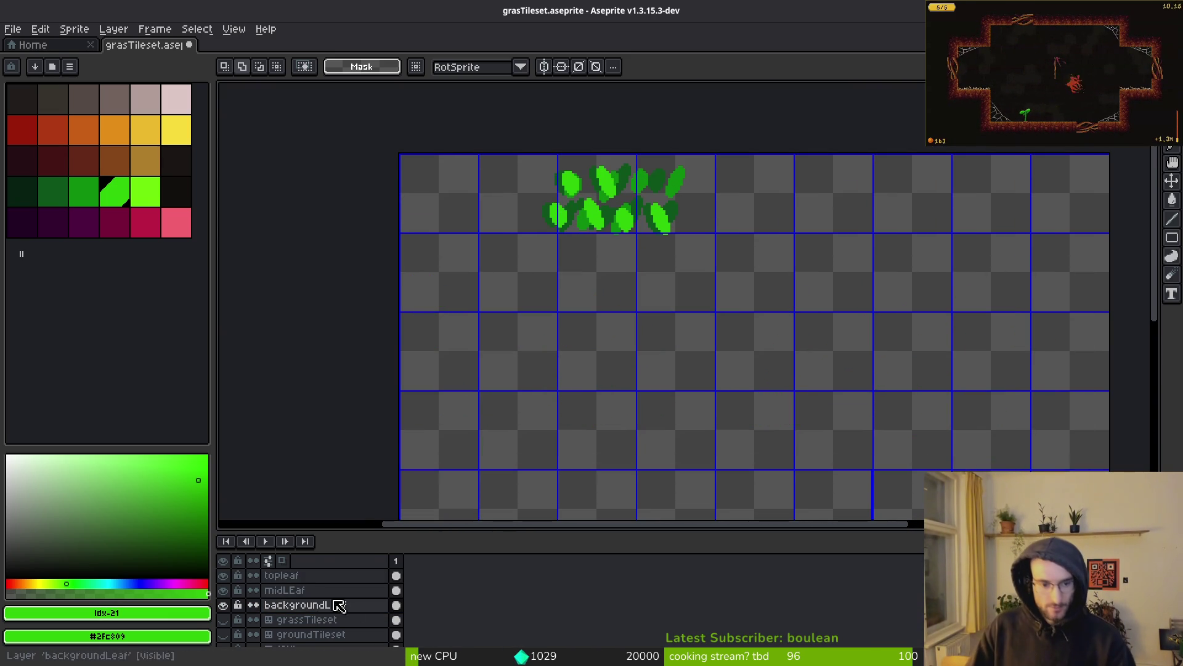
click(304, 620)
Step: Add a new layer above grassTileset and name it leafsTemplates
key(shift+n)
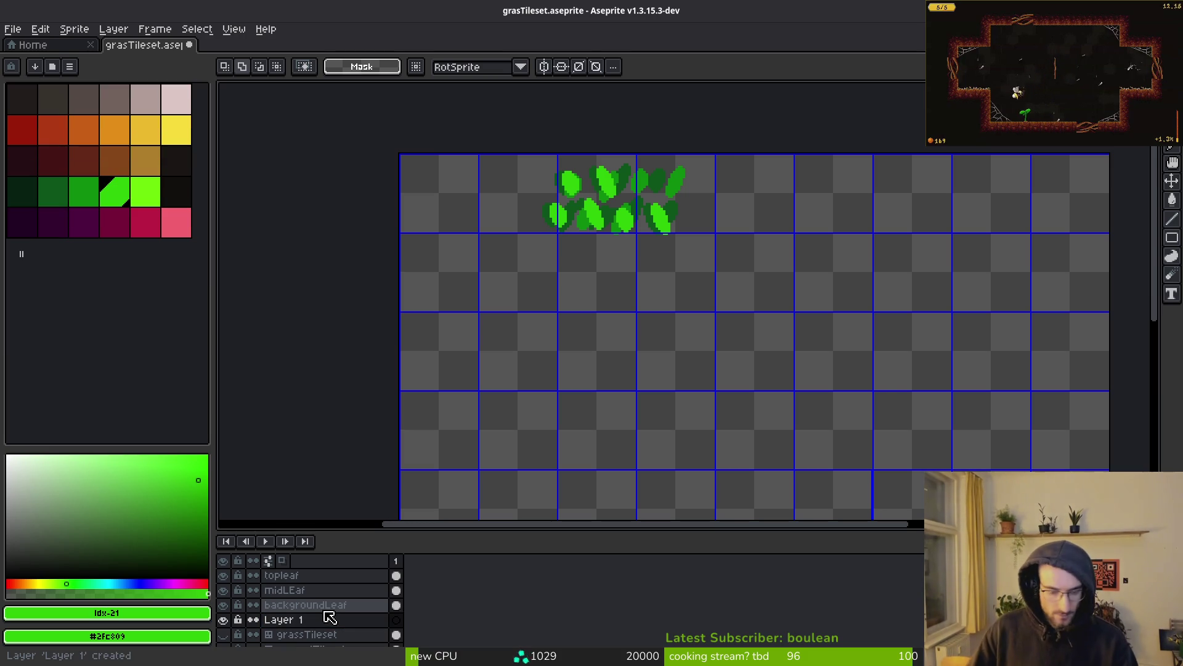
double_click(330, 618)
text(afs)
key(Return)
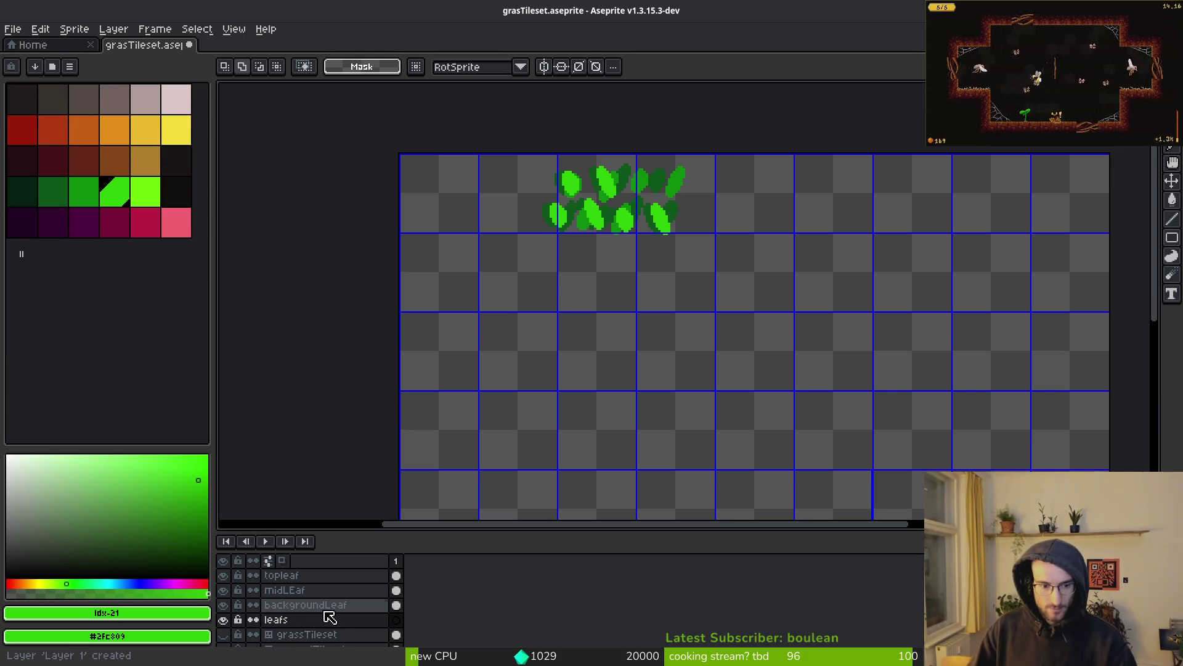
click(330, 619)
right_click(334, 625)
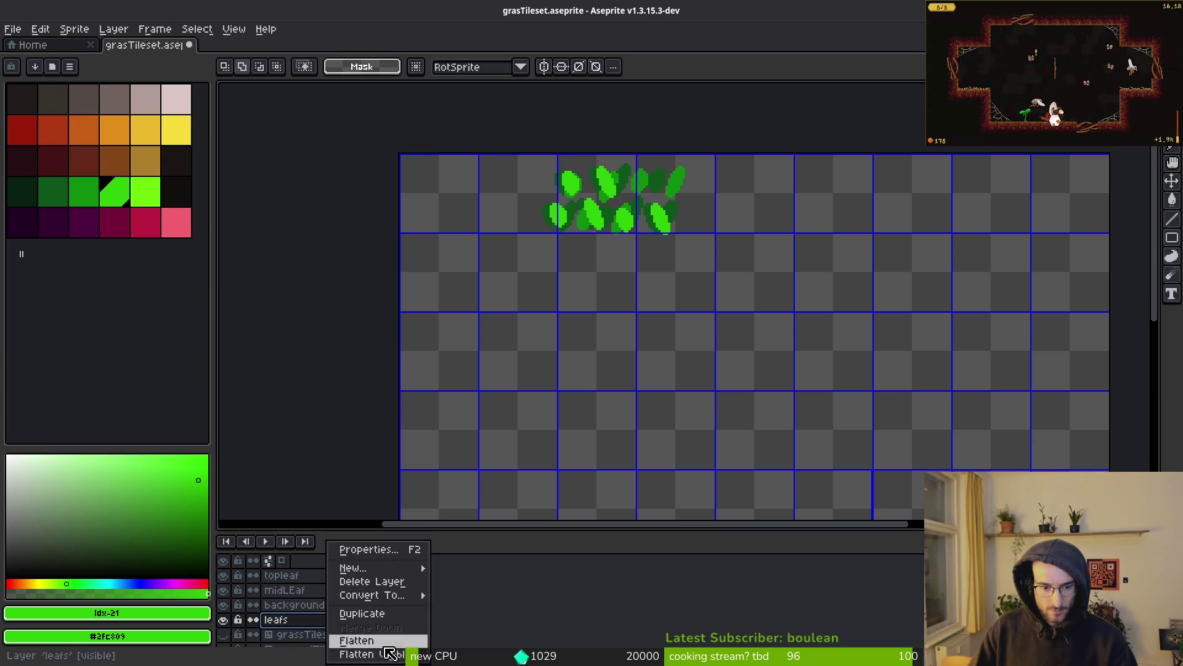
click(363, 549)
text(leafsTemplates)
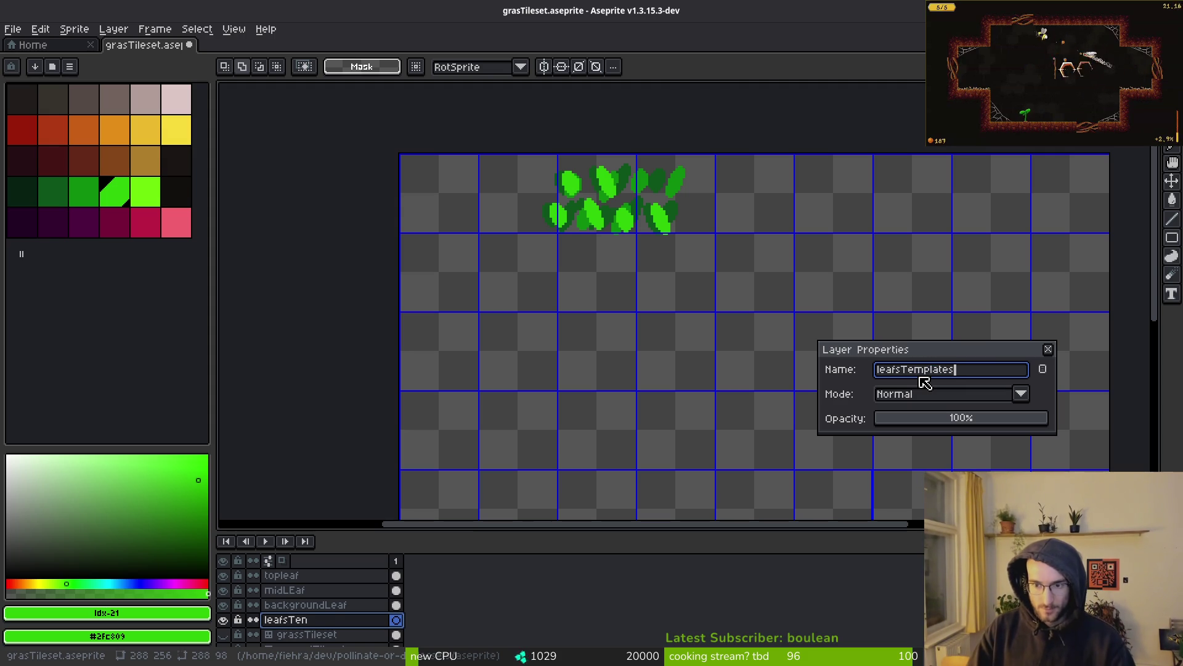
key(Return)
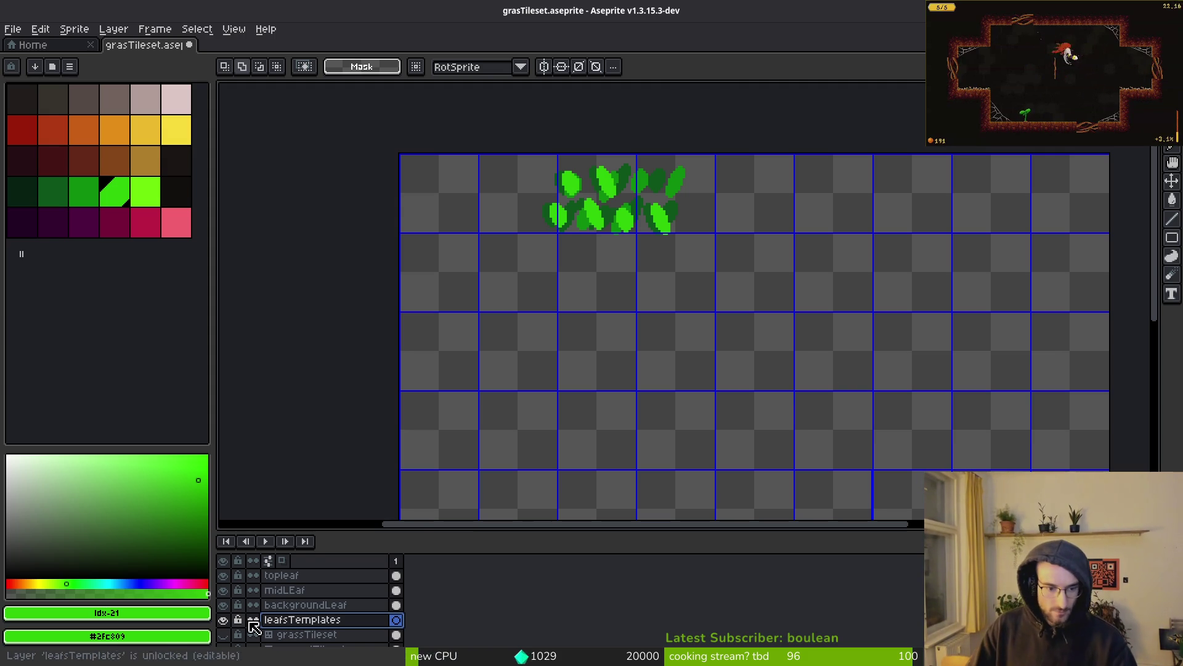
Step: Paste the cut leaf sprites into leafsTemplates and commit them in place
key(ctrl+v)
scroll(669, 368, down, 2)
key(Return)
Step: Delete the groundTileset layer and its tileset, keeping leafsTemplates visible
click(223, 604)
click(224, 619)
click(223, 620)
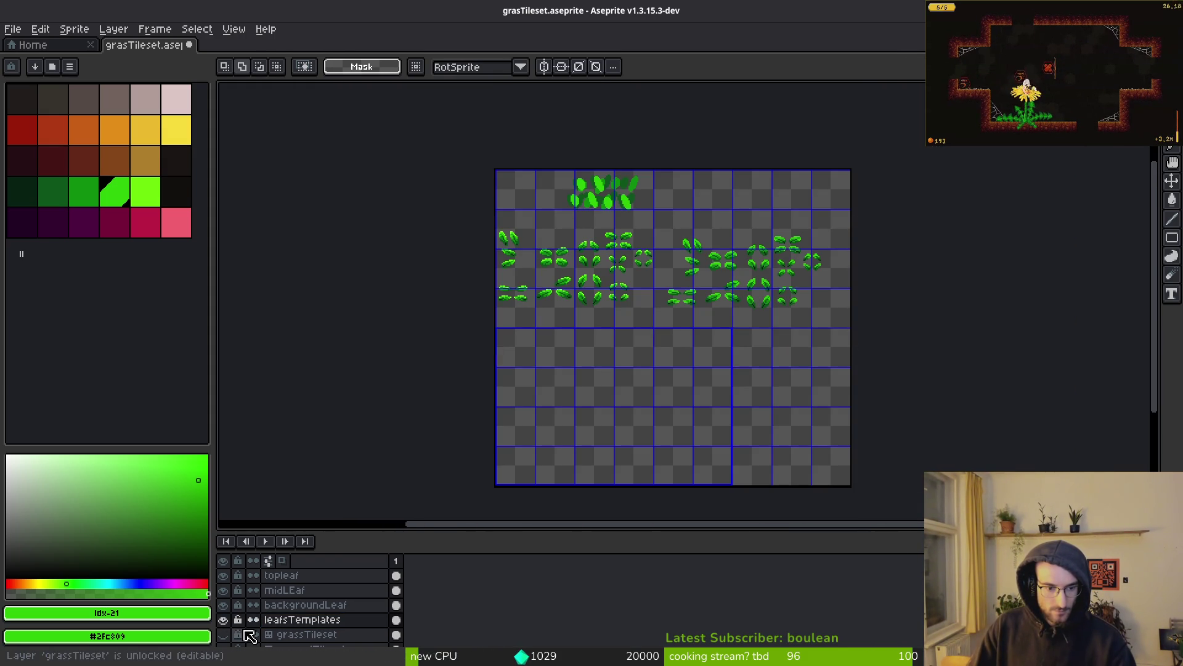
scroll(248, 642, down, 2)
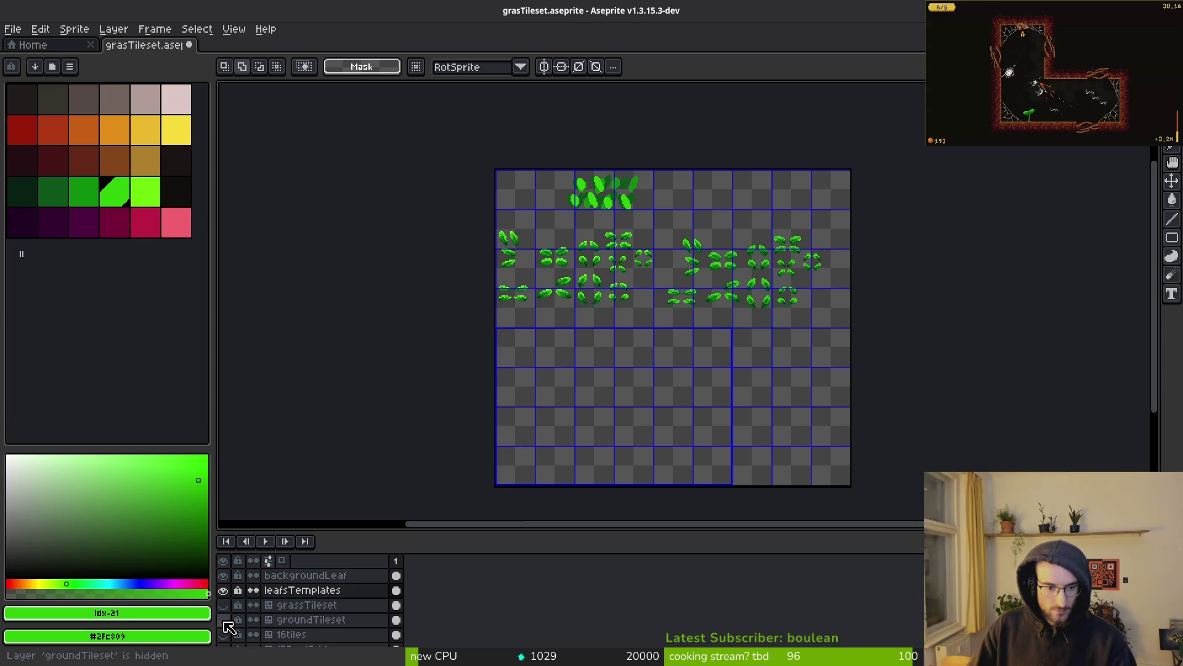
click(224, 621)
click(289, 623)
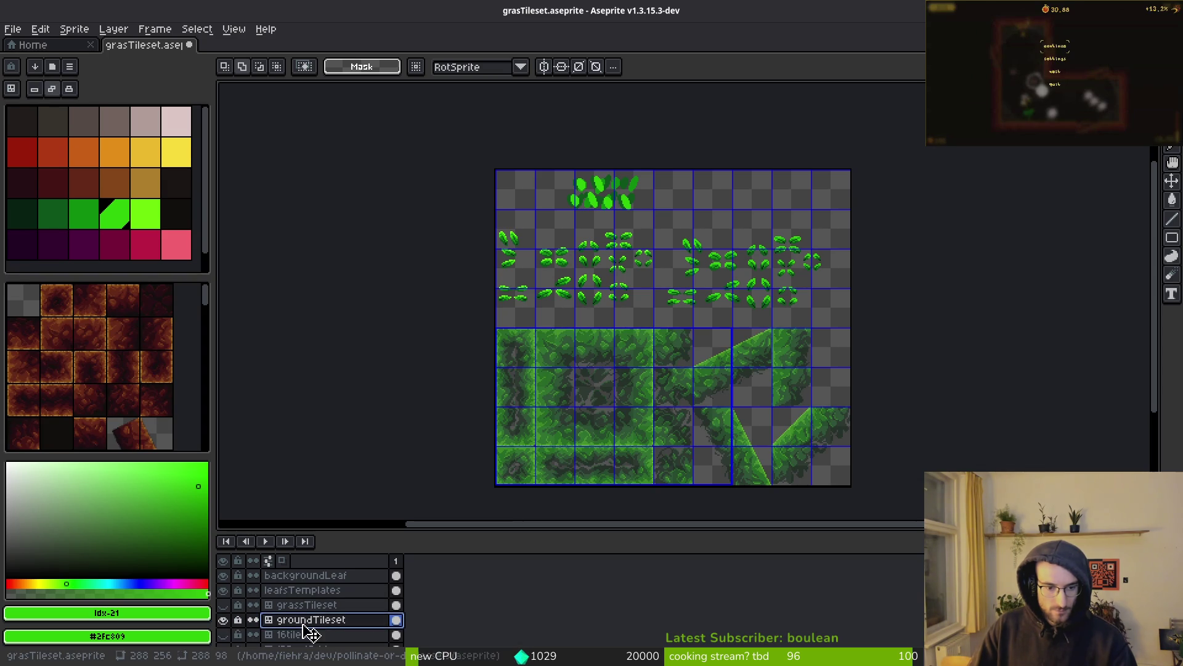
key(Delete)
key(Return)
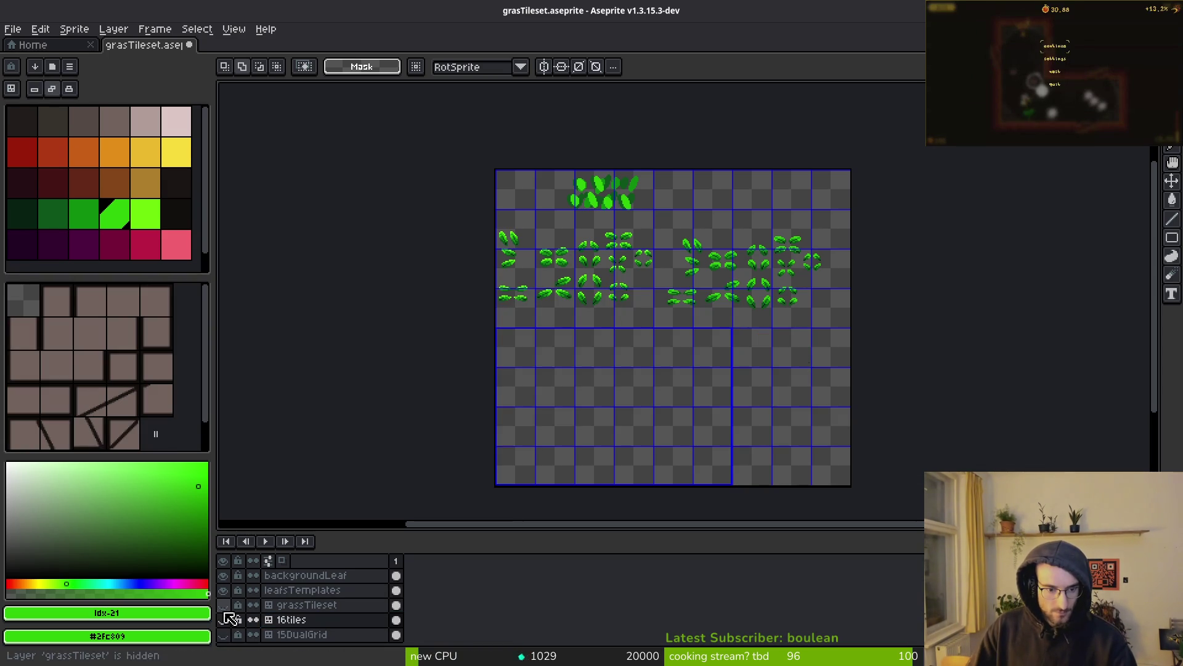
Step: Switch the active layer through grassTileset and leafsTemplates to backgroundLeaf
click(306, 607)
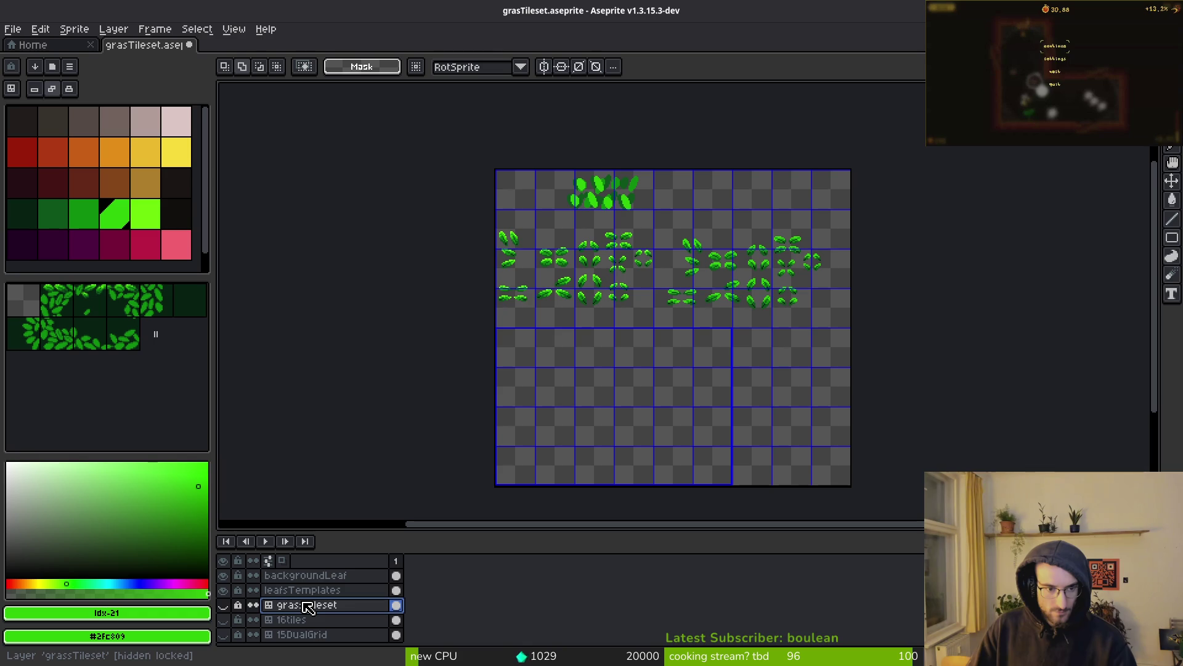
click(308, 591)
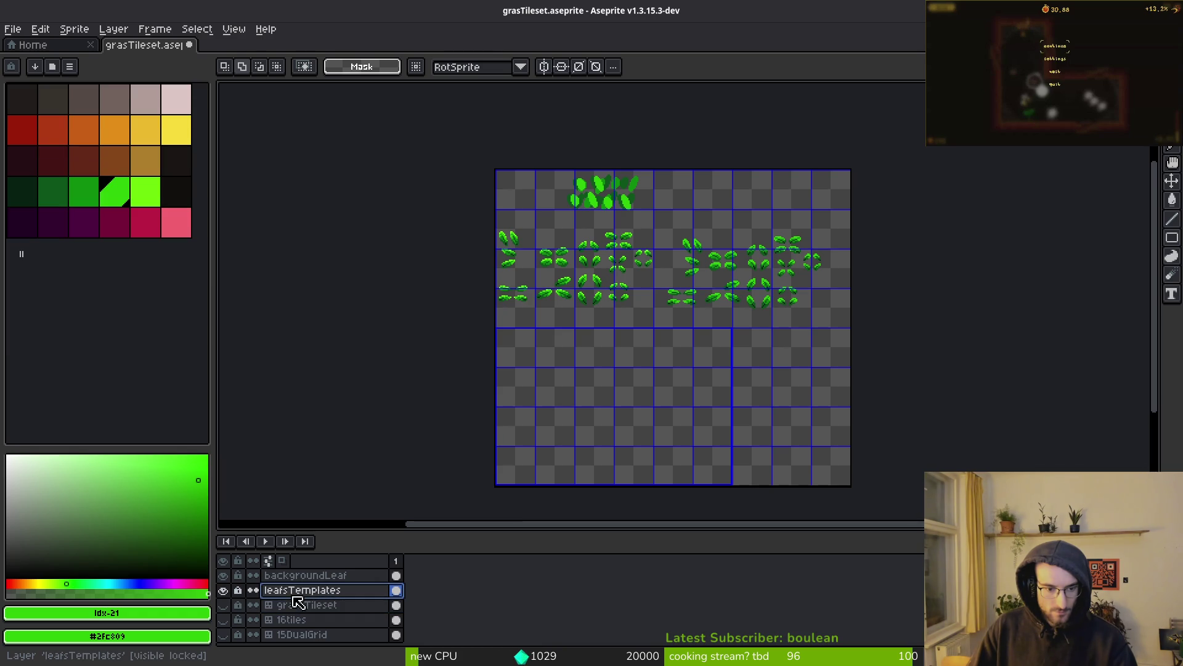
scroll(297, 601, up, 2)
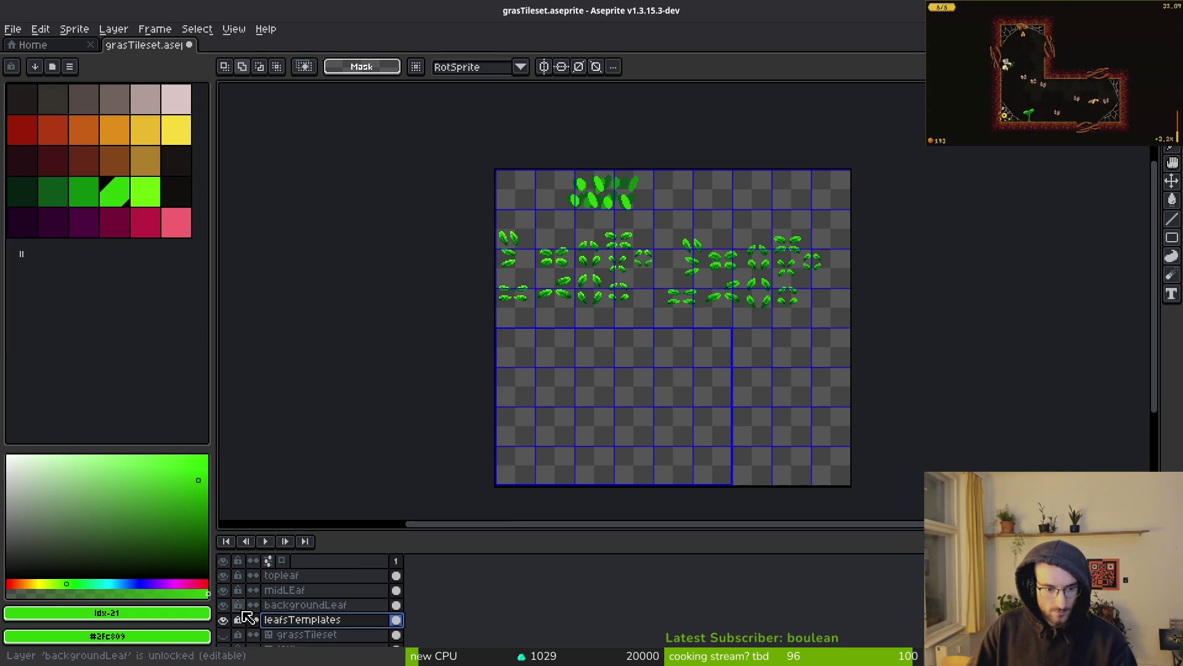
scroll(251, 636, down, 2)
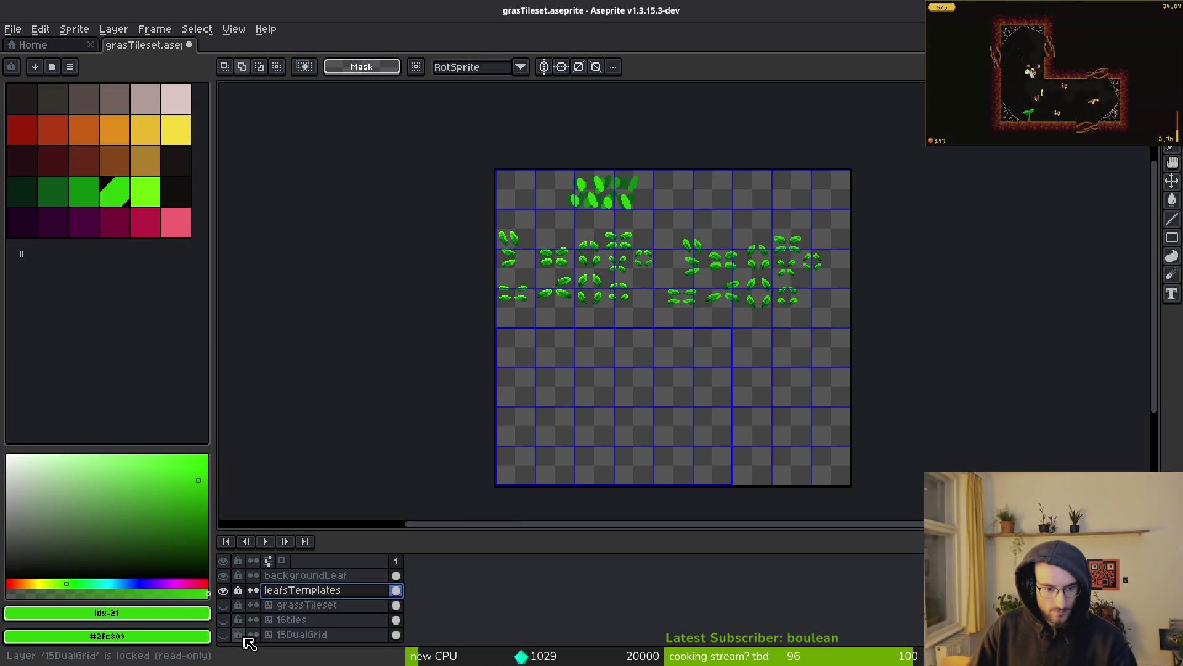
scroll(252, 633, up, 2)
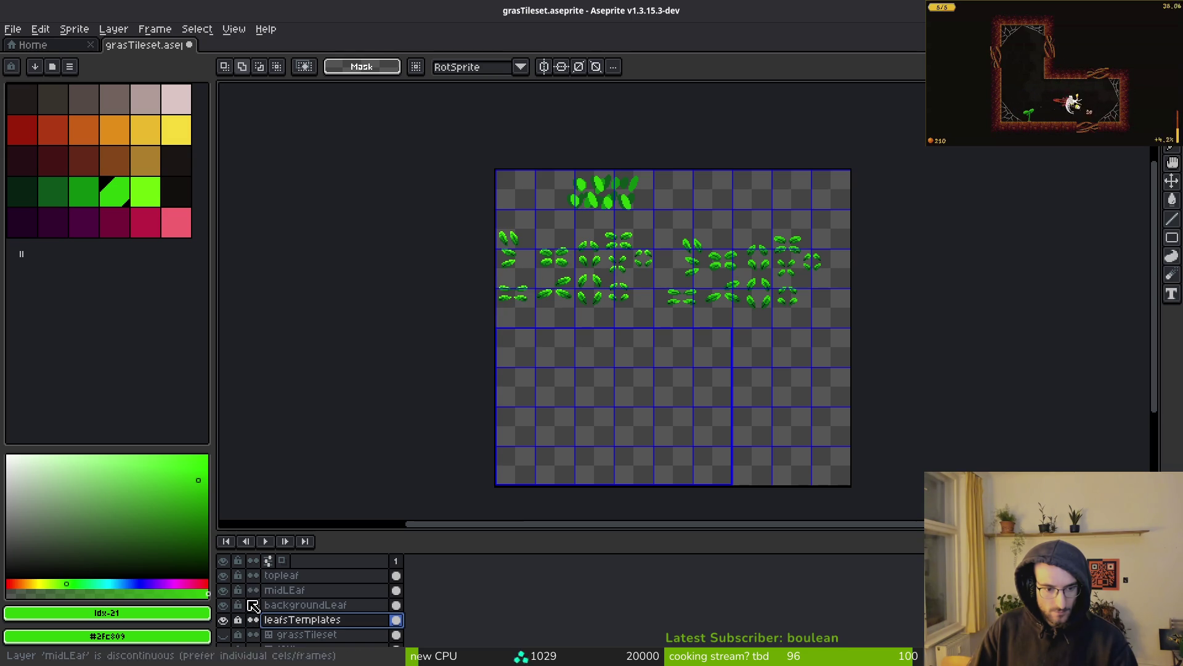
click(305, 604)
Step: Hide leafsTemplates, topleaf and midLEaf, and save the file
scroll(634, 317, up, 2)
scroll(605, 415, down, 1)
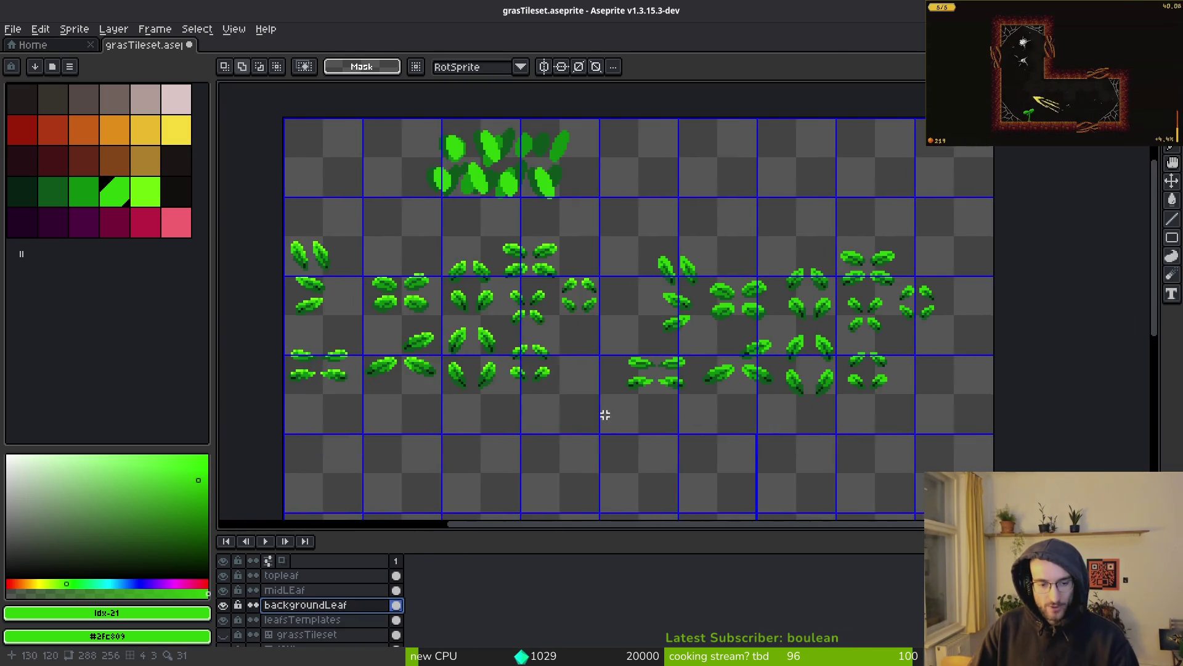
click(222, 619)
key(ctrl+s)
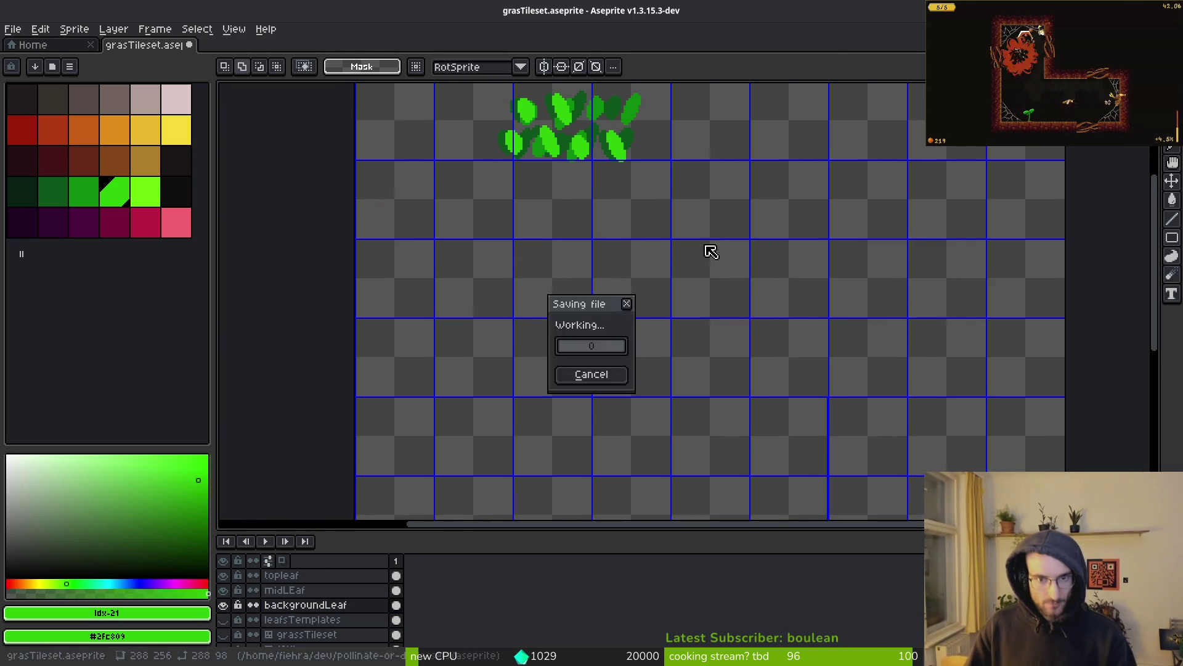
click(223, 590)
click(223, 575)
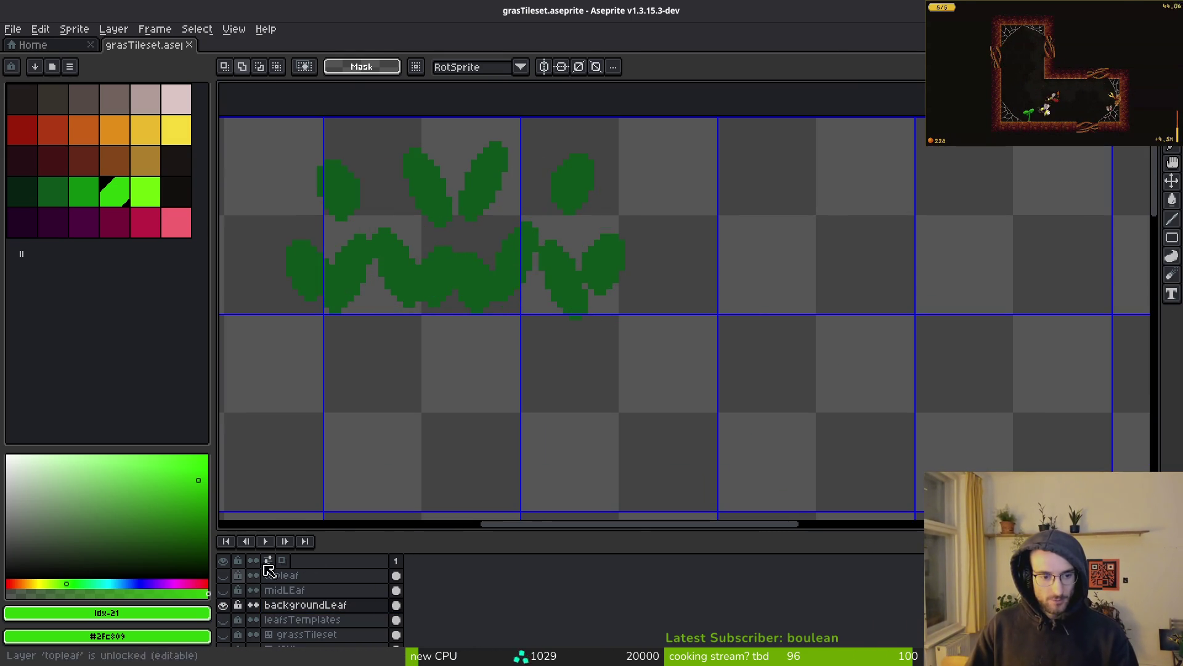
Step: Resize the canvas in the Canvas Size dialog
key(ctrl+alt+c)
drag(434, 286, 755, 427)
key(Return)
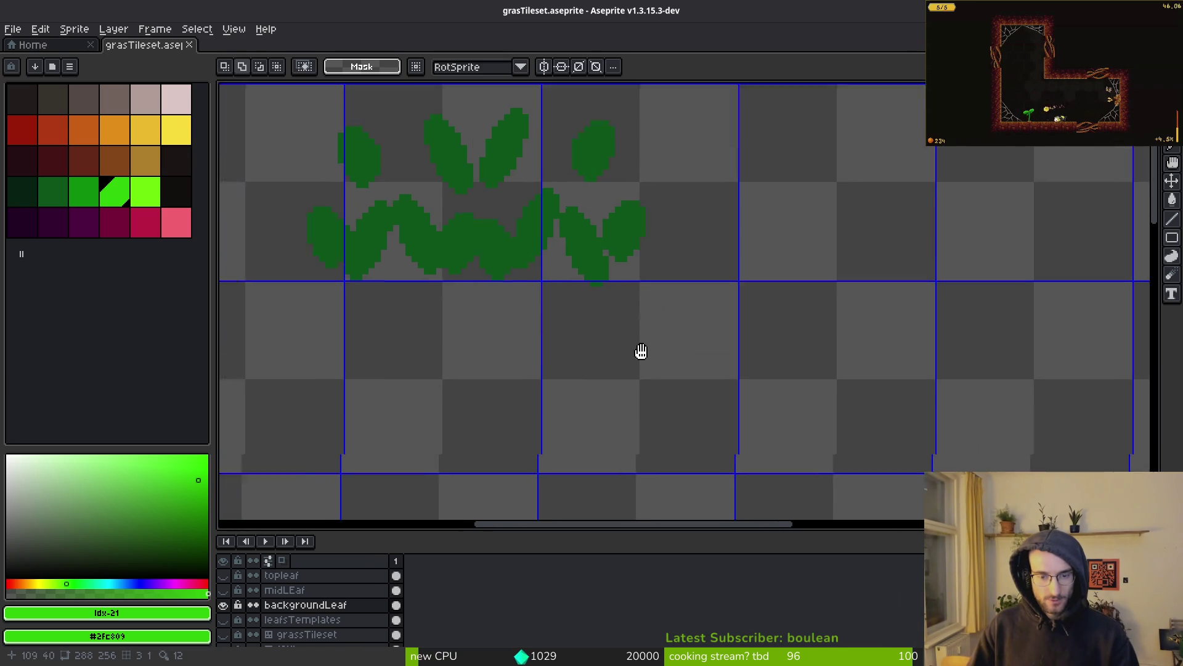
key(ctrl+alt+c)
key(Escape)
Step: Duplicate the row of dark-green leaves and drop the copy into the next tile row
key(m)
drag(320, 110, 749, 326)
mouse_move(570, 320)
mouse_down()
mouse_move(713, 394)
mouse_move(641, 251)
mouse_move(765, 415)
mouse_up()
drag(938, 428, 844, 425)
key(ctrl+d)
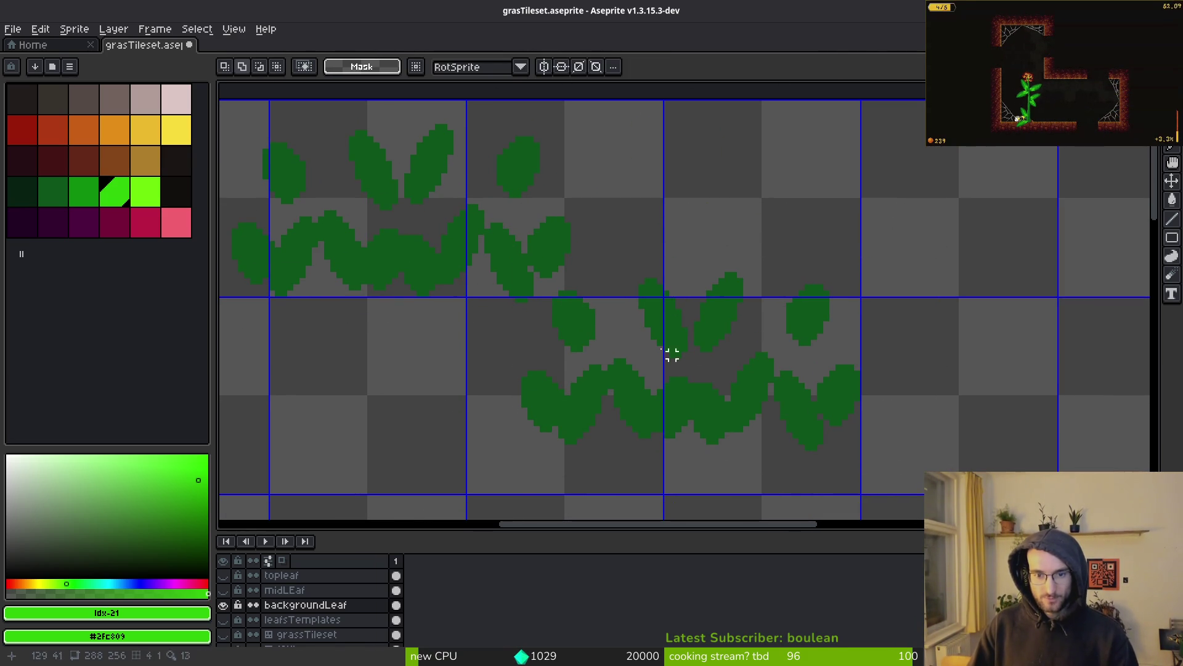
drag(500, 287, 840, 470)
key(ctrl+d)
Step: Shift leaf clusters up-left and nudge the right-hand leaves into overlapping positions
scroll(542, 372, up, 2)
mouse_move(384, 196)
mouse_down()
mouse_move(645, 444)
mouse_move(626, 450)
mouse_up()
scroll(555, 296, down, 2)
mouse_move(555, 296)
mouse_down()
mouse_move(645, 388)
mouse_move(667, 373)
mouse_move(608, 314)
mouse_up()
key(ctrl+d)
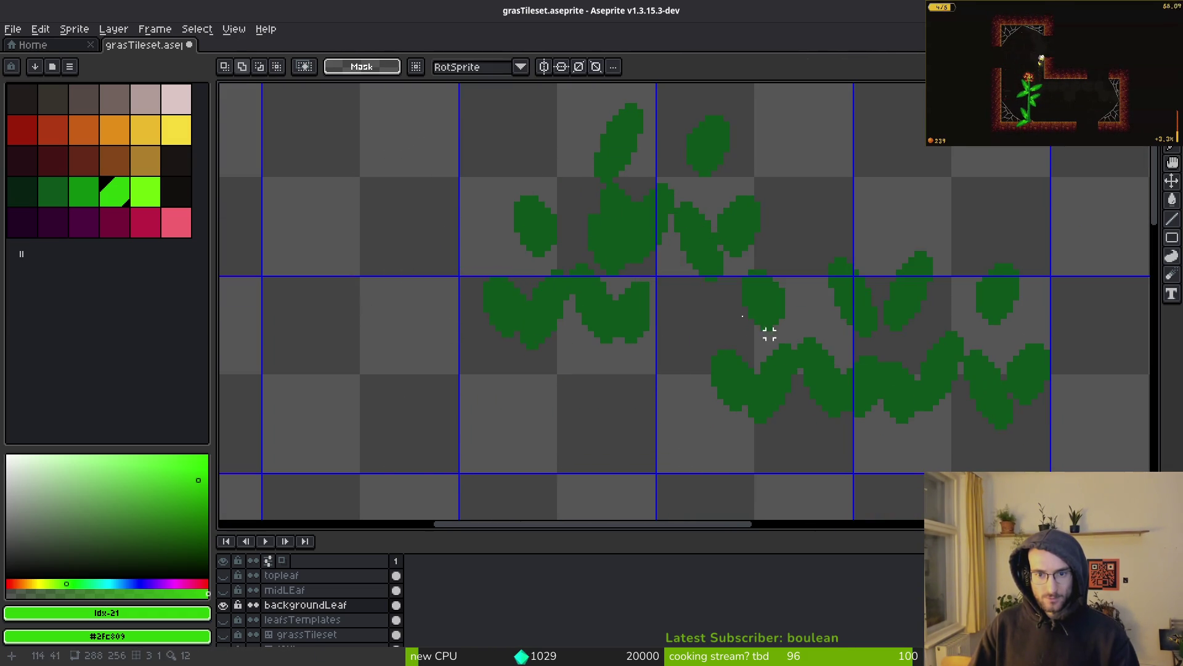
mouse_move(669, 272)
mouse_down()
mouse_move(819, 444)
mouse_move(793, 441)
mouse_move(805, 460)
mouse_up()
mouse_move(767, 403)
mouse_down()
mouse_move(708, 342)
mouse_move(661, 375)
mouse_move(674, 365)
mouse_up()
key(ctrl+d)
mouse_move(734, 249)
mouse_down()
mouse_move(881, 467)
mouse_move(797, 179)
mouse_move(745, 164)
mouse_up()
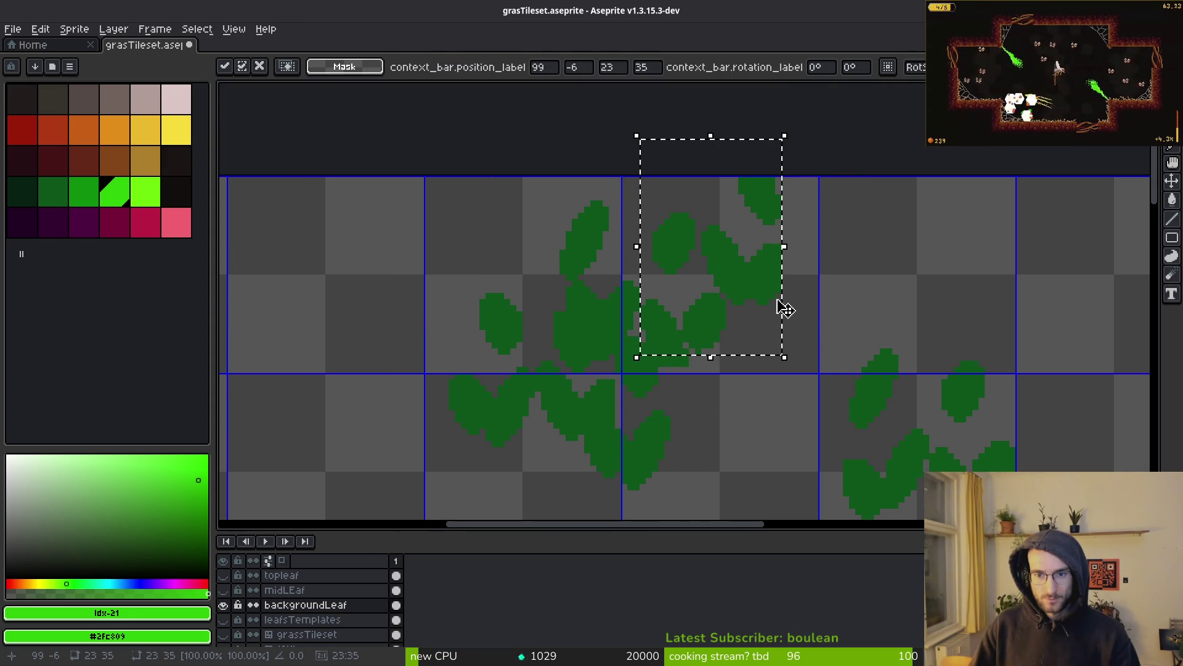
Step: Drag three dark-green leaf groups together into one tight clump
mouse_move(771, 312)
mouse_down()
mouse_move(748, 364)
mouse_move(560, 364)
mouse_move(549, 317)
mouse_move(484, 342)
mouse_up()
drag(488, 319, 530, 312)
mouse_move(620, 376)
mouse_down()
mouse_move(756, 455)
mouse_move(743, 431)
mouse_move(770, 461)
mouse_up()
Step: Rotate the selected leaves a quarter turn and set them into the clump
key(r)
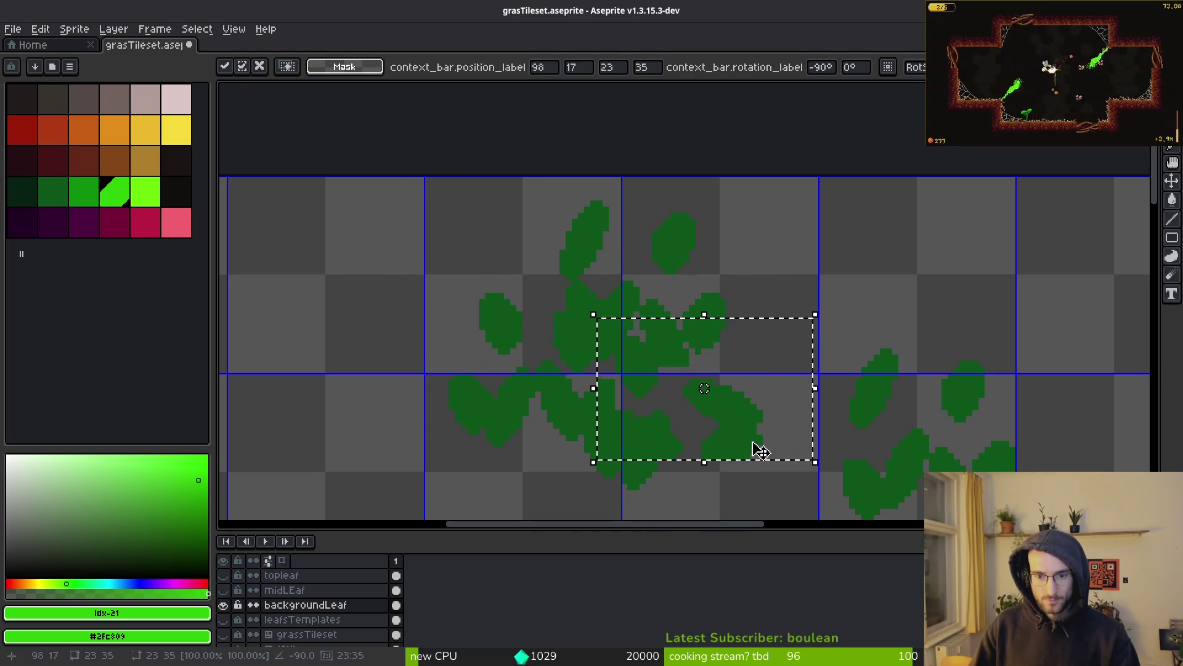
scroll(740, 401, down, 1)
mouse_move(729, 378)
mouse_down()
mouse_move(803, 362)
mouse_move(780, 343)
mouse_up()
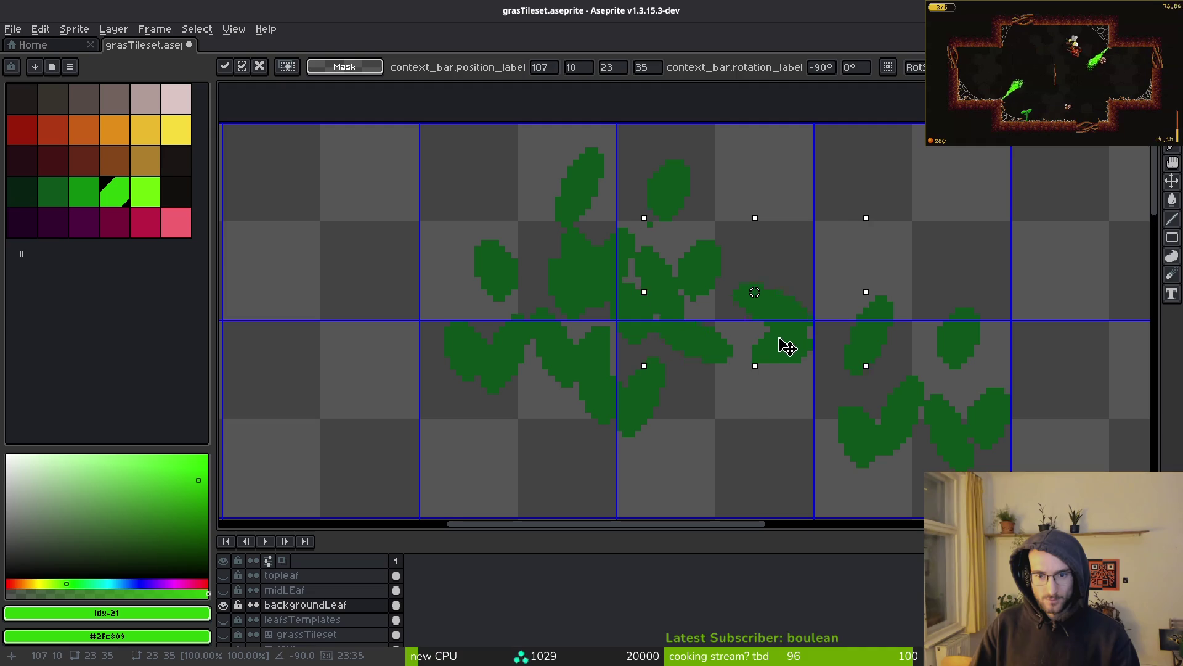
key(Return)
Step: Shift one more leaf selection up-left, check the clump up close, then hide backgroundLeaf
mouse_move(808, 383)
mouse_down()
mouse_move(787, 402)
mouse_move(739, 271)
mouse_move(756, 283)
mouse_move(748, 298)
mouse_up()
key(e)
scroll(610, 193, up, 3)
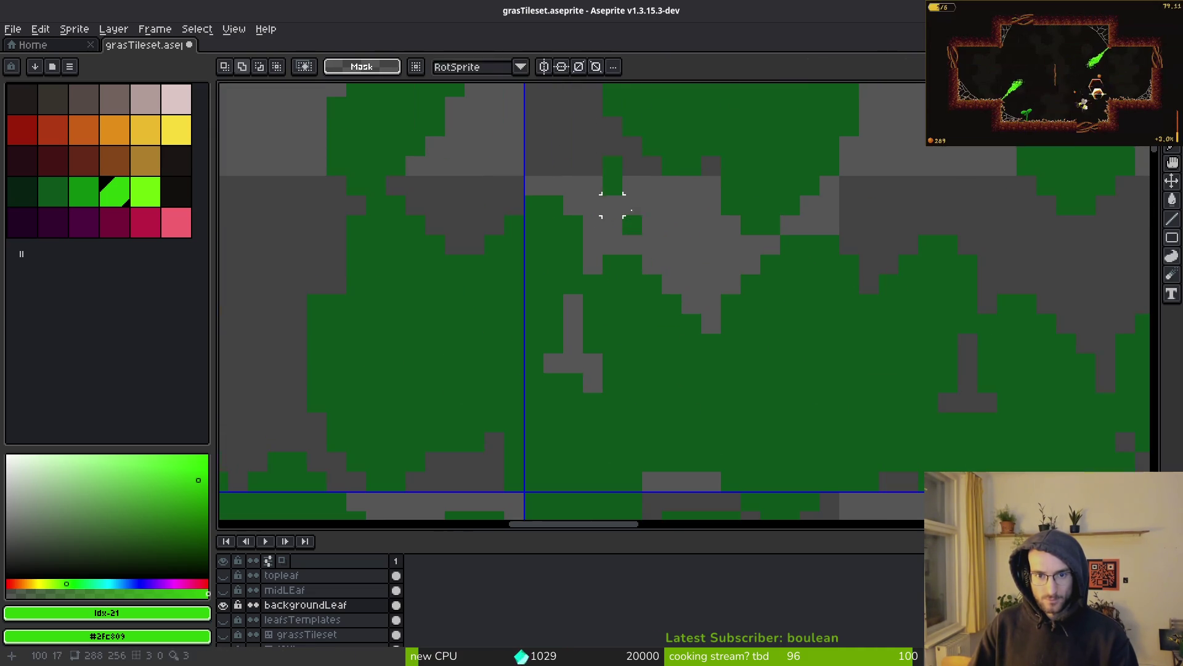
scroll(660, 296, up, 3)
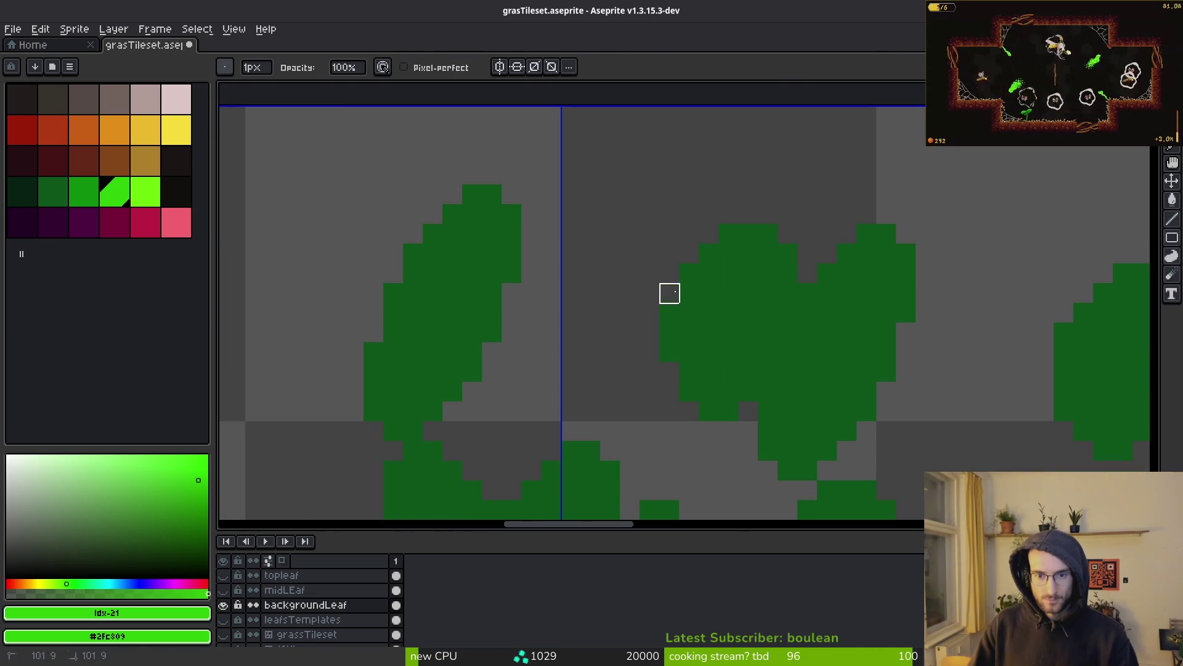
scroll(670, 293, down, 3)
key(m)
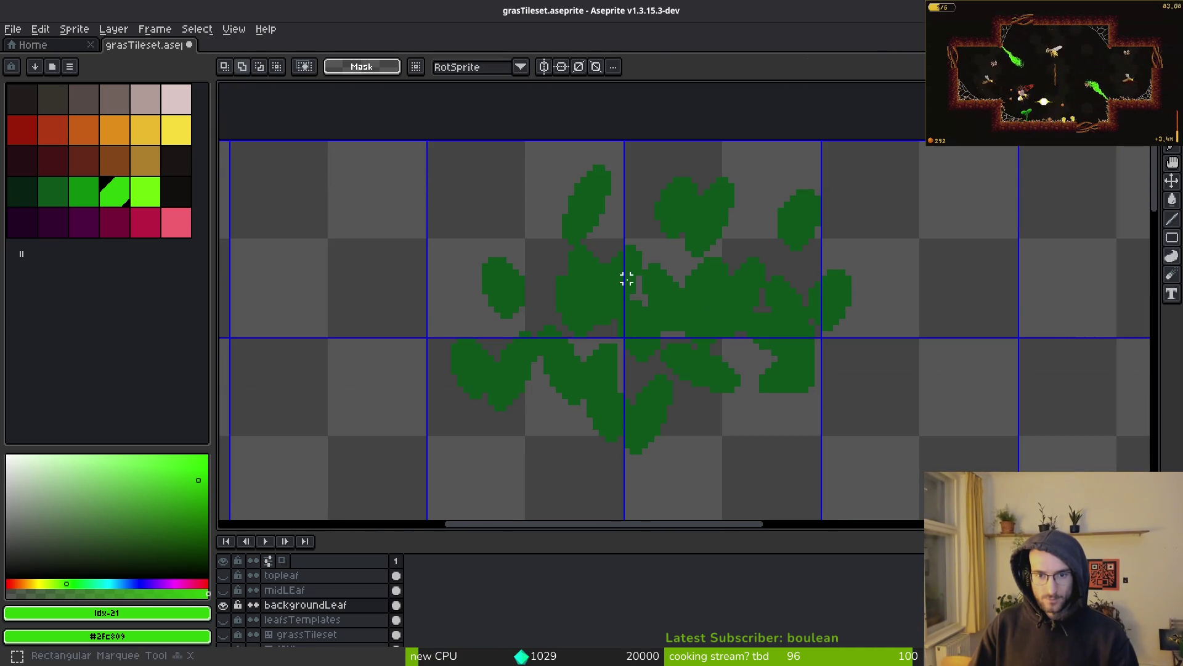
scroll(738, 280, down, 4)
scroll(652, 280, up, 3)
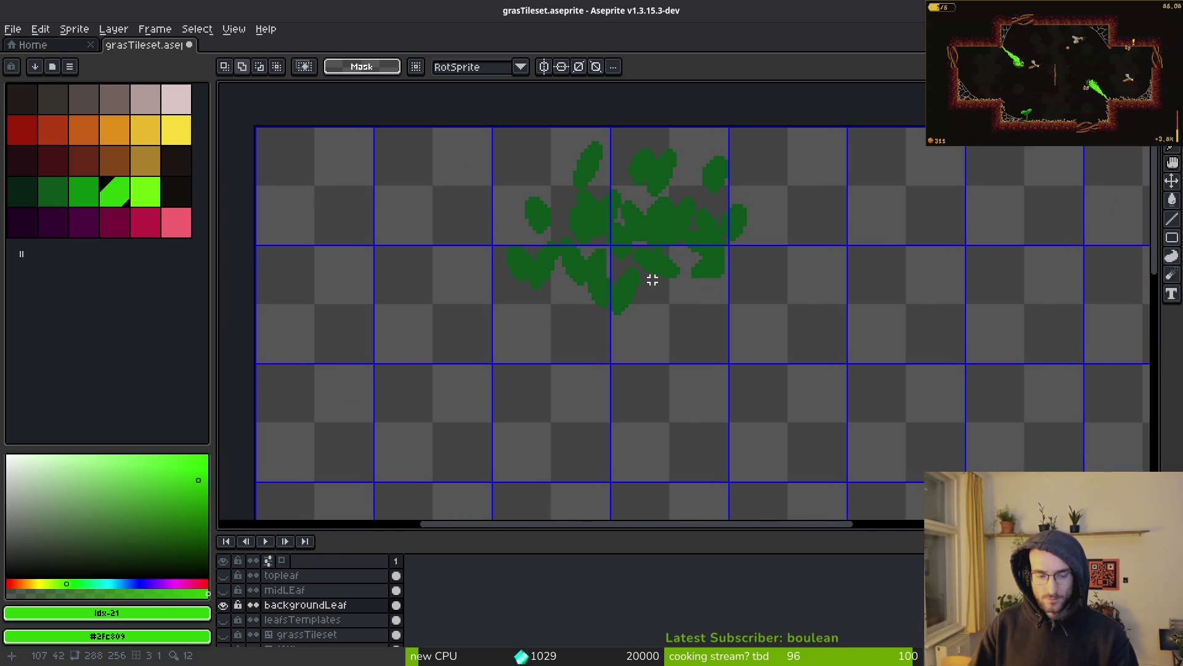
click(223, 606)
Step: Show the midLEaf layer and cut all six of its bright leaves
click(285, 589)
click(223, 590)
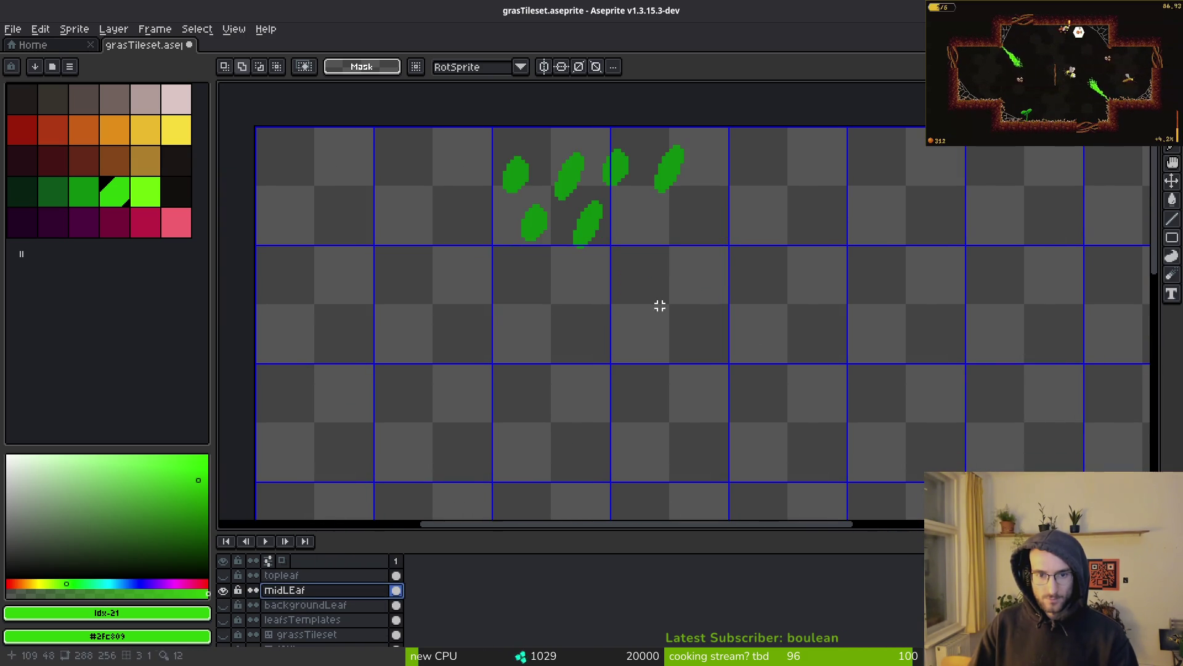
drag(508, 191, 820, 376)
key(ctrl+x)
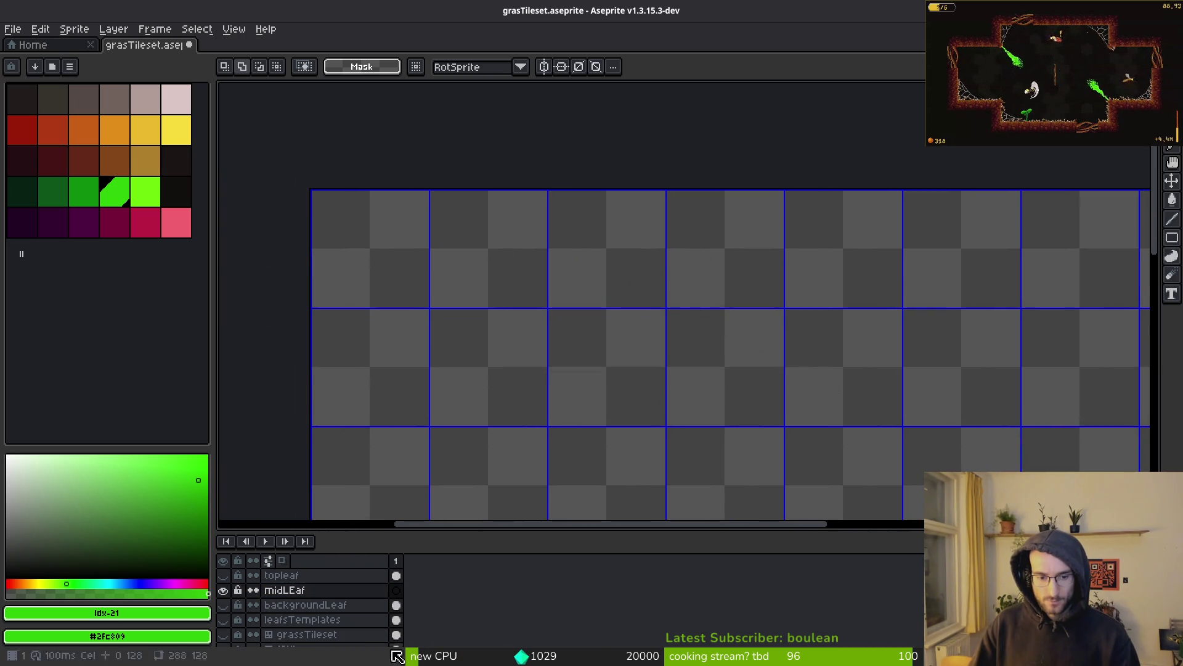
Step: Paste the cut leaves into backgroundLeaf with leafsTemplates hidden
click(329, 607)
click(224, 604)
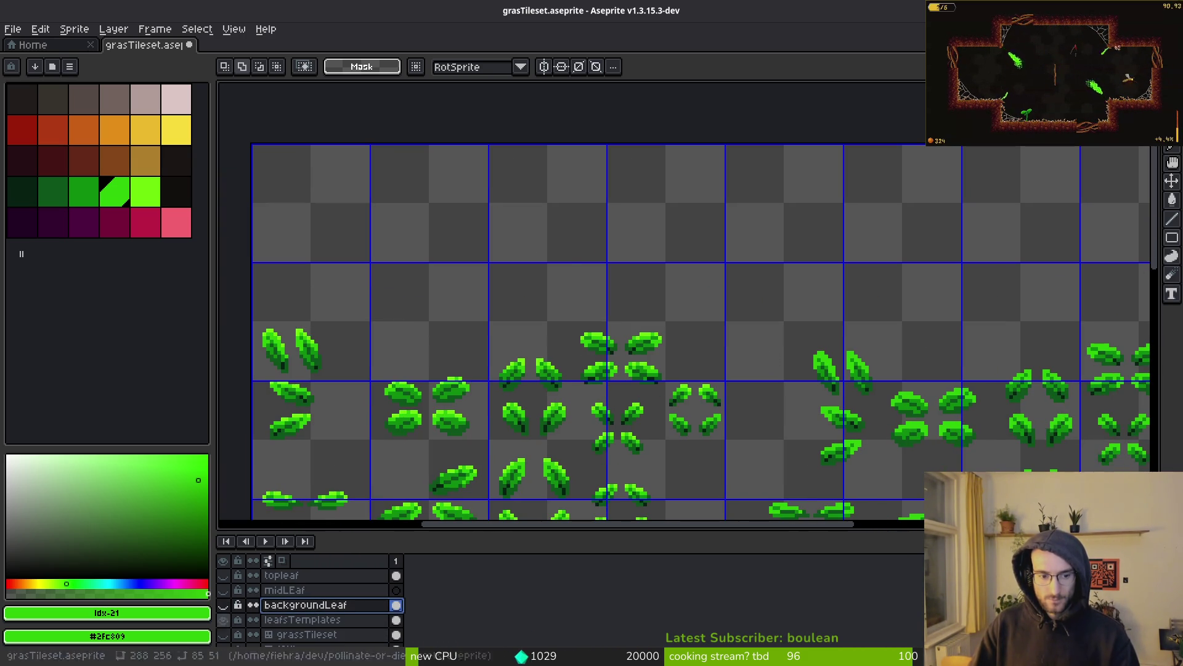
key(ctrl+v)
click(224, 605)
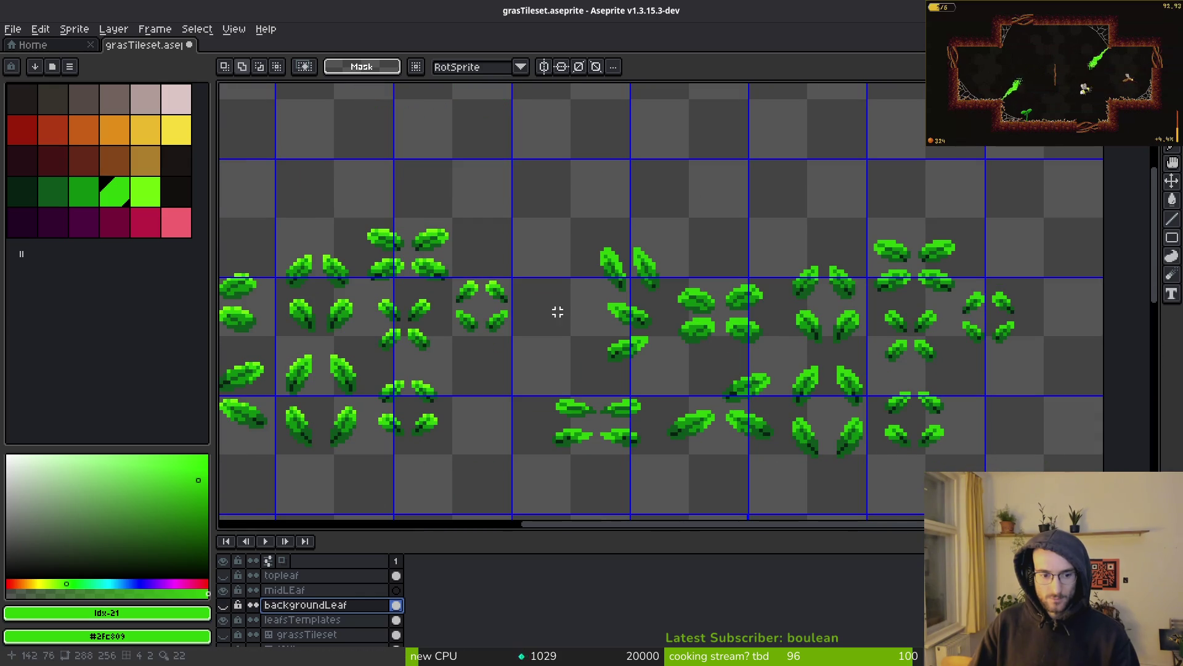
click(223, 604)
click(223, 620)
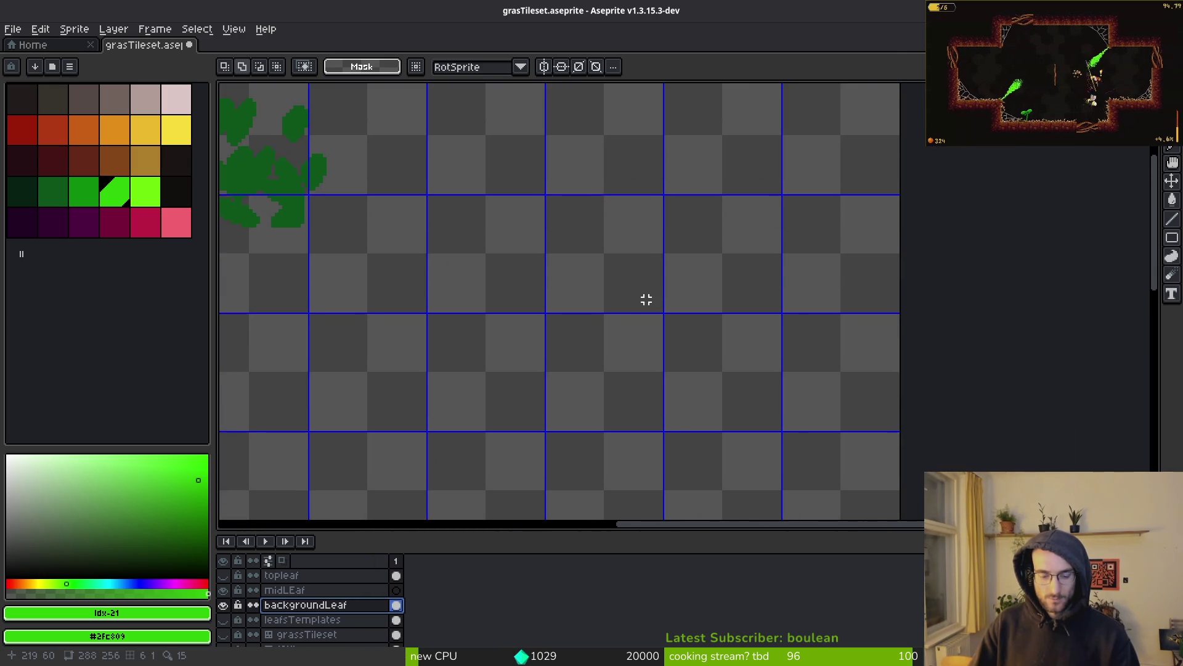
key(ctrl+v)
drag(630, 266, 672, 360)
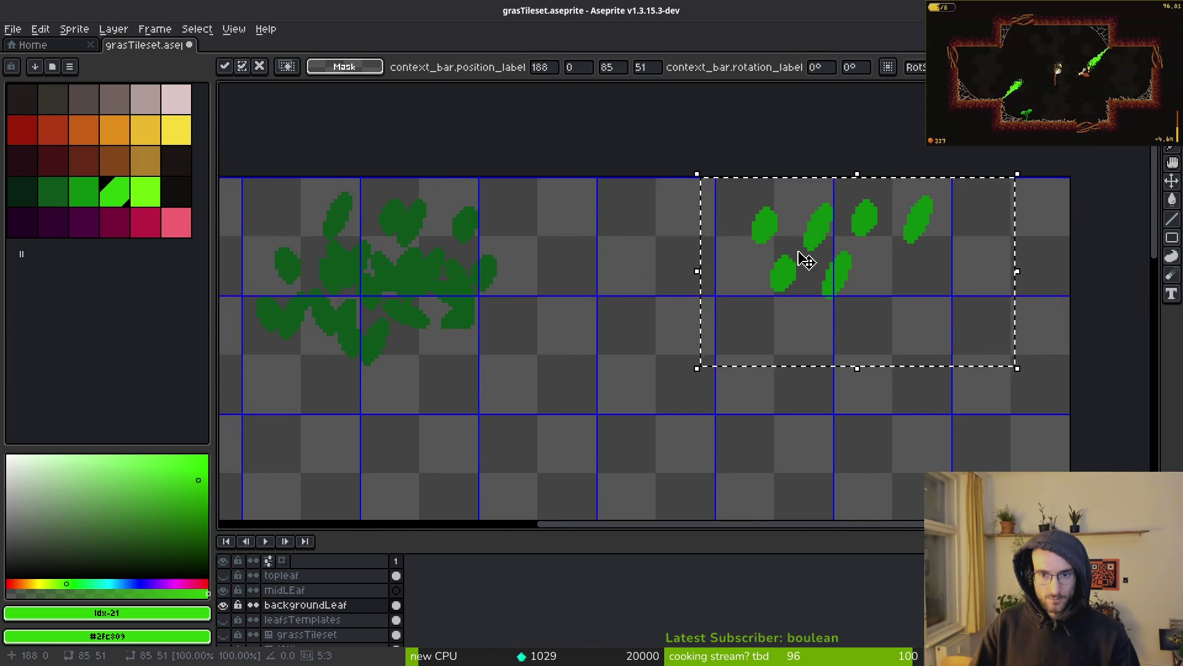
Step: Move the pasted leaves left and down, and set dark green as background colour
drag(844, 316, 741, 348)
alt+click(520, 282)
alt+right_click(456, 290)
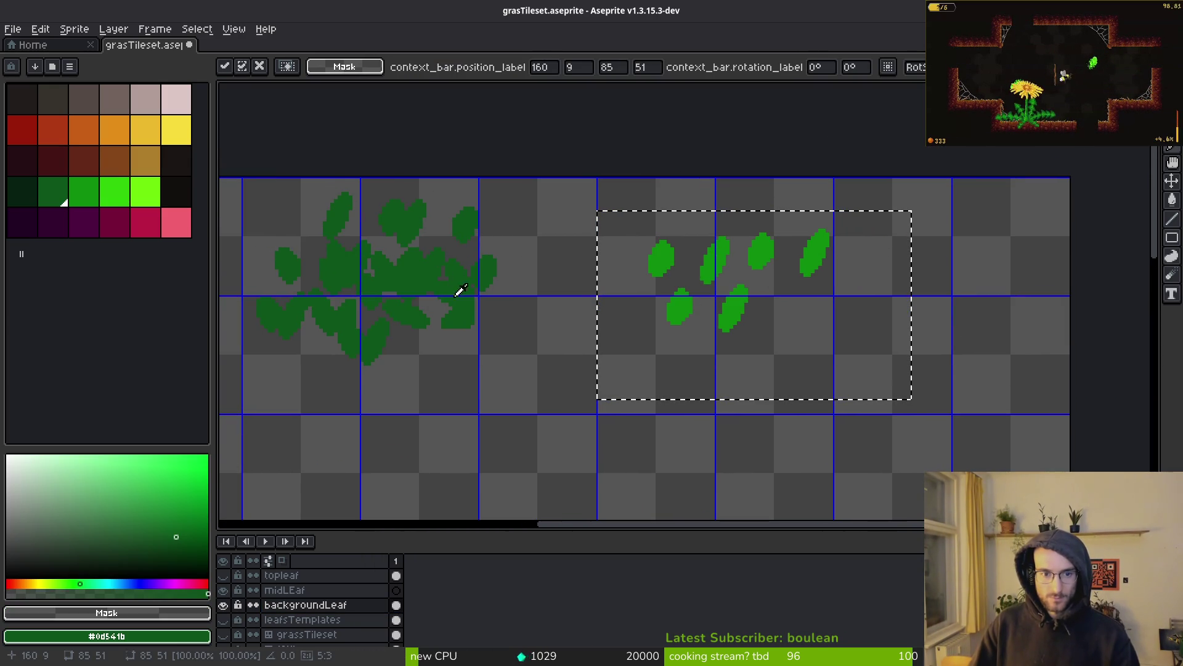
Step: Replace the sampled bright leaf green with the dark green #0d541b
key(shift+r)
key(Escape)
key(shift+r)
key(Escape)
alt+click(702, 276)
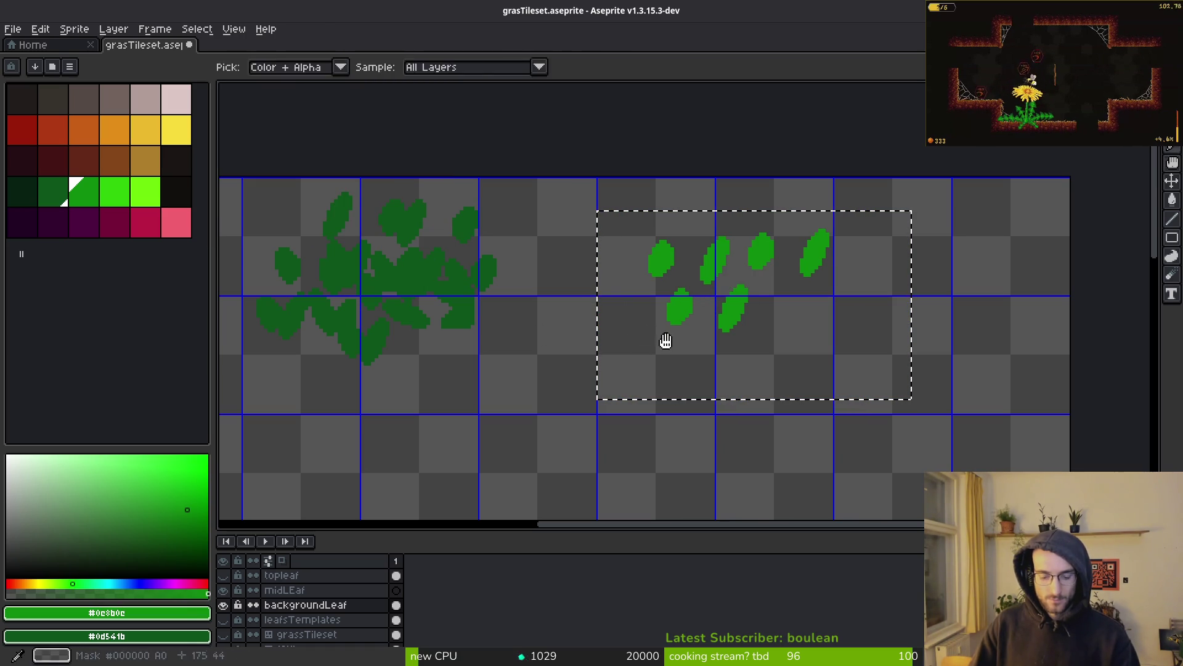
key(shift+r)
key(Return)
Step: Deselect, then marquee a pair of the recoloured leaves
key(ctrl+d)
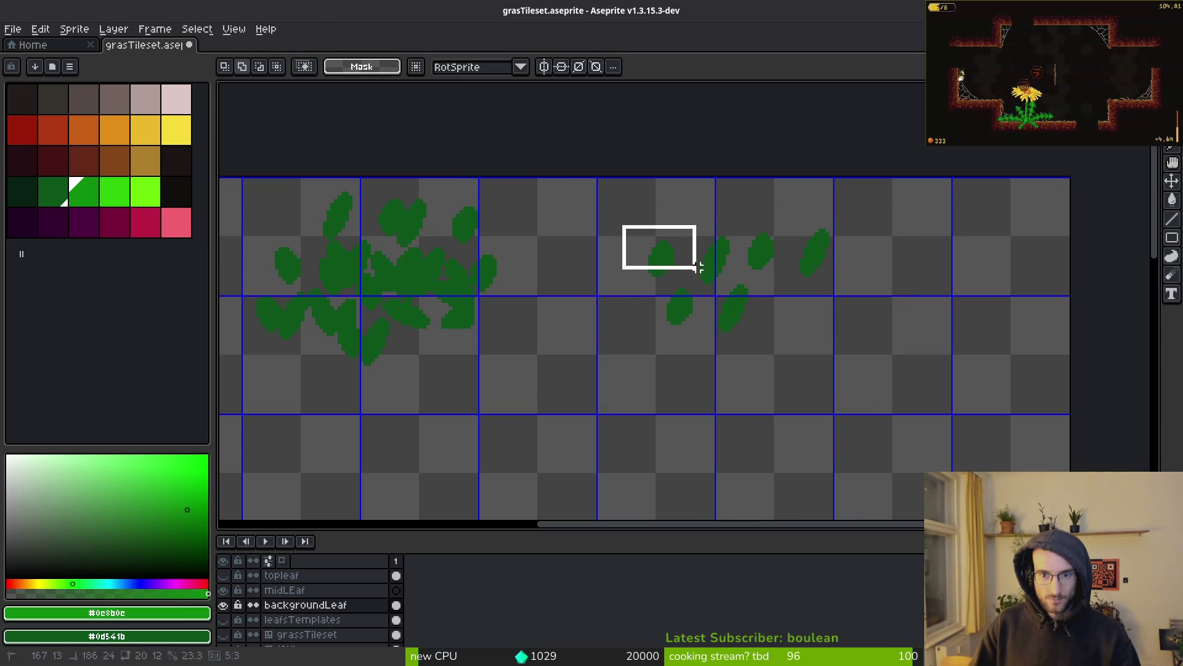
scroll(695, 289, up, 3)
mouse_move(544, 145)
mouse_down()
mouse_move(758, 297)
mouse_move(709, 185)
mouse_move(574, 264)
mouse_move(602, 335)
mouse_up()
Step: Move the selected leaf pair down and left, then select two more leaves
scroll(678, 339, left, 3)
drag(748, 344, 667, 417)
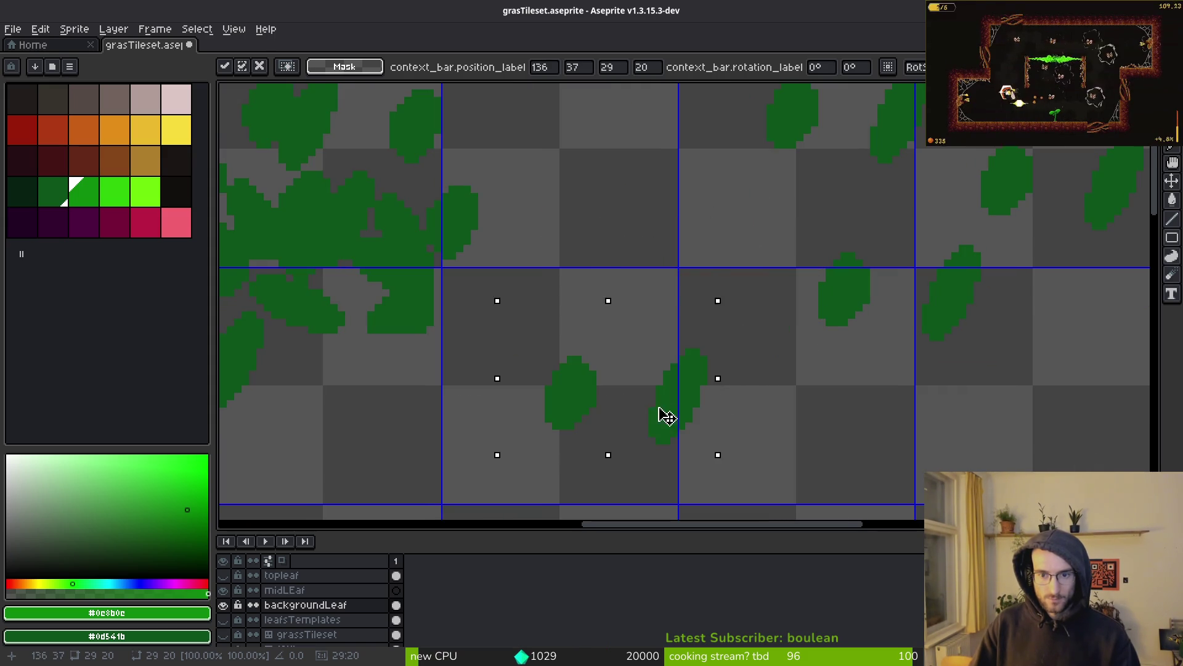
scroll(667, 417, down, 2)
drag(758, 152, 989, 324)
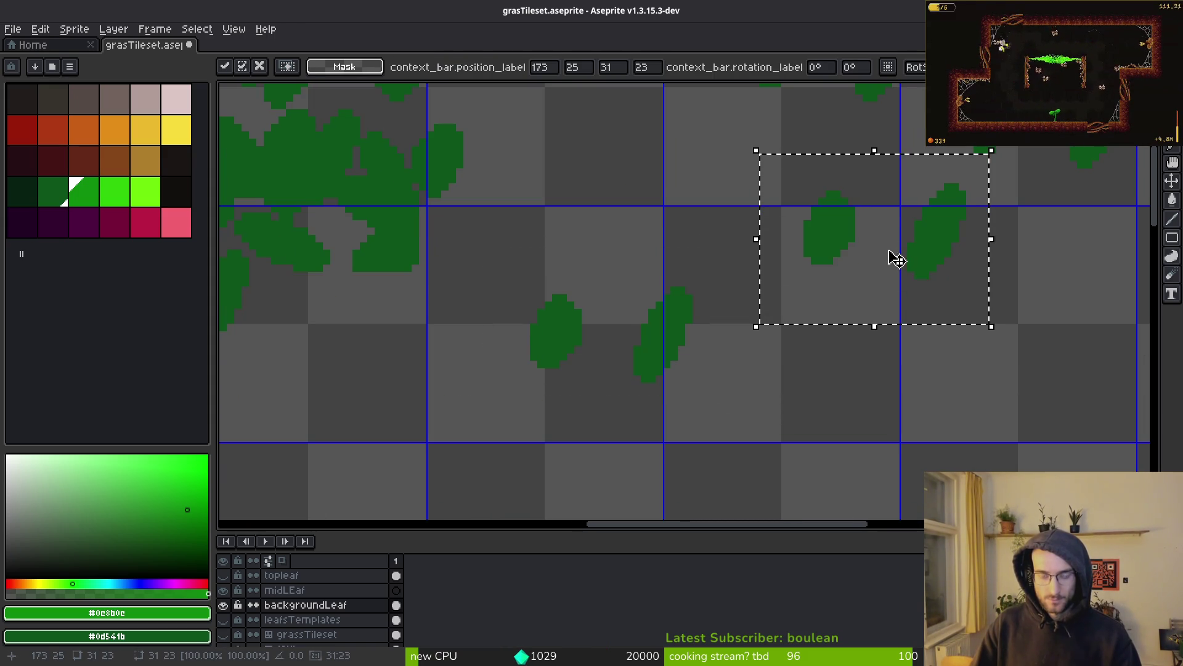
Step: Turn those two leaves a quarter turn and drop them into the clump
mouse_move(905, 257)
mouse_down()
mouse_move(845, 312)
mouse_move(743, 197)
mouse_up()
key(ctrl+r)
mouse_move(610, 302)
mouse_down()
mouse_move(640, 368)
mouse_move(586, 402)
mouse_move(501, 350)
mouse_up()
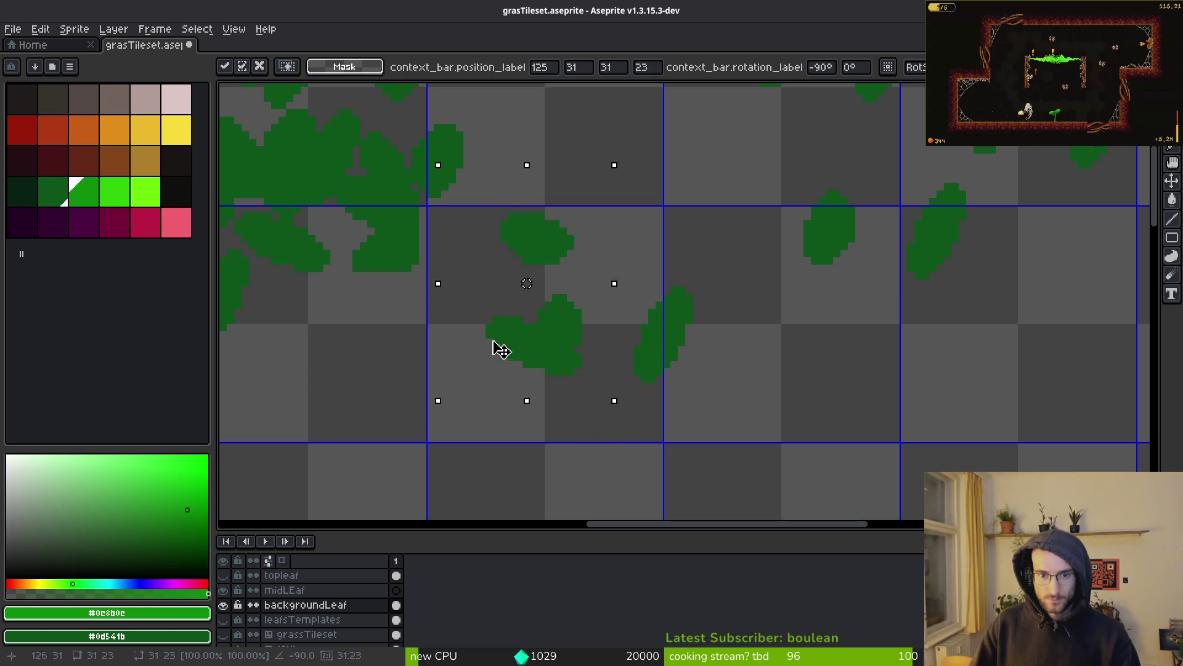
key(Return)
Step: Select another block of leaves and shift it down and left
drag(497, 243, 769, 454)
scroll(782, 465, up, 3)
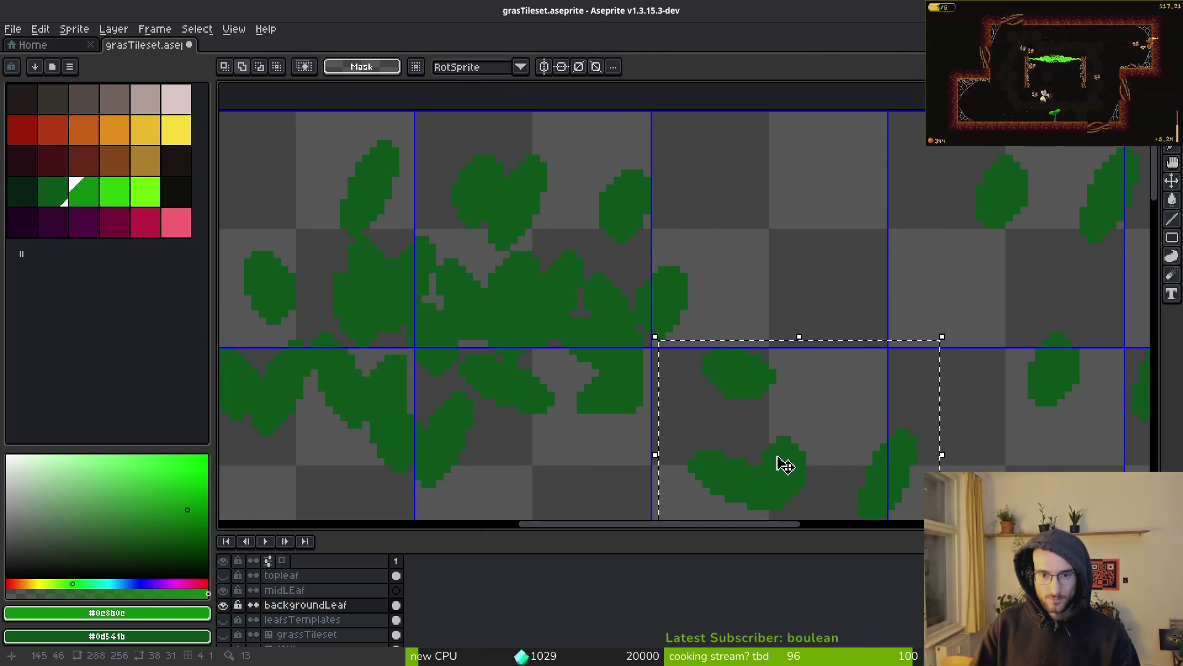
scroll(712, 262, down, 3)
mouse_move(711, 264)
mouse_down()
mouse_move(743, 470)
mouse_move(692, 497)
mouse_move(637, 452)
mouse_move(676, 446)
mouse_move(716, 352)
mouse_move(715, 383)
mouse_move(771, 402)
mouse_move(750, 362)
mouse_move(758, 414)
mouse_move(721, 358)
mouse_move(739, 351)
mouse_move(697, 344)
mouse_move(727, 342)
mouse_up()
mouse_move(692, 209)
mouse_down()
mouse_move(789, 357)
mouse_move(777, 372)
mouse_move(729, 284)
mouse_up()
Step: Rotate a second leaf block a quarter turn and place it left in the clump
mouse_move(608, 87)
mouse_down()
mouse_move(779, 224)
mouse_move(855, 259)
mouse_move(454, 298)
mouse_move(487, 282)
mouse_up()
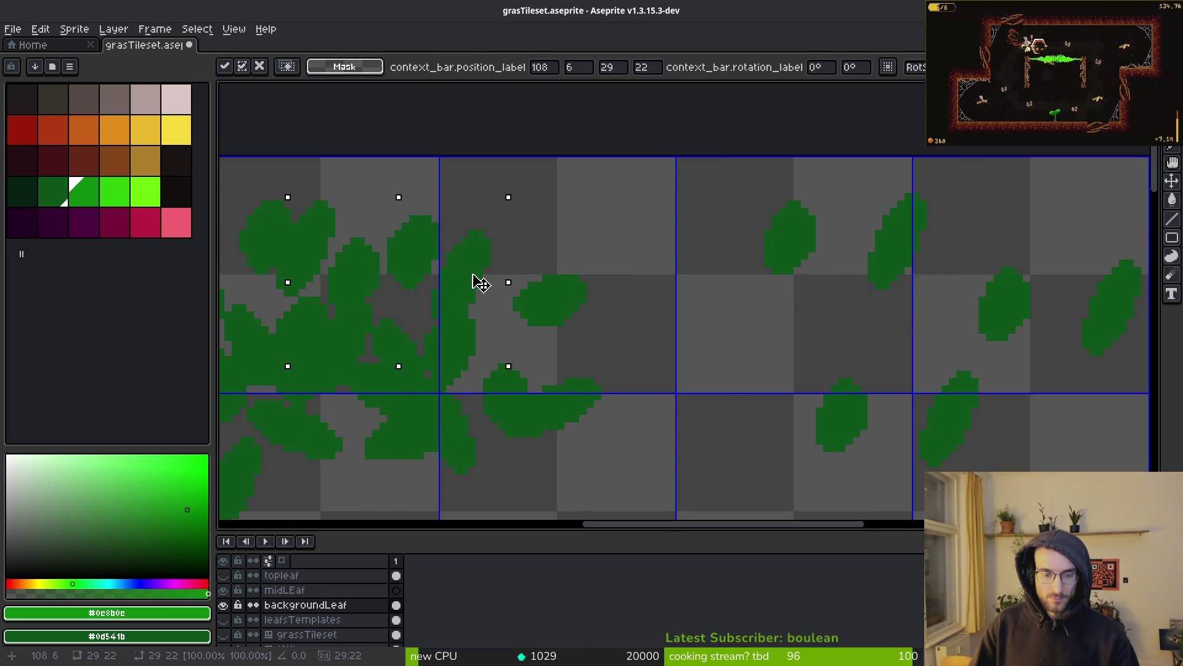
drag(489, 300, 747, 290)
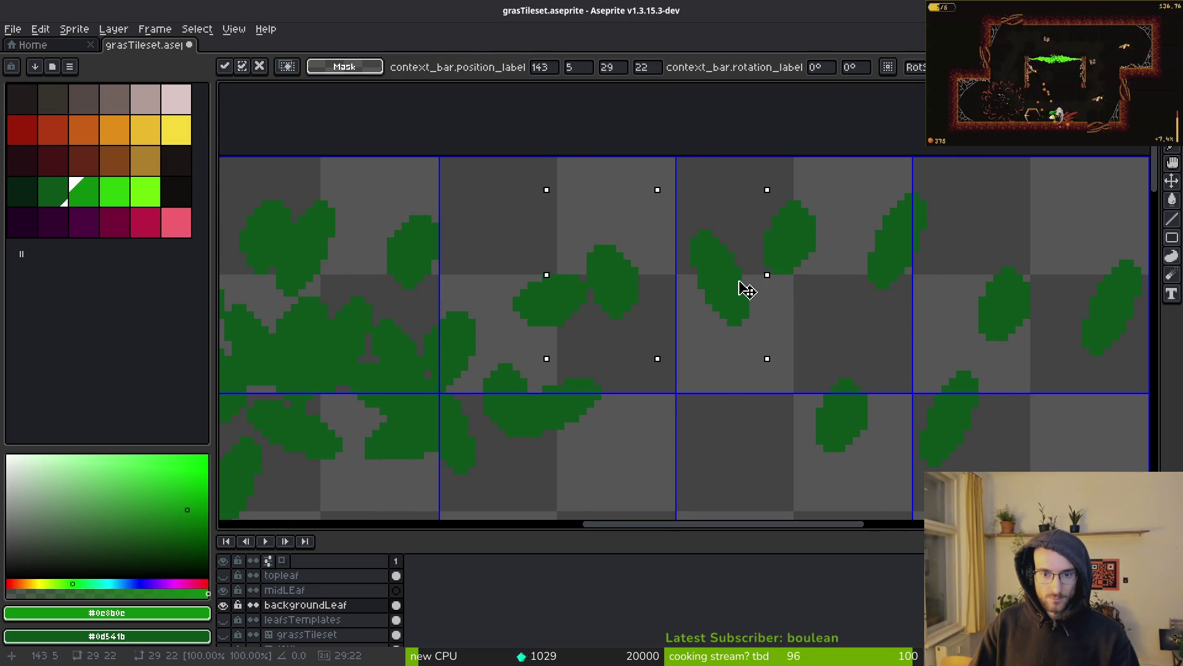
key(shift+r)
mouse_move(665, 302)
mouse_down()
mouse_move(529, 318)
mouse_move(503, 247)
mouse_up()
key(Return)
Step: Select a small leaf strip and zoom in with the Eraser to check pixels
mouse_move(569, 264)
mouse_down()
mouse_move(618, 257)
mouse_move(708, 315)
mouse_up()
scroll(606, 278, up, 5)
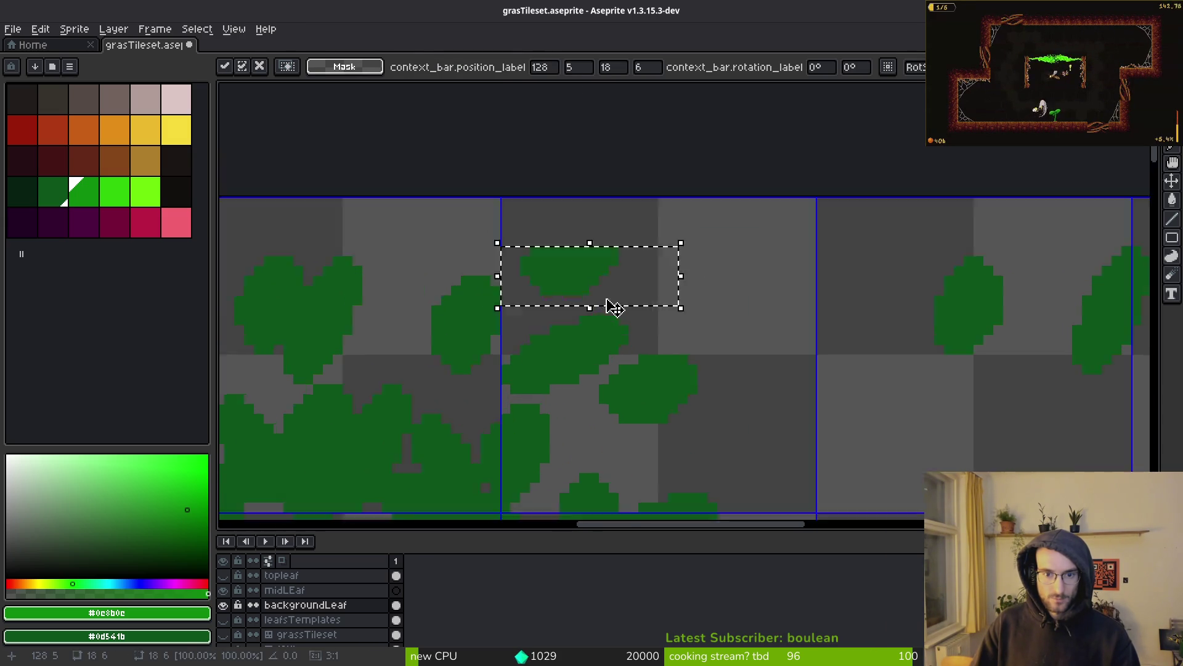
key(e)
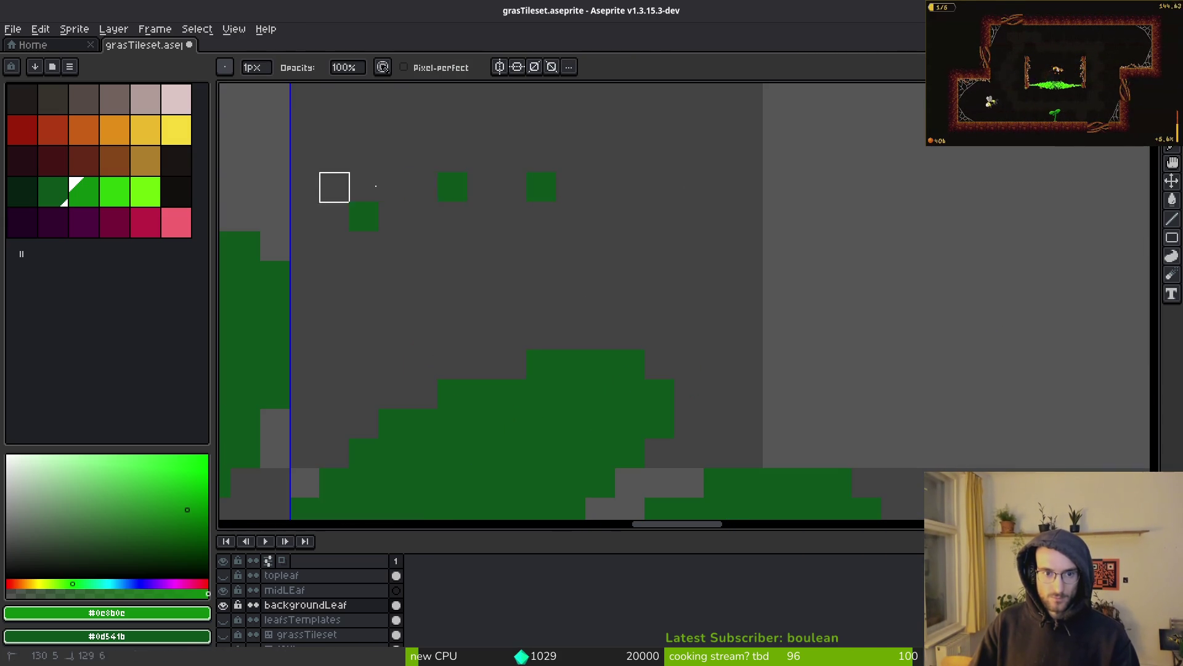
scroll(618, 327, down, 8)
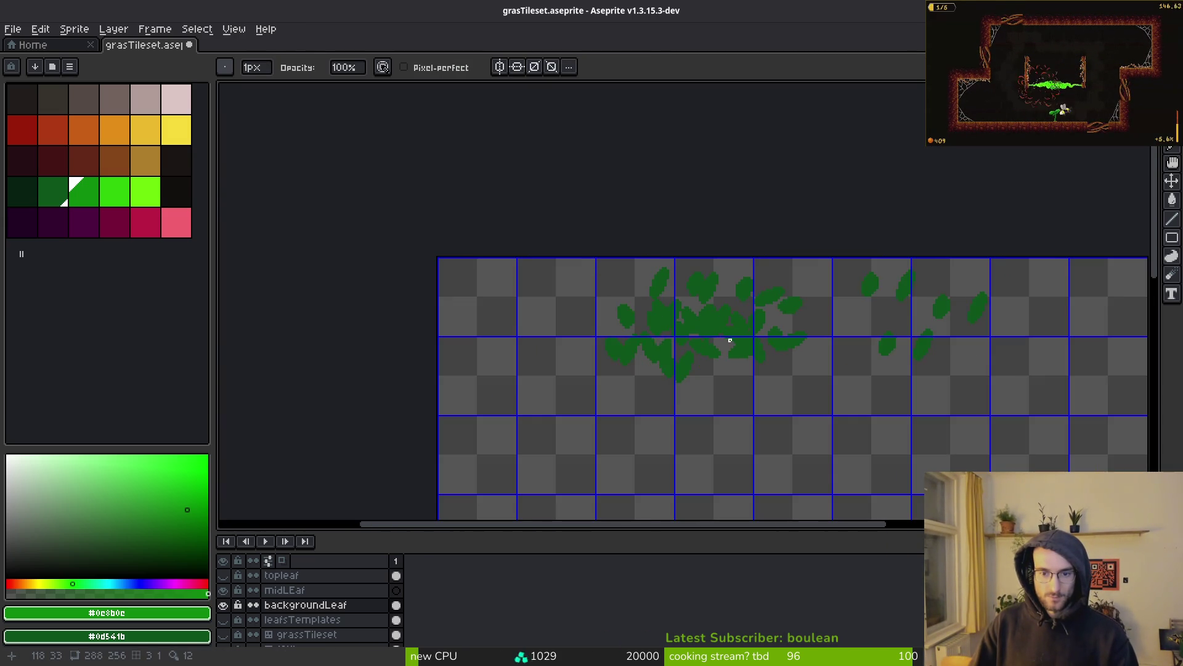
scroll(714, 329, up, 3)
Step: Move the whole dark-green leaf clump up and left, nudging it slightly right
key(m)
mouse_move(342, 143)
mouse_down()
mouse_move(948, 475)
mouse_move(948, 487)
mouse_up()
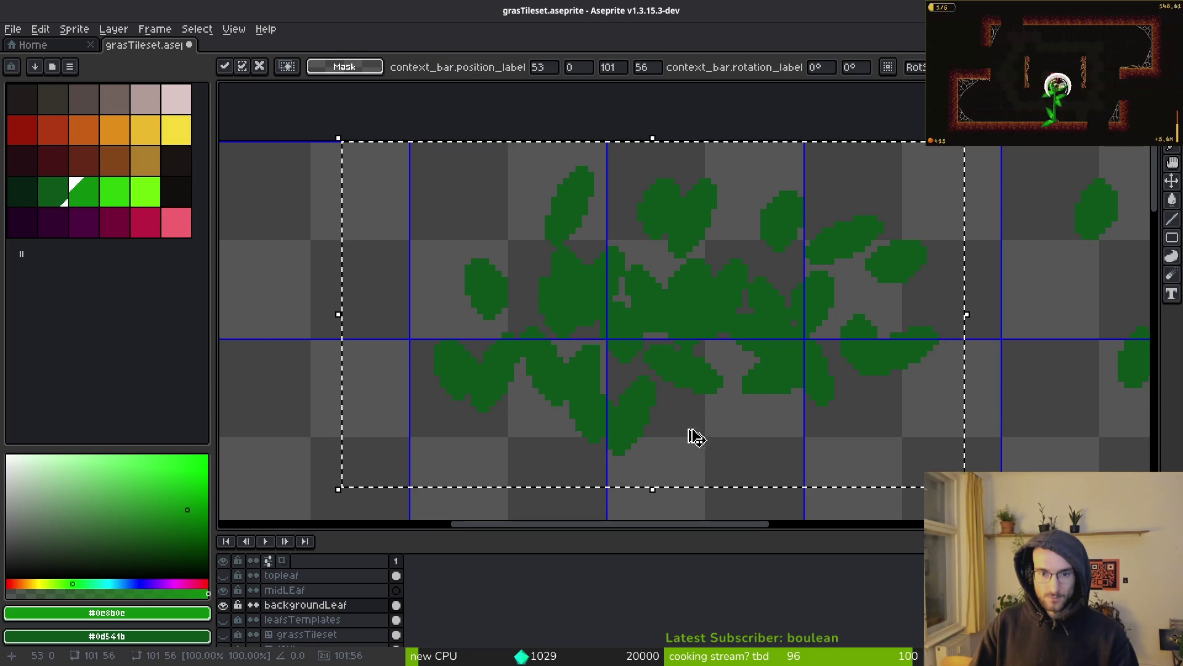
scroll(701, 398, down, 2)
mouse_move(701, 397)
mouse_down()
mouse_move(657, 362)
mouse_move(462, 343)
mouse_move(494, 317)
mouse_move(480, 370)
mouse_move(442, 343)
mouse_move(431, 357)
mouse_move(478, 353)
mouse_move(435, 388)
mouse_move(401, 346)
mouse_move(404, 364)
mouse_up()
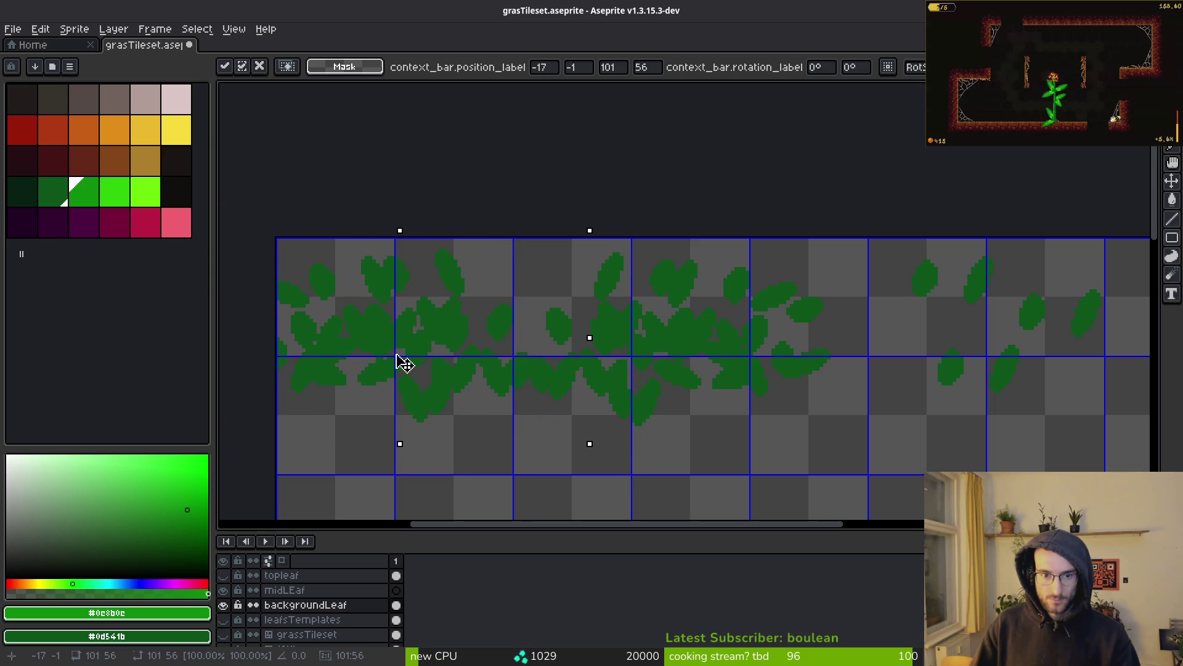
mouse_move(487, 380)
mouse_down()
mouse_move(634, 332)
mouse_move(636, 422)
mouse_move(549, 412)
mouse_move(613, 317)
mouse_move(471, 140)
mouse_move(576, 397)
mouse_up()
key(m)
Step: Shift a group of leaves one tile to the right
drag(604, 242, 800, 515)
drag(641, 401, 840, 401)
scroll(605, 389, up, 2)
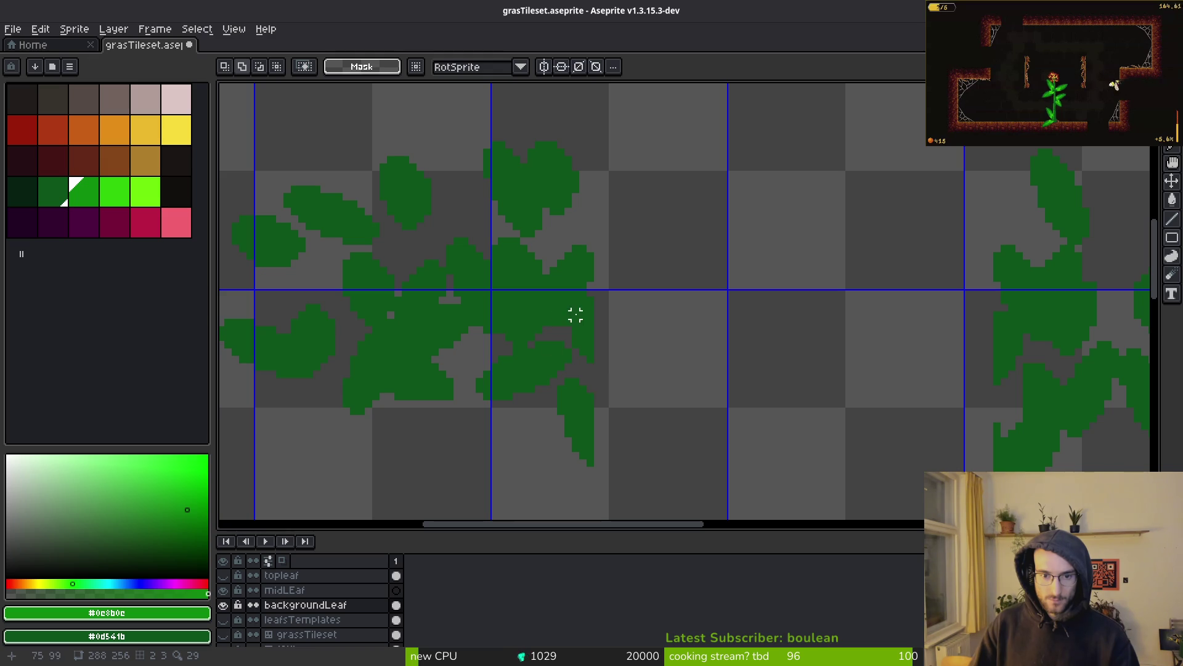
Step: Select a leaf group plus the leaves below and move them right and down
drag(641, 403, 642, 404)
drag(552, 372, 684, 527)
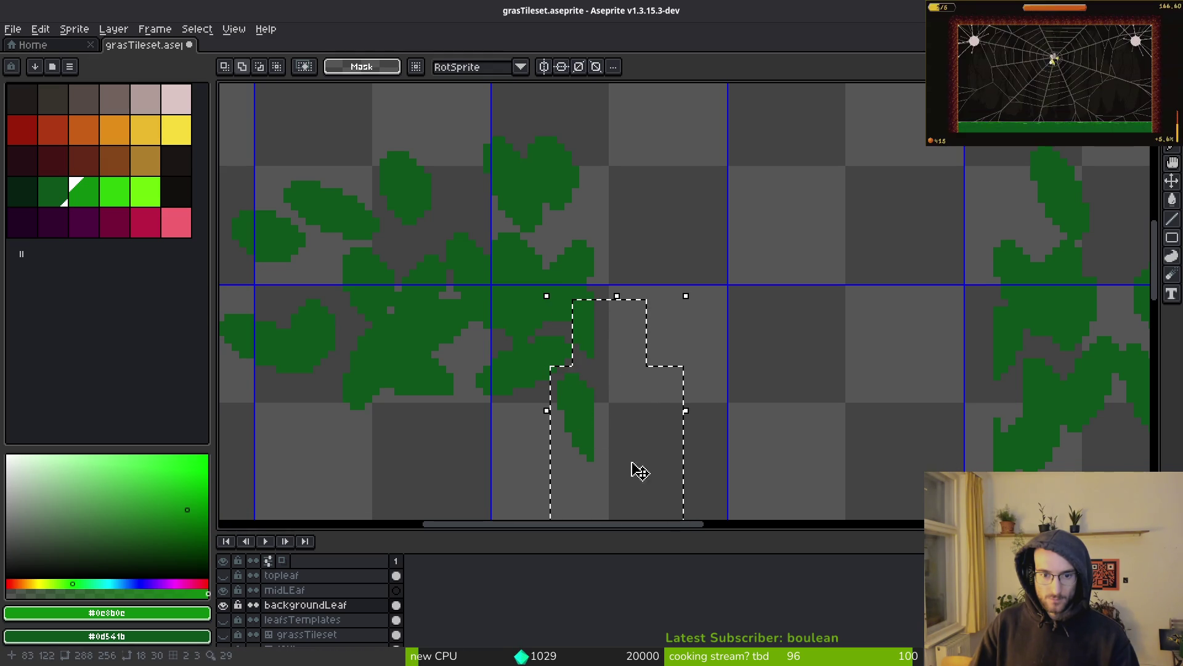
mouse_move(599, 427)
mouse_down()
mouse_move(725, 369)
mouse_move(887, 369)
mouse_up()
scroll(863, 369, down, 1)
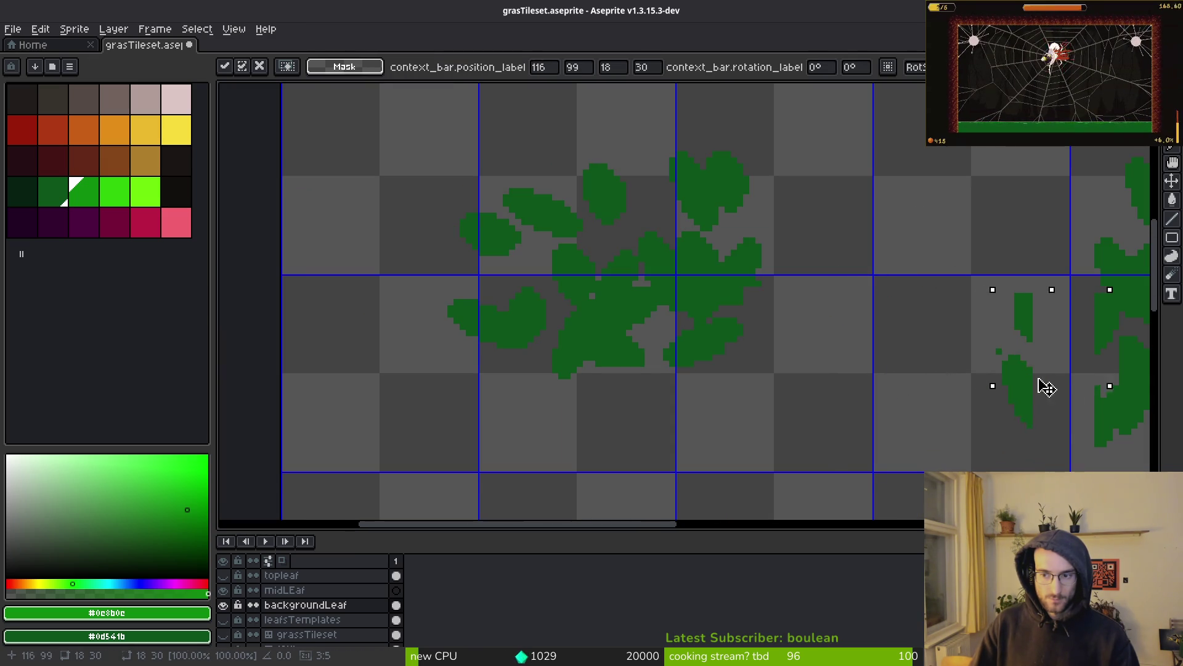
drag(1046, 387, 1098, 393)
key(b)
Step: Paint a pixel and sample the dark leaf green as the drawing colour
scroll(829, 382, up, 4)
click(733, 303)
click(735, 255)
Step: Move another group of leaves up into the top tile row
key(m)
scroll(787, 283, down, 3)
drag(481, 153, 871, 428)
scroll(660, 320, up, 2)
key(ctrl+t)
mouse_move(660, 320)
mouse_down()
mouse_move(678, 86)
mouse_move(679, 283)
mouse_move(703, 299)
mouse_up()
Step: Commit the moved leaves and zoom in to inspect the leaf edges
key(b)
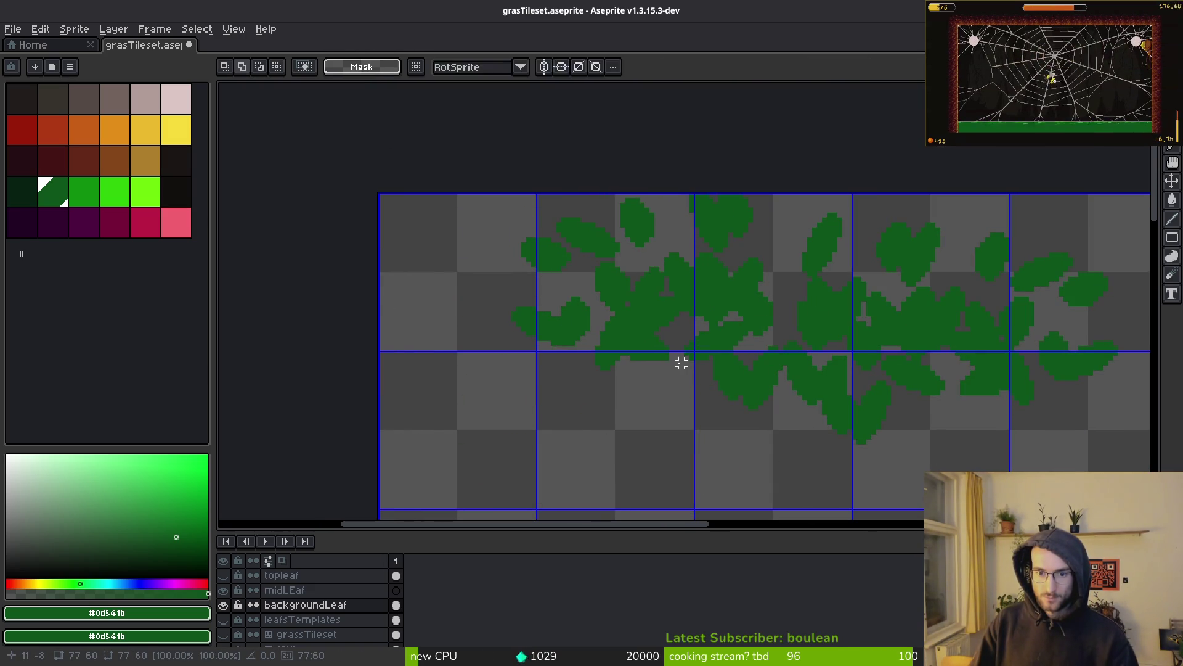
scroll(641, 368, up, 2)
scroll(609, 364, up, 2)
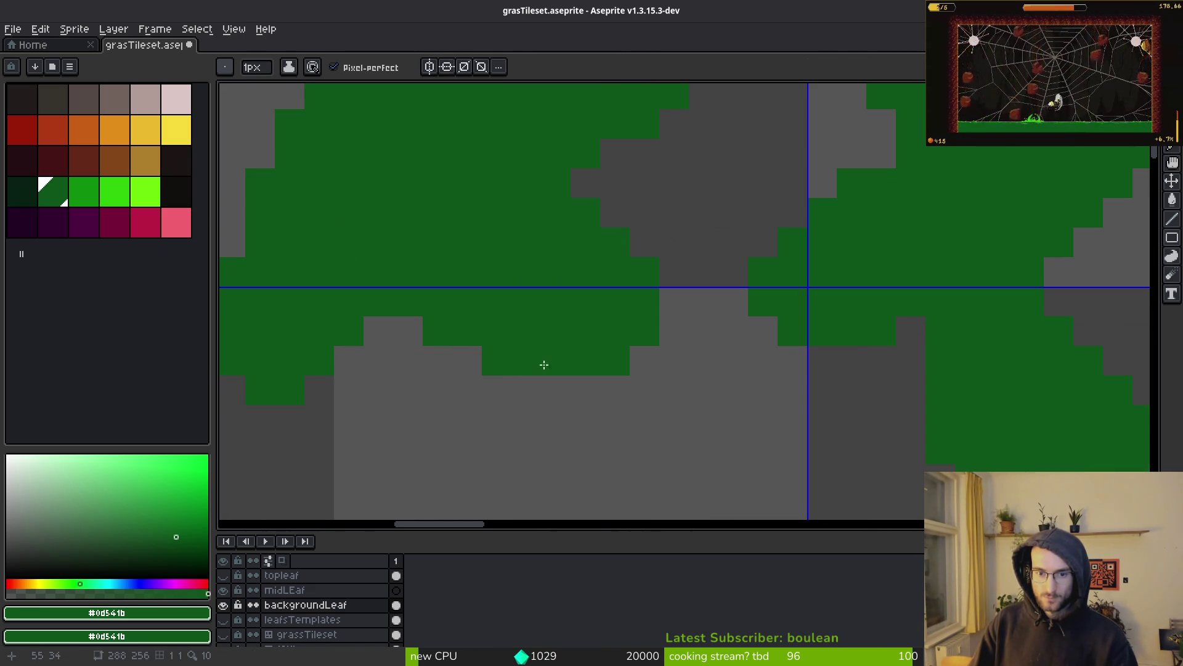
scroll(775, 344, down, 3)
scroll(782, 402, down, 1)
scroll(712, 387, up, 1)
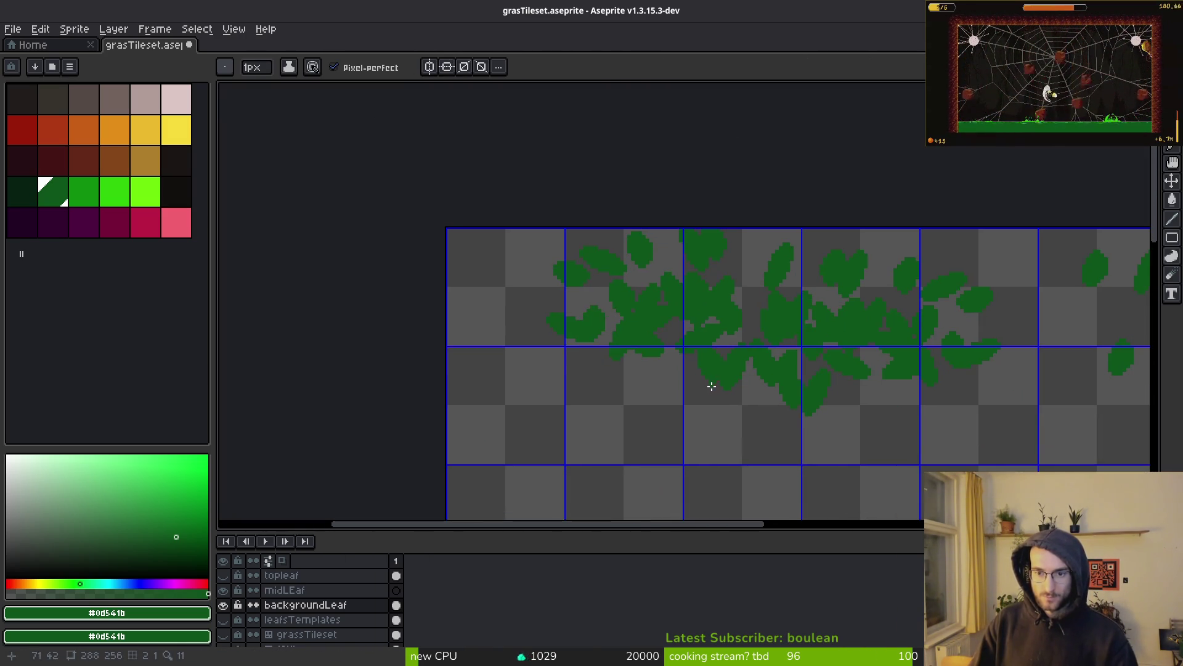
scroll(800, 337, down, 2)
scroll(604, 316, up, 1)
Step: Box the lone leaf cluster, then switch to the Pencil for edge touch-ups
key(m)
drag(586, 243, 771, 382)
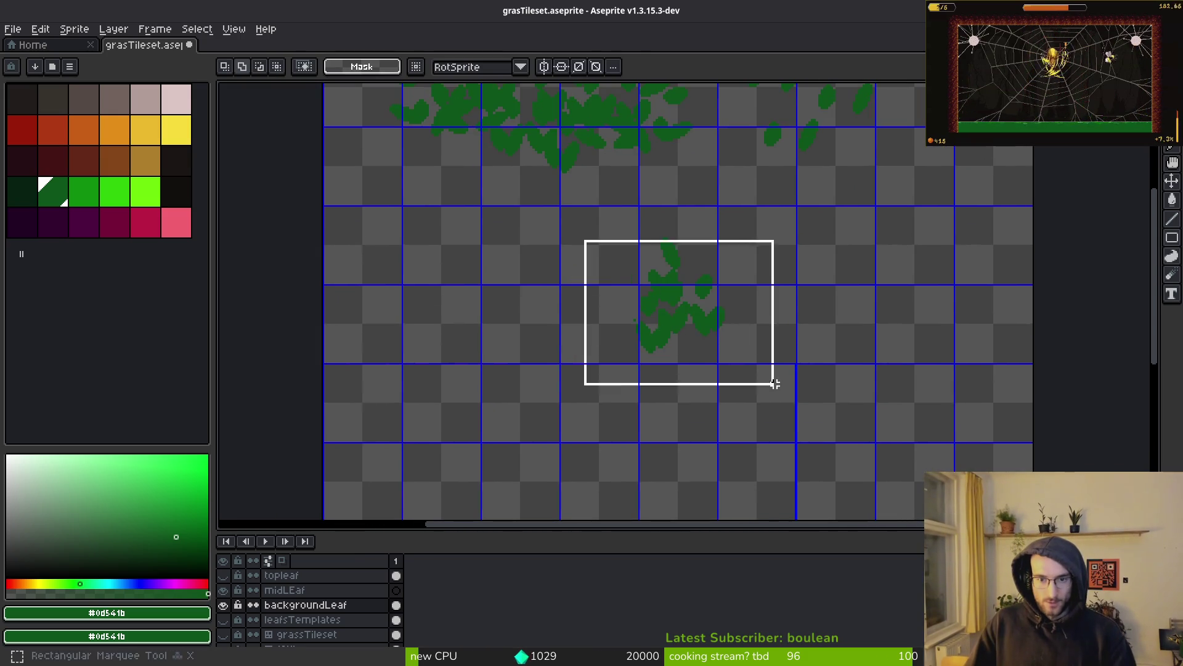
scroll(605, 337, up, 3)
key(b)
scroll(608, 298, down, 1)
scroll(623, 280, up, 5)
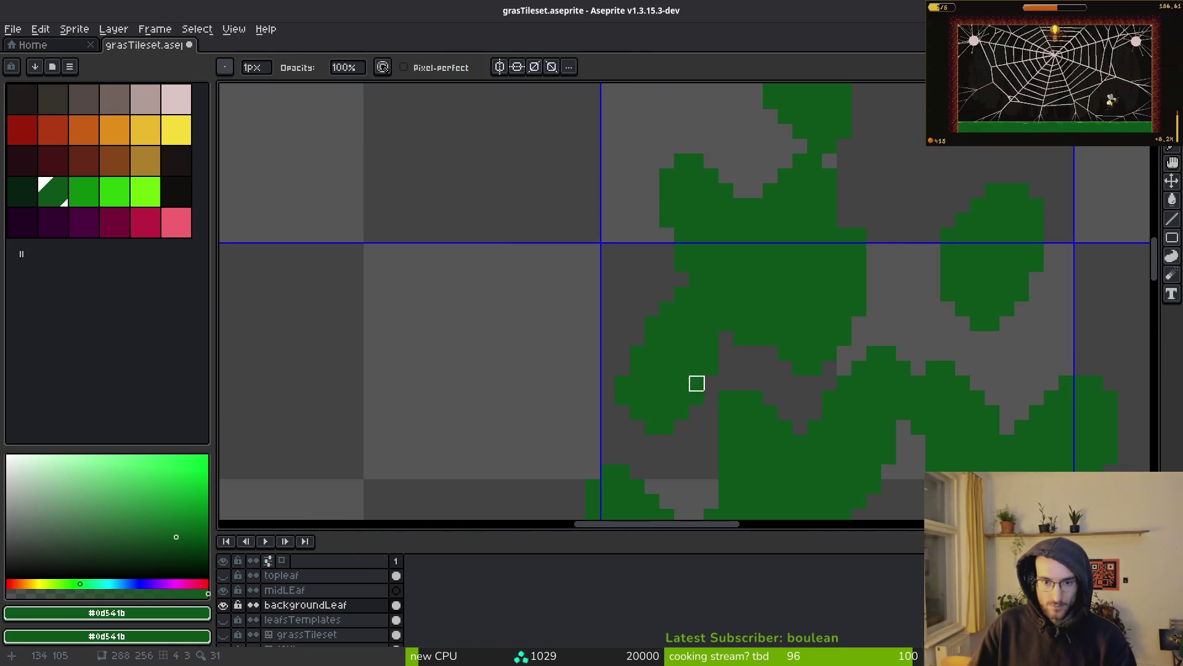
scroll(629, 394, up, 1)
Step: Erase stray pixels along the leaf edges, zooming in and out to check
key(e)
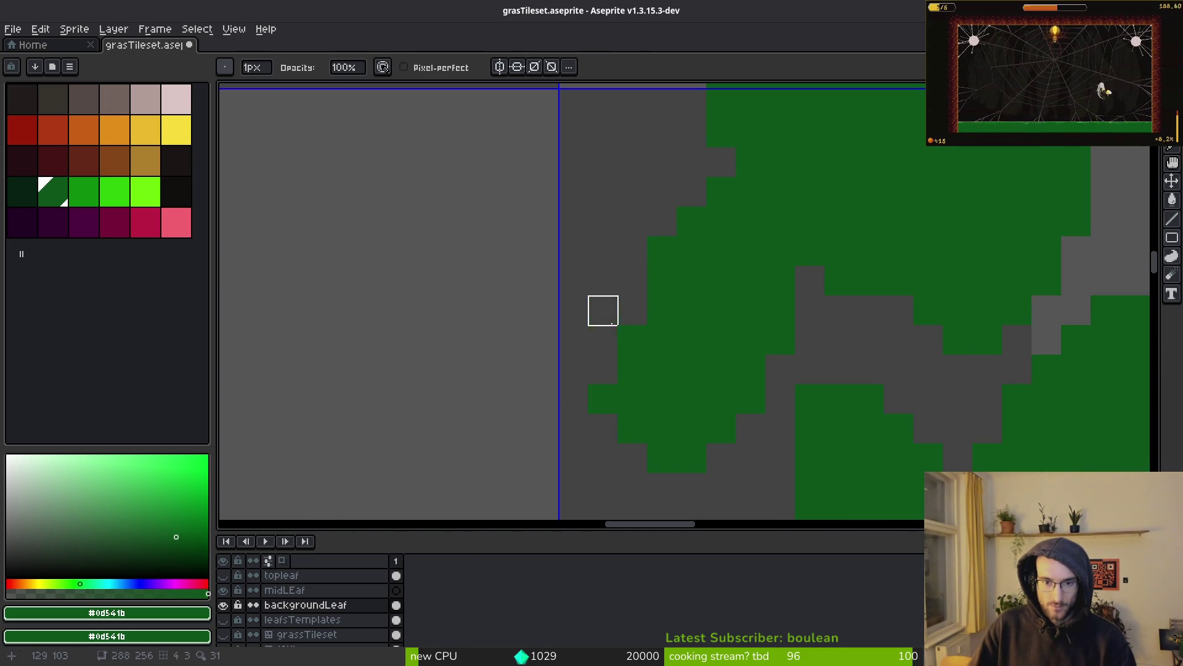
scroll(678, 357, down, 8)
scroll(690, 290, up, 7)
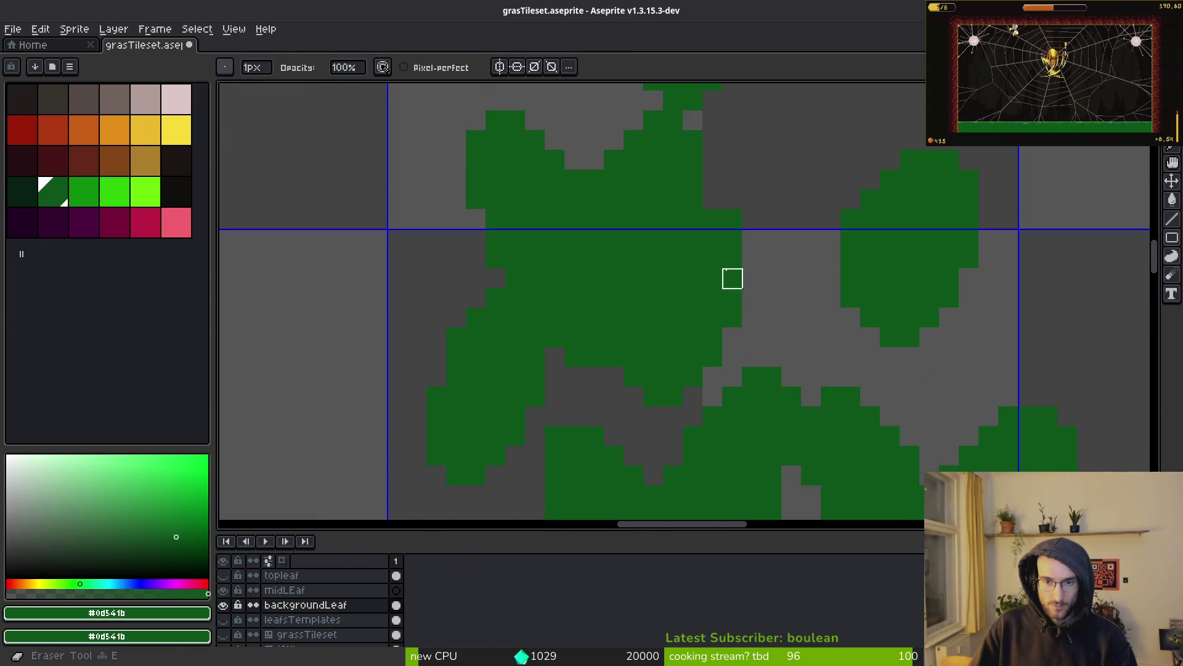
scroll(684, 356, up, 1)
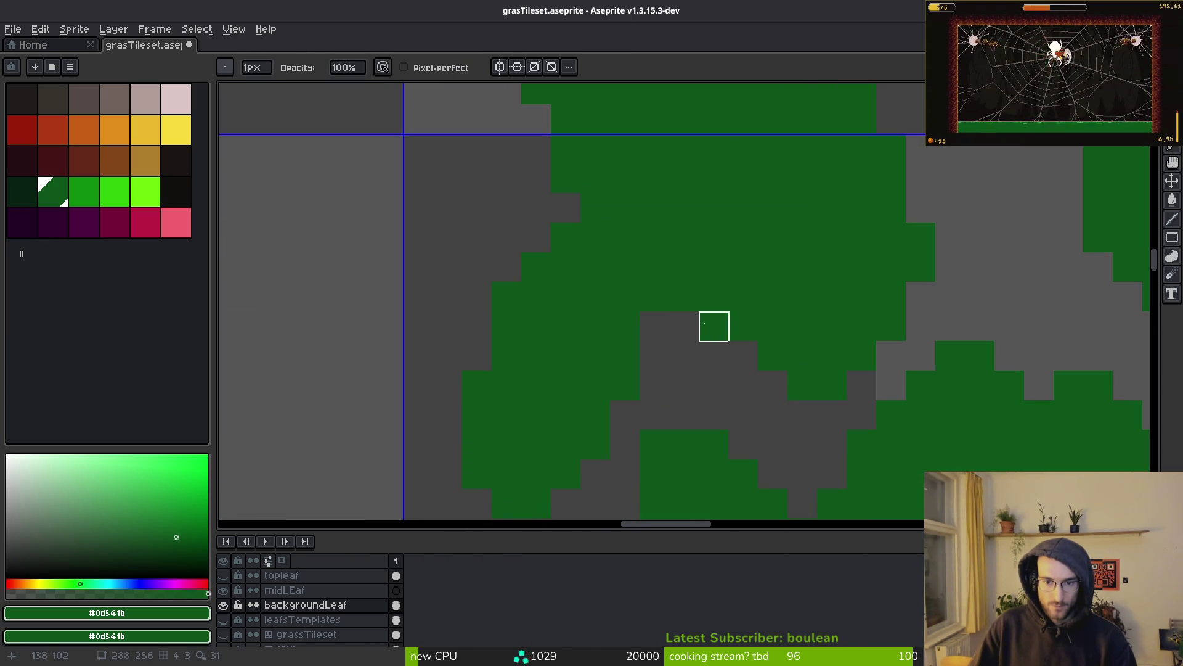
scroll(715, 327, down, 3)
key(m)
scroll(647, 320, up, 4)
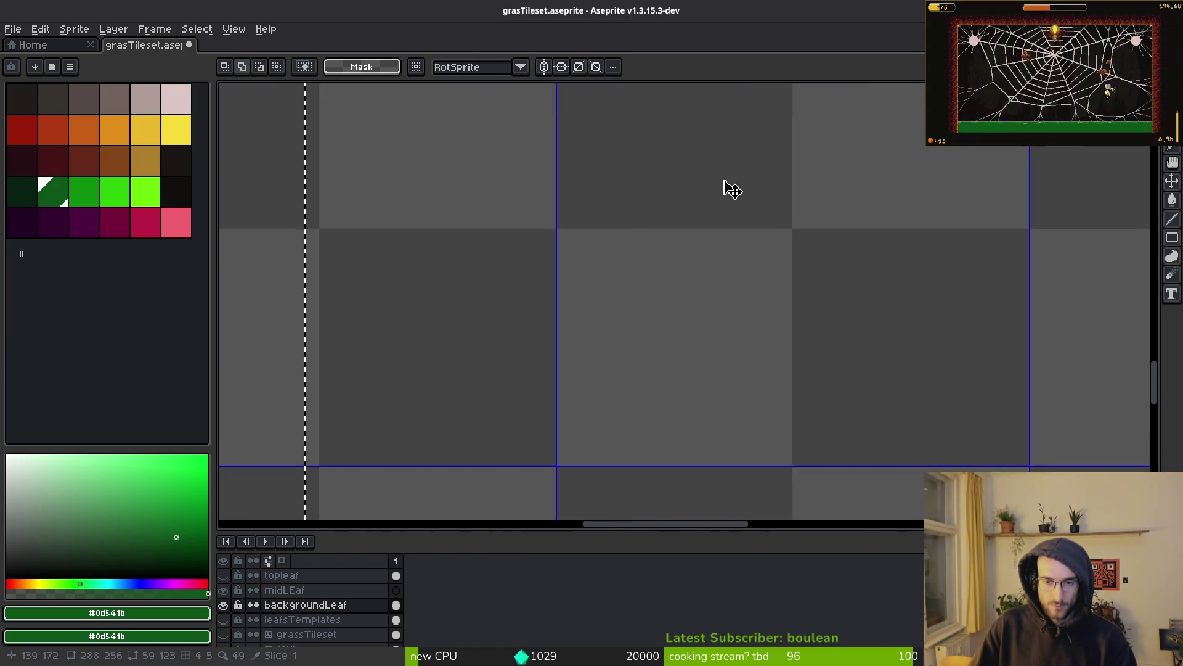
scroll(678, 281, down, 4)
scroll(637, 222, up, 4)
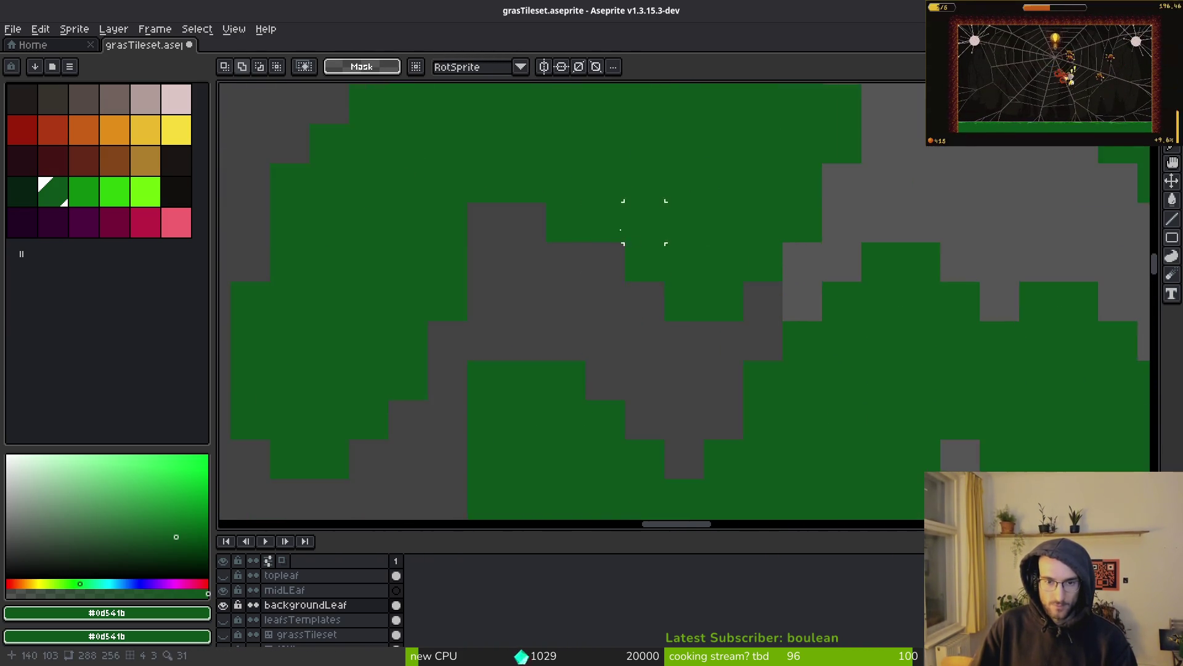
scroll(644, 222, down, 2)
scroll(581, 401, up, 2)
Step: Keep trimming the leaf outlines with the Eraser at close zoom
key(e)
scroll(621, 257, down, 3)
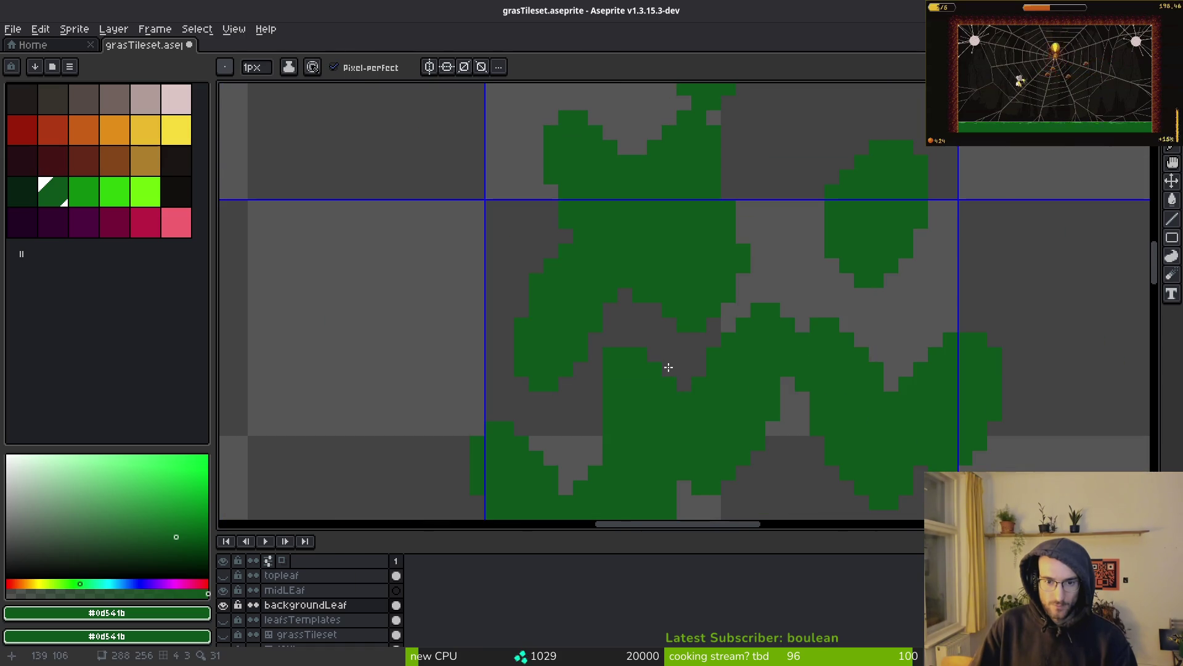
key(e)
scroll(610, 425, up, 2)
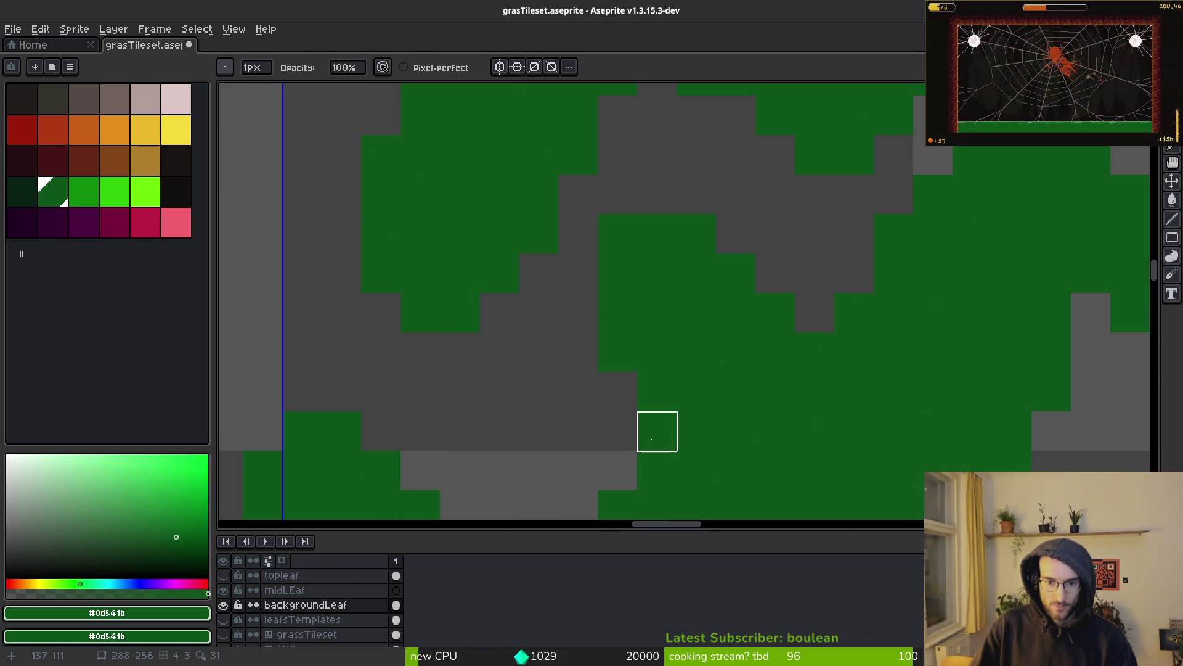
scroll(657, 431, down, 4)
scroll(758, 419, down, 4)
scroll(742, 405, up, 1)
Step: Select the lower-right leaf cluster and drag it to the top-left tile
key(m)
drag(536, 166, 924, 500)
scroll(679, 396, down, 2)
mouse_move(769, 464)
mouse_down()
mouse_move(283, 209)
mouse_move(288, 196)
mouse_move(333, 196)
mouse_move(312, 195)
mouse_up()
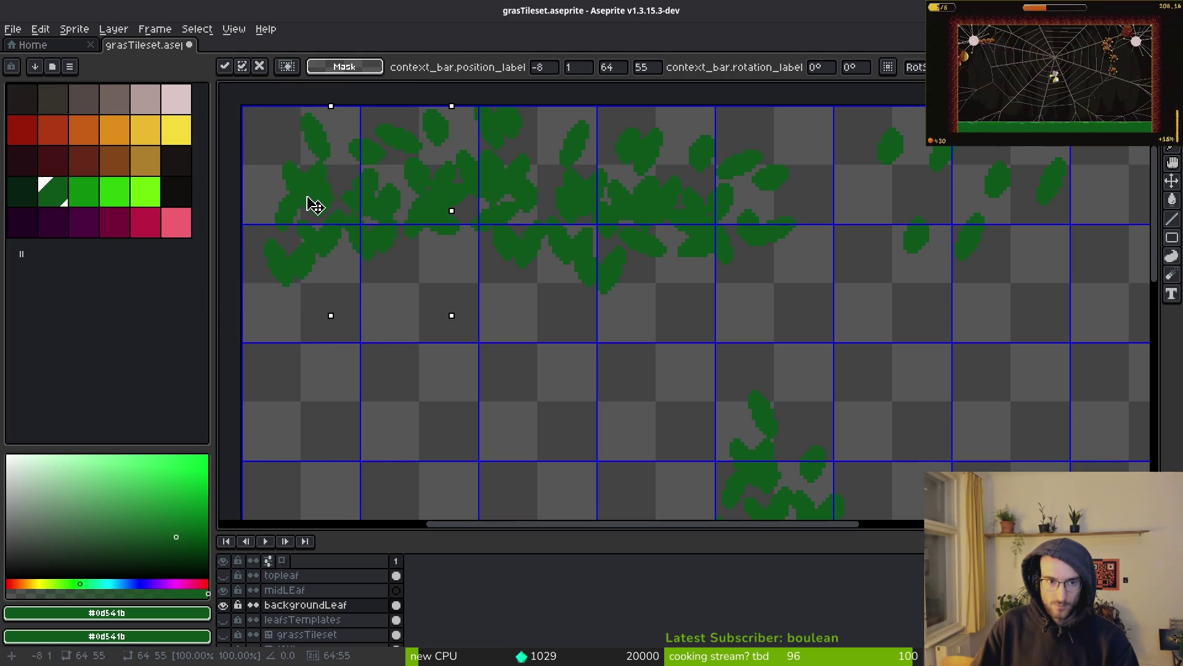
Step: Deselect the moved cluster and draw a few extra green leaf pixels with the brush
key(ctrl+d)
scroll(695, 264, up, 5)
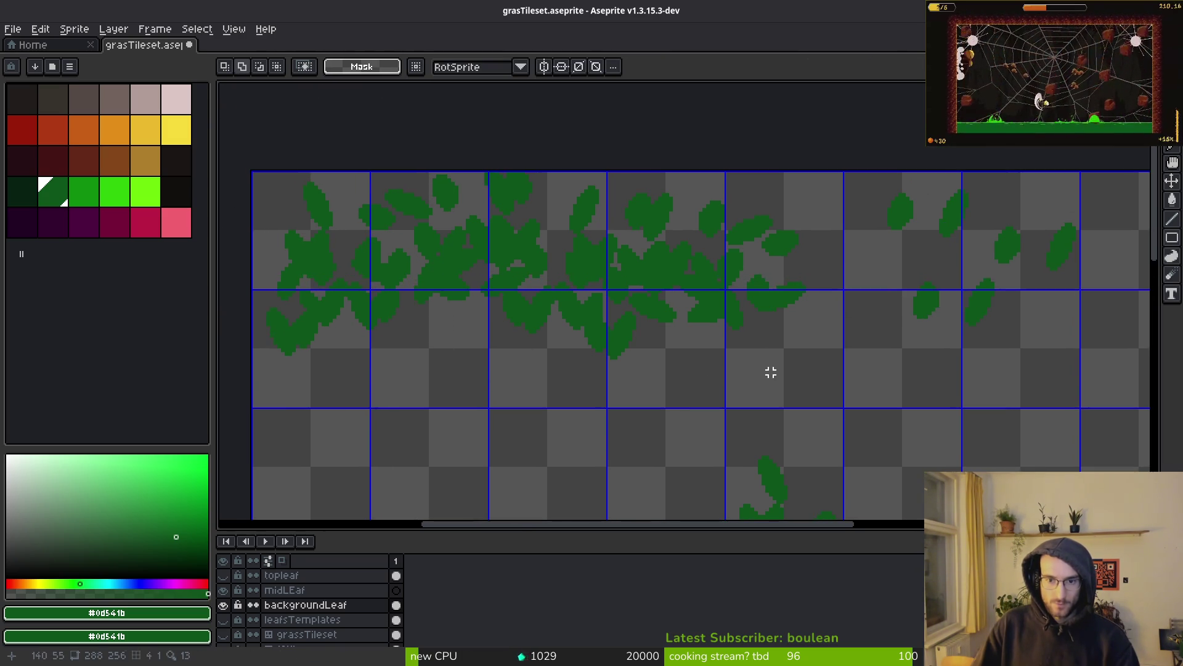
key(b)
drag(688, 266, 551, 251)
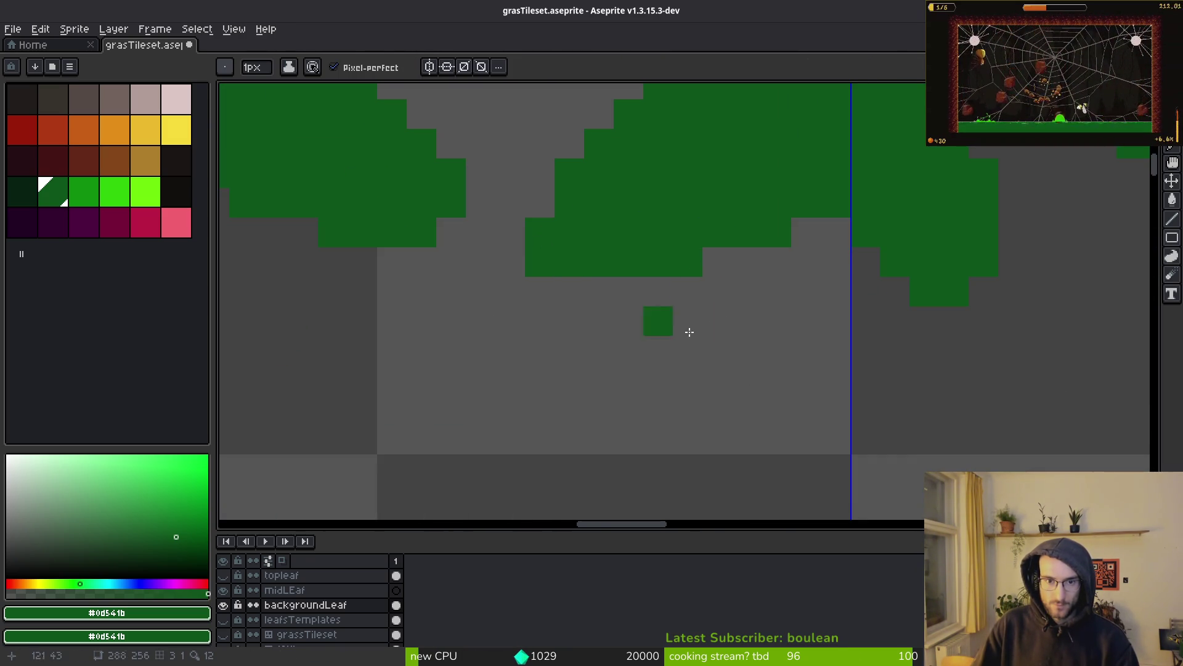
scroll(689, 332, down, 4)
Step: Move the scattered leaves on the right over to the left and up into the top row
key(m)
drag(699, 194, 985, 386)
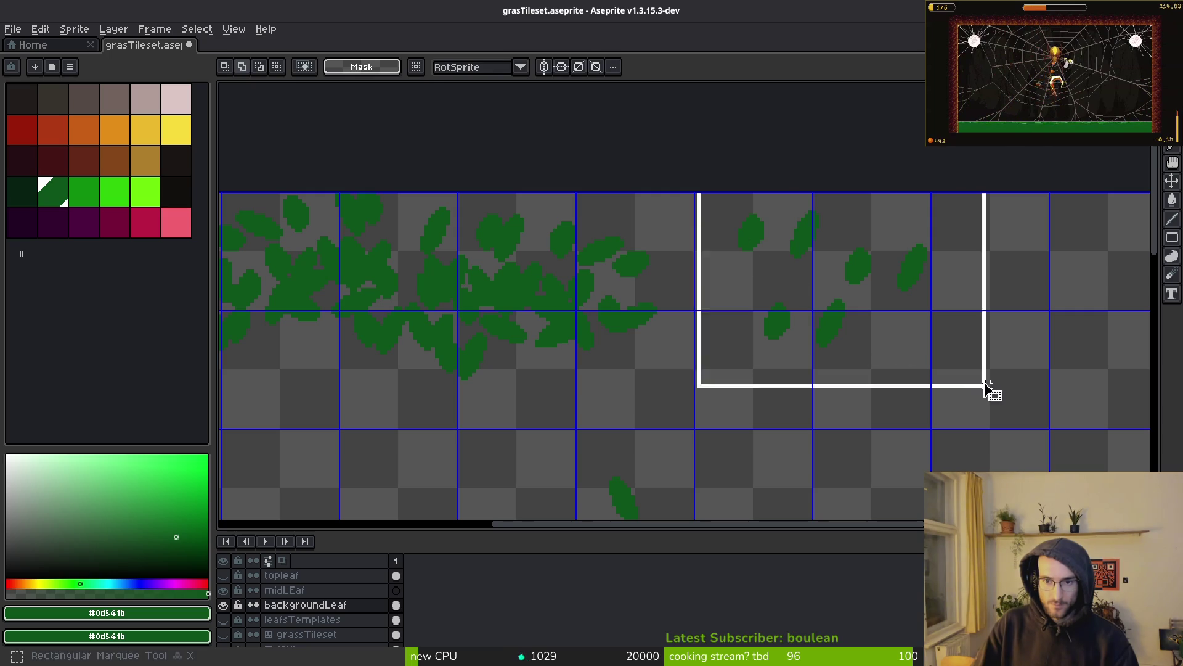
mouse_move(706, 230)
mouse_down()
mouse_move(375, 343)
mouse_move(362, 396)
mouse_up()
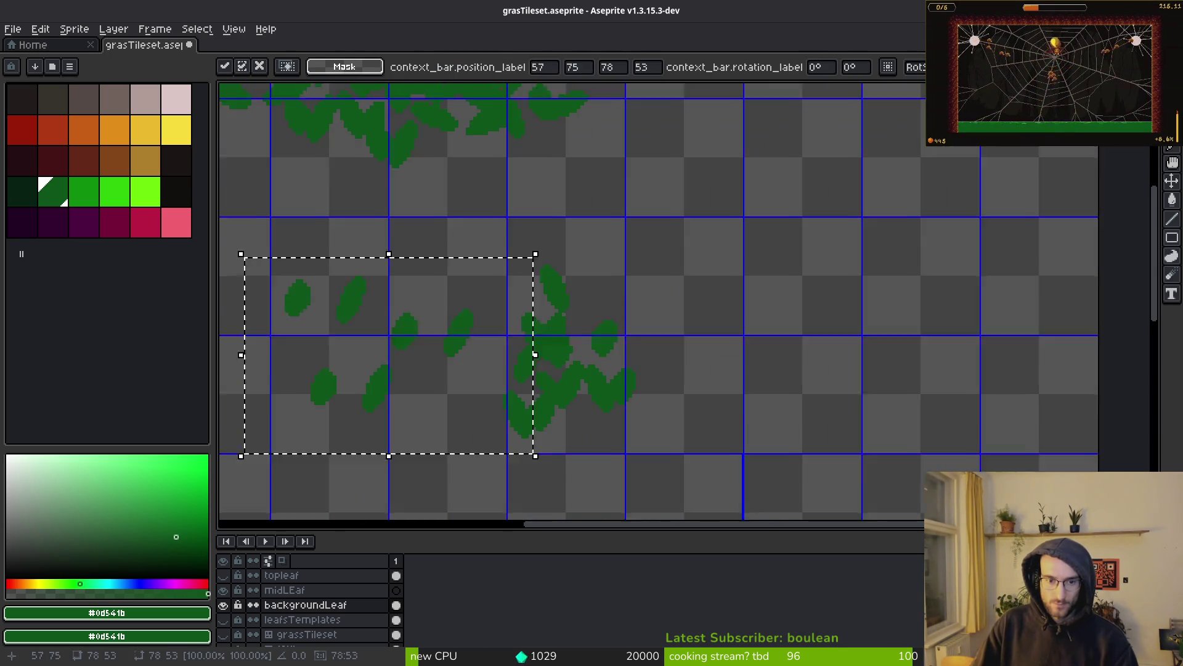
key(Return)
mouse_move(829, 454)
mouse_down()
mouse_move(713, 417)
mouse_move(682, 494)
mouse_move(724, 223)
mouse_move(816, 298)
mouse_move(758, 232)
mouse_move(729, 256)
mouse_up()
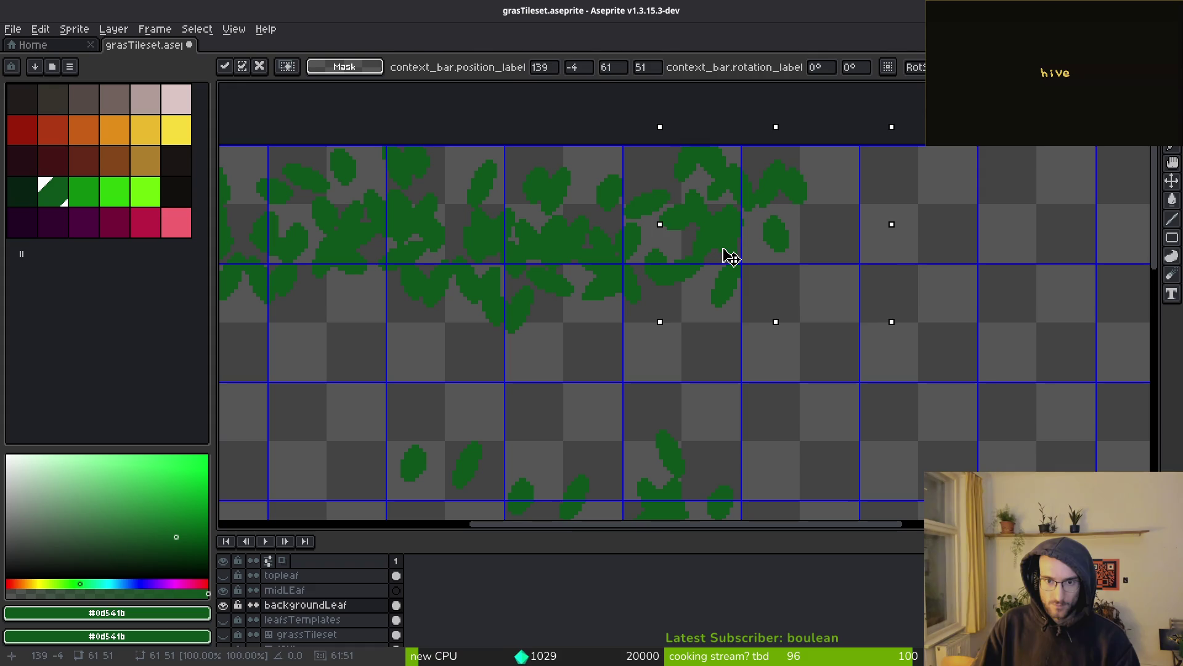
key(Return)
Step: Nudge a strip of top-row leaves up and to the left
scroll(679, 312, down, 2)
scroll(679, 311, up, 3)
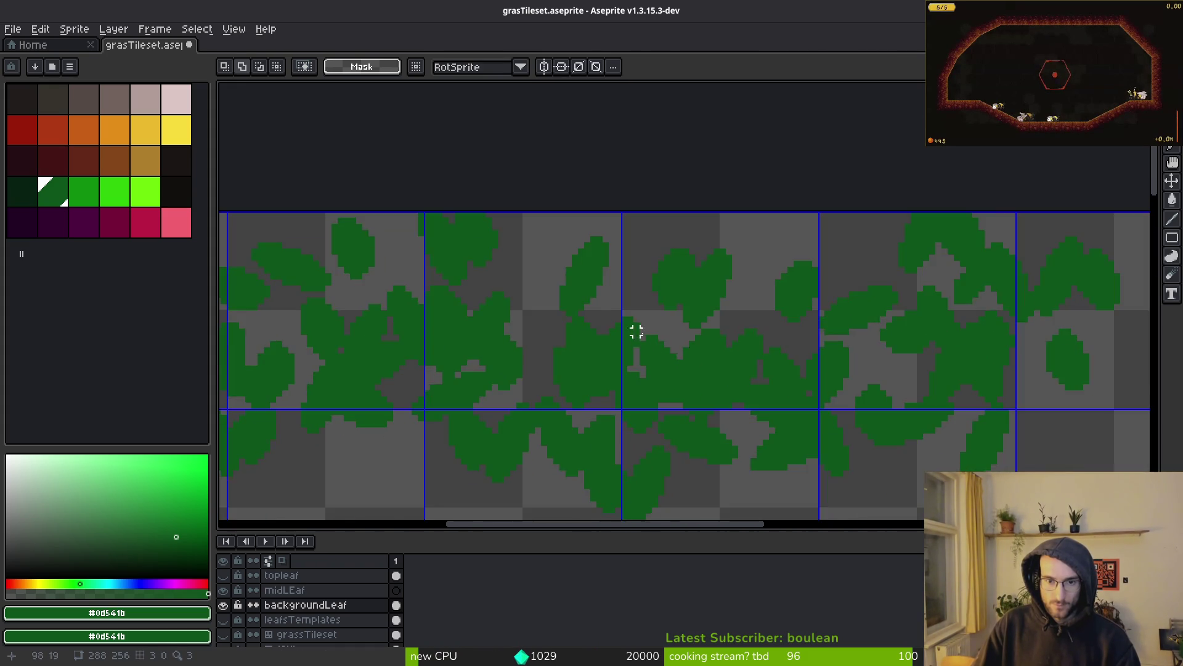
scroll(636, 331, down, 2)
scroll(710, 347, up, 1)
mouse_move(558, 259)
mouse_down()
mouse_move(608, 287)
mouse_move(833, 343)
mouse_up()
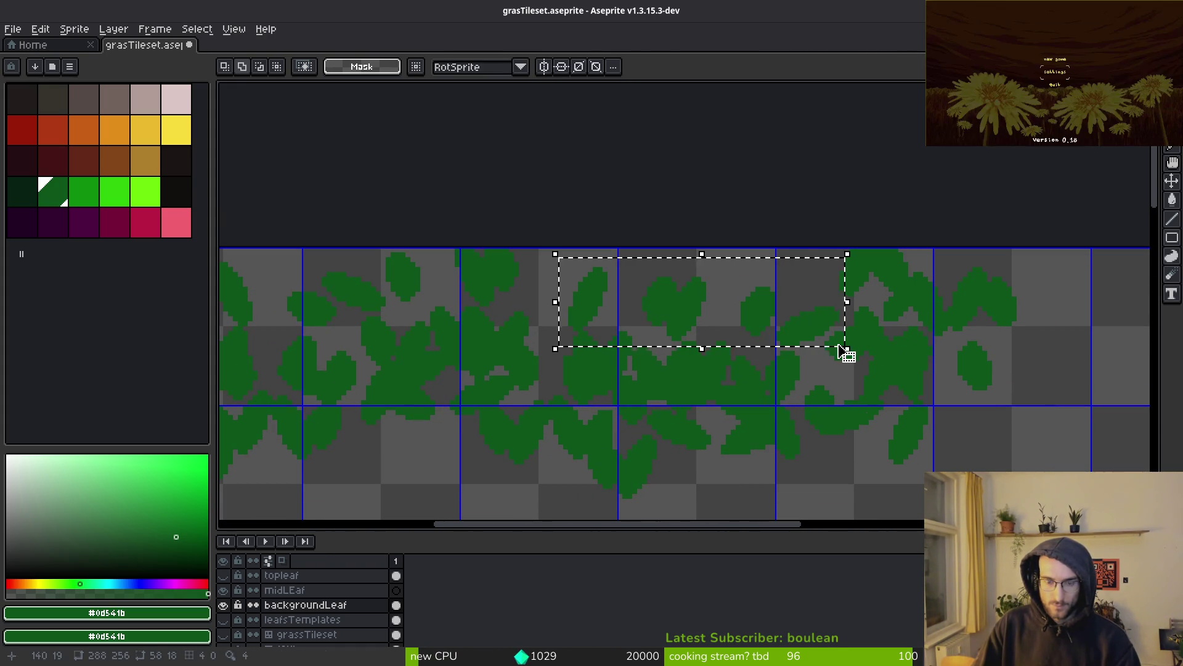
click(759, 349)
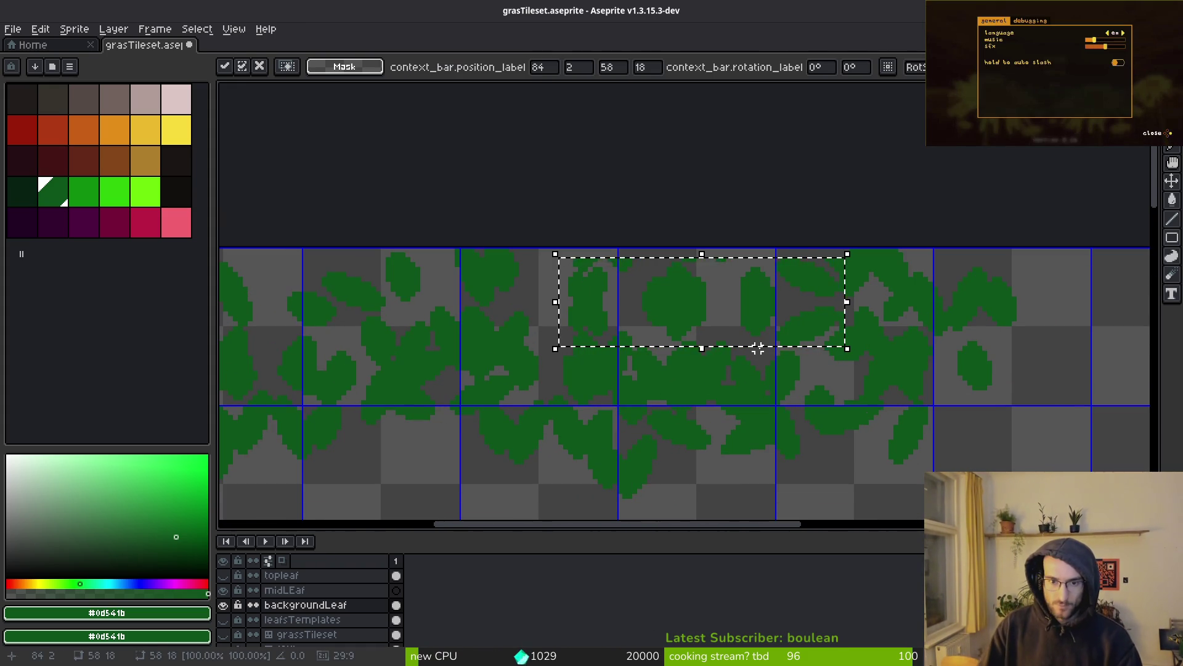
drag(679, 308, 672, 293)
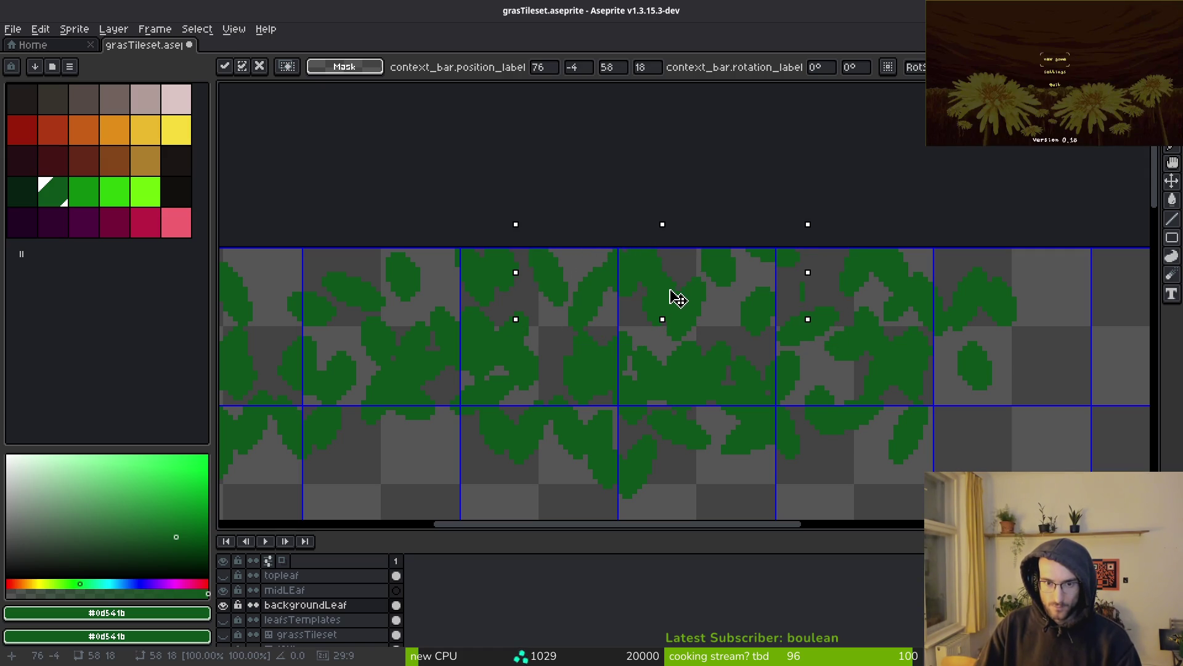
key(e)
Step: Marquee-select the loose leaves in the lower area
scroll(860, 298, up, 2)
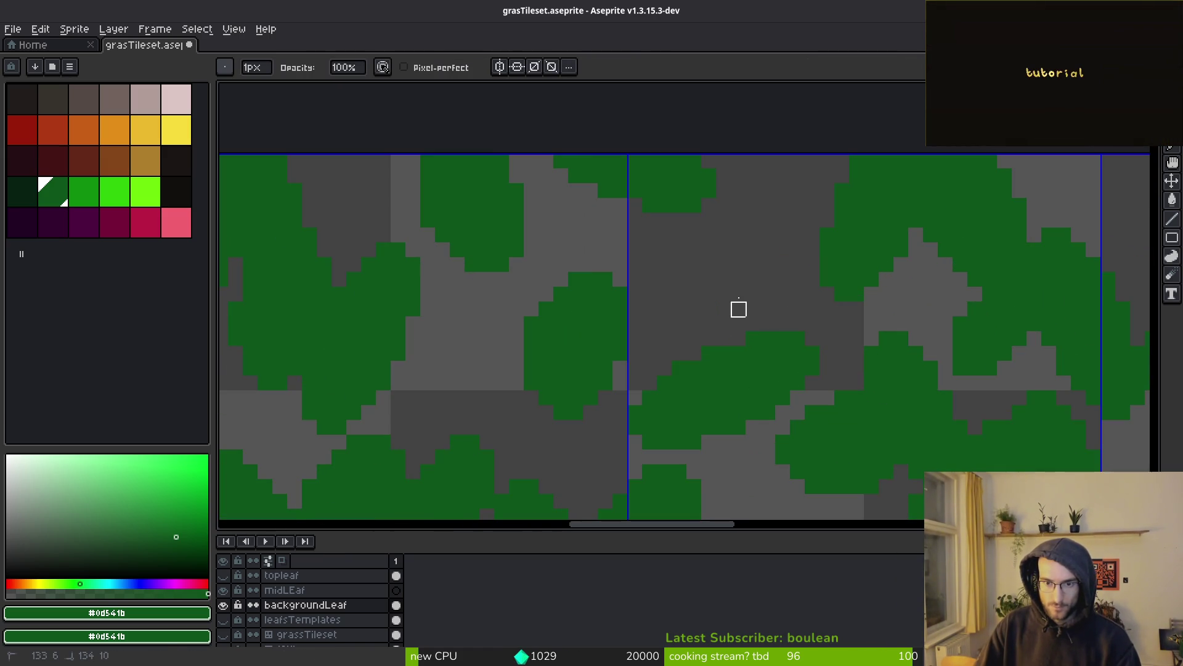
scroll(738, 309, down, 2)
key(m)
scroll(720, 233, down, 1)
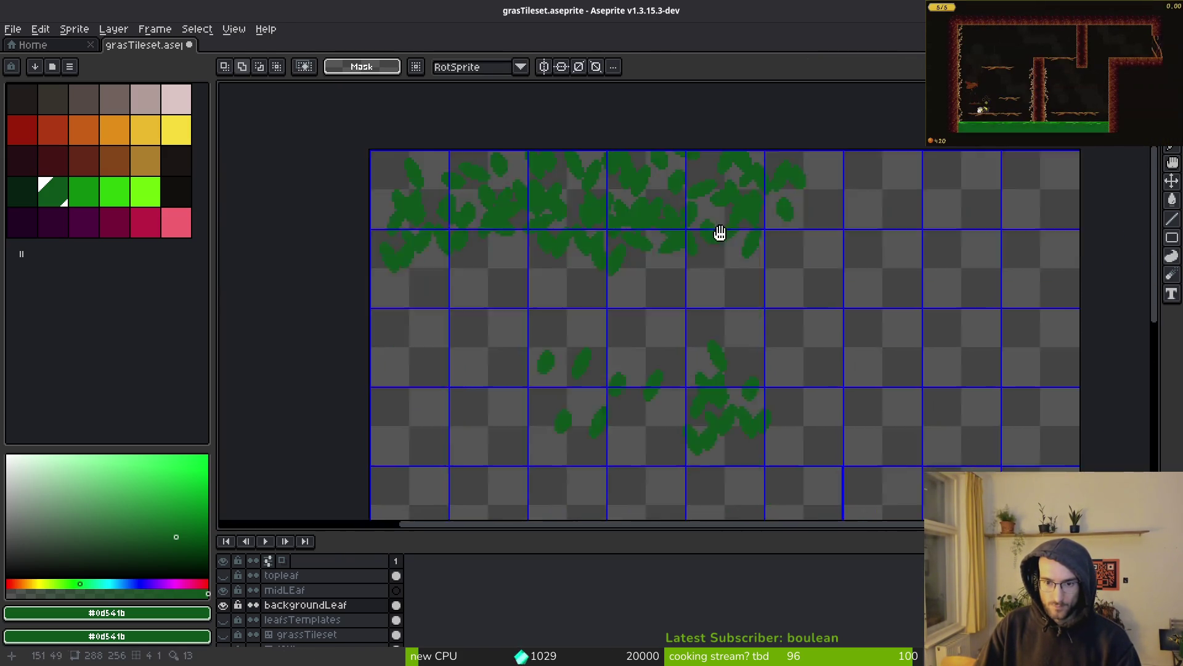
scroll(423, 206, up, 3)
drag(391, 186, 590, 368)
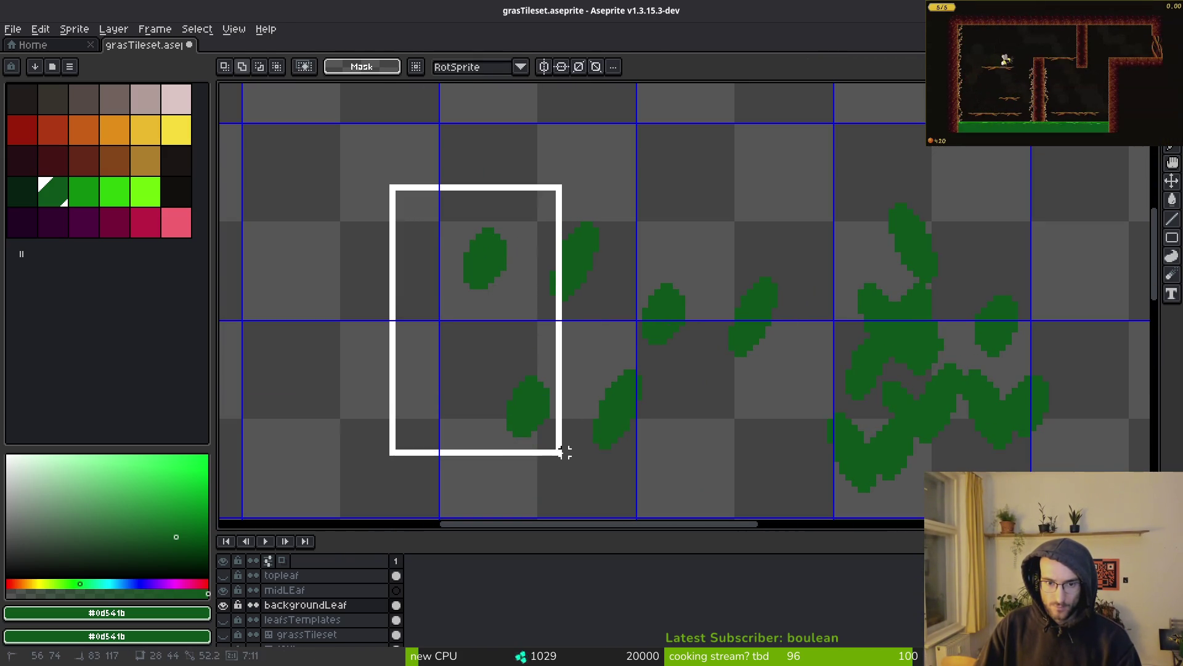
drag(563, 452, 563, 456)
drag(509, 339, 509, 339)
scroll(700, 367, down, 2)
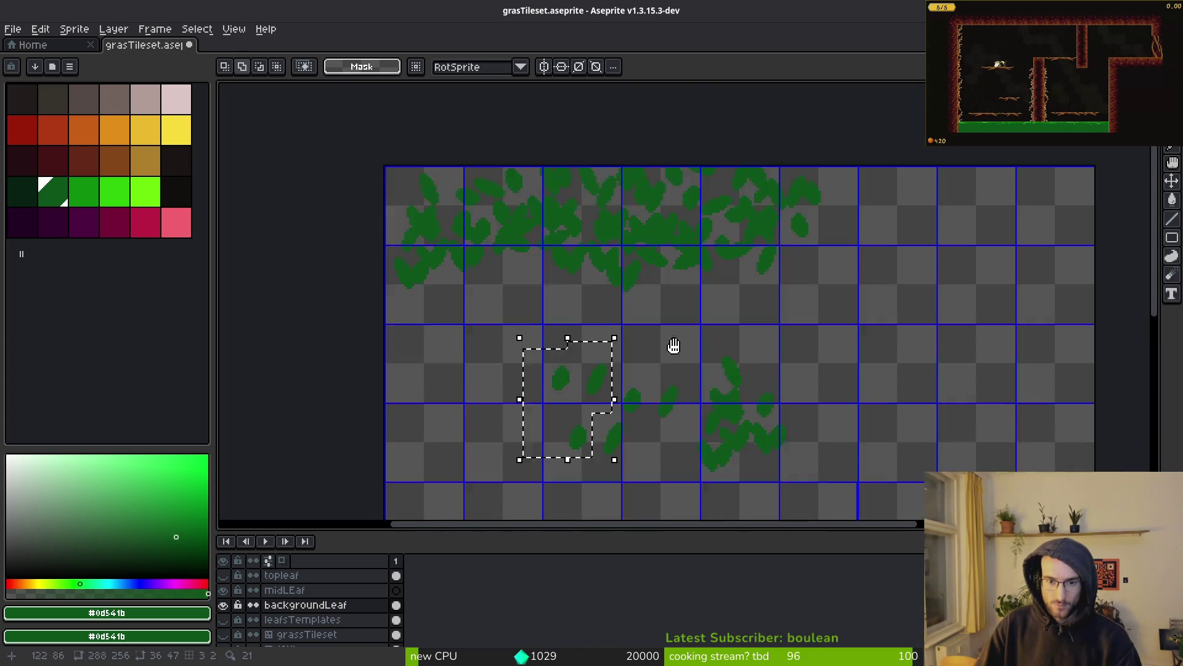
scroll(611, 351, up, 3)
Step: Rotate a large leaf selection 90 degrees, reposition it, and deselect
mouse_move(354, 119)
mouse_down()
mouse_move(552, 357)
mouse_move(769, 504)
mouse_up()
key(ctrl+shift+r)
mouse_move(416, 345)
mouse_down()
mouse_move(401, 401)
mouse_move(431, 335)
mouse_move(594, 283)
mouse_move(681, 275)
mouse_up()
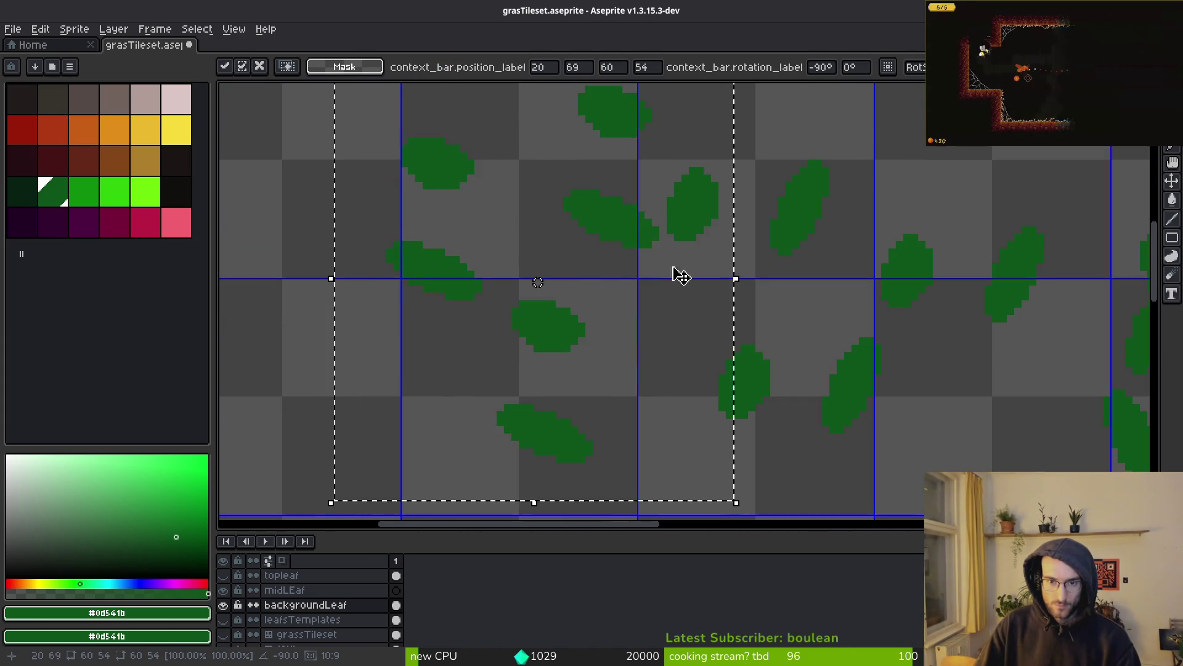
key(Return)
scroll(681, 275, down, 2)
scroll(483, 309, down, 5)
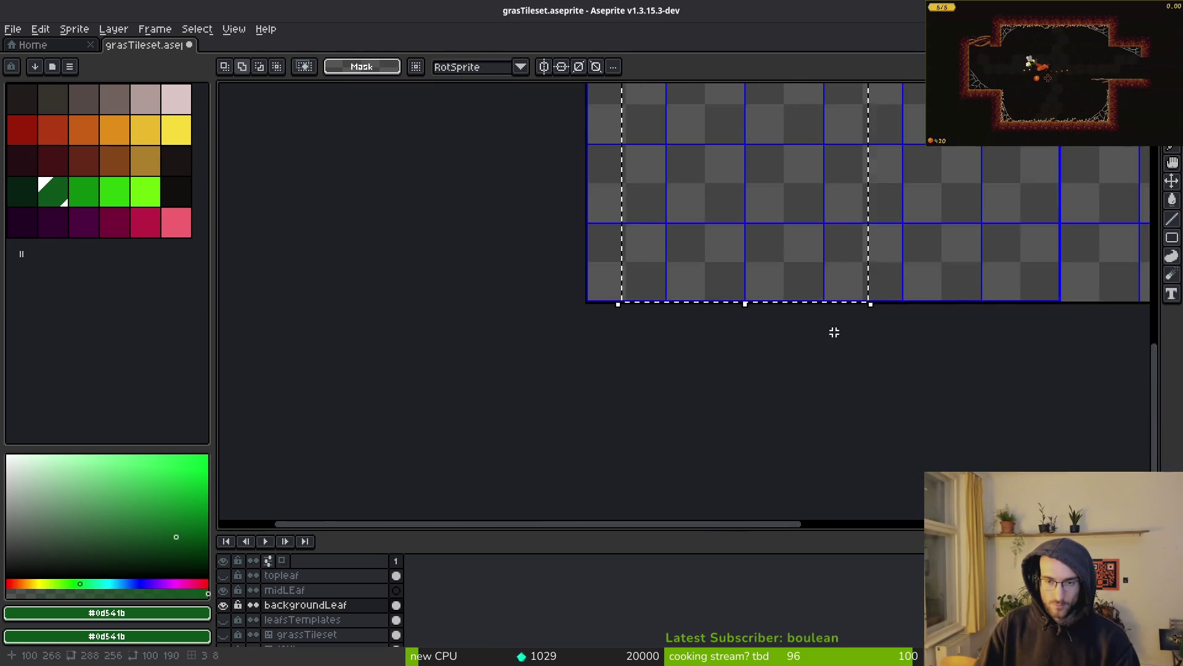
scroll(834, 332, up, 7)
scroll(834, 332, right, 3)
key(ctrl+d)
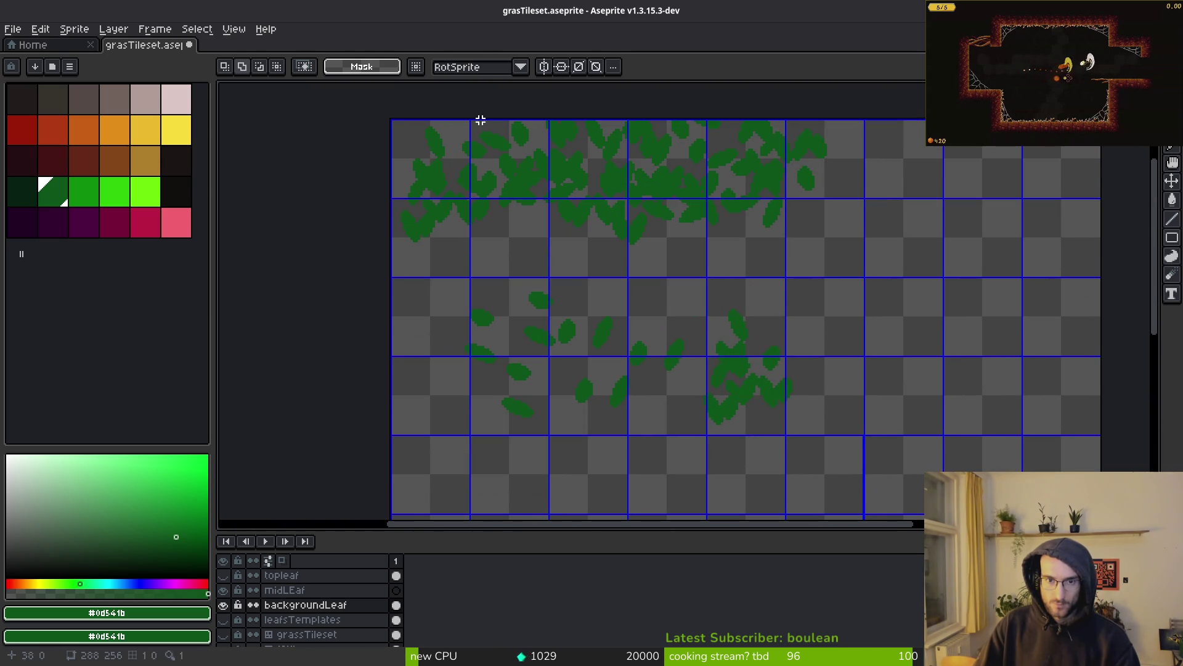
Step: Move a cluster of background leaves into the top-left tile
scroll(530, 328, up, 2)
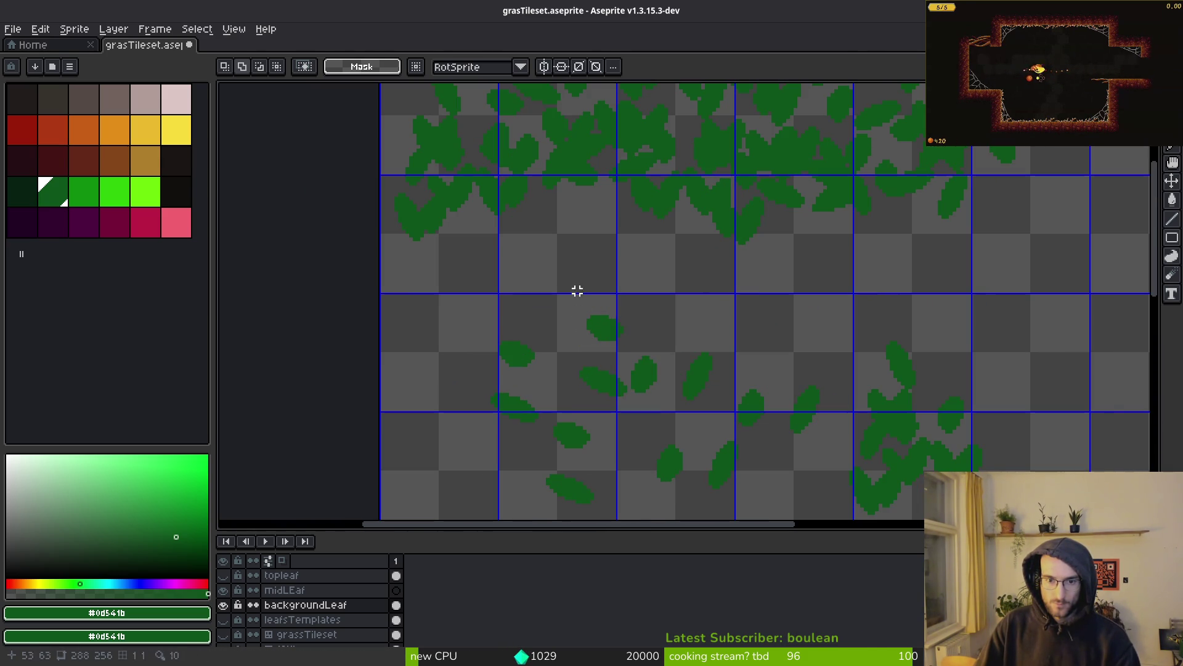
drag(574, 295, 664, 409)
scroll(709, 443, up, 3)
drag(738, 465, 491, 253)
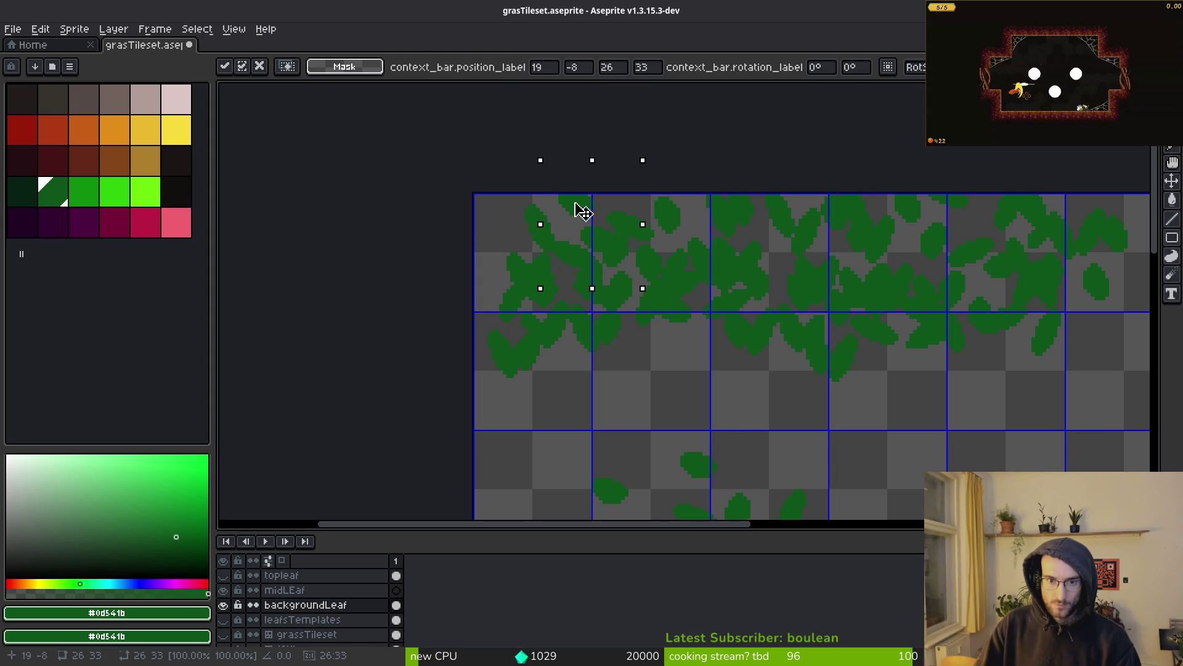
key(Return)
Step: Place a strip of leaves at the sprite's top-left corner, running down the left edge
scroll(672, 286, down, 5)
scroll(672, 286, right, 2)
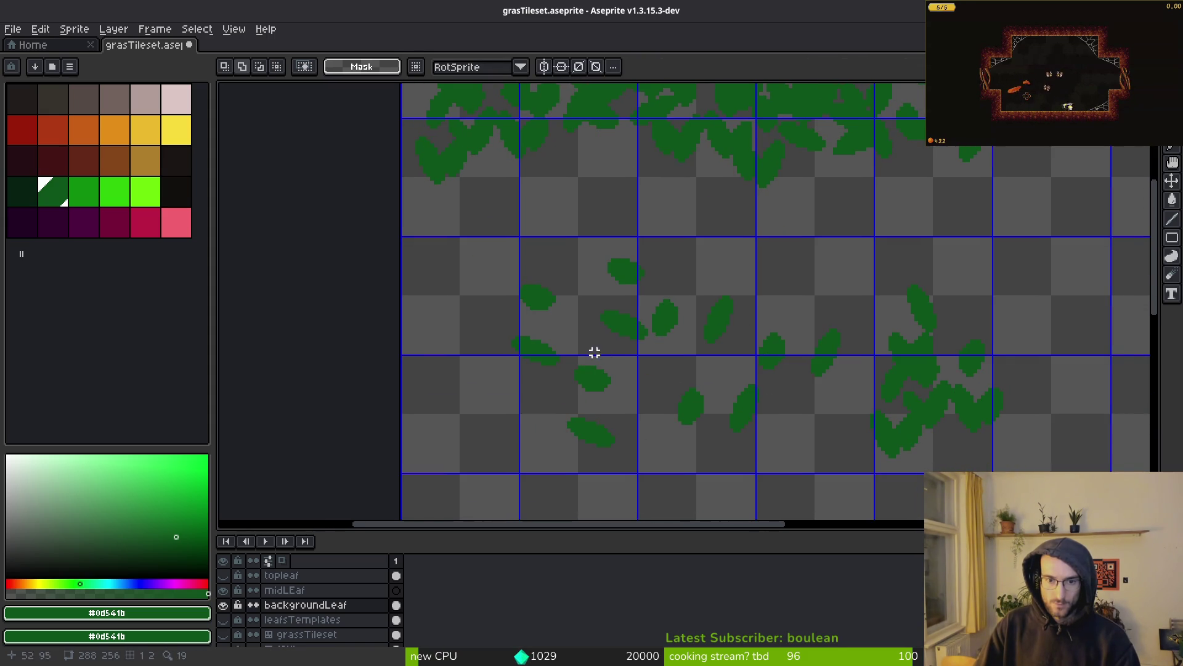
scroll(594, 351, up, 2)
scroll(609, 398, left, 1)
scroll(798, 343, up, 2)
drag(658, 201, 828, 388)
scroll(844, 383, down, 1)
scroll(845, 382, right, 1)
drag(804, 262, 925, 457)
drag(832, 278, 864, 441)
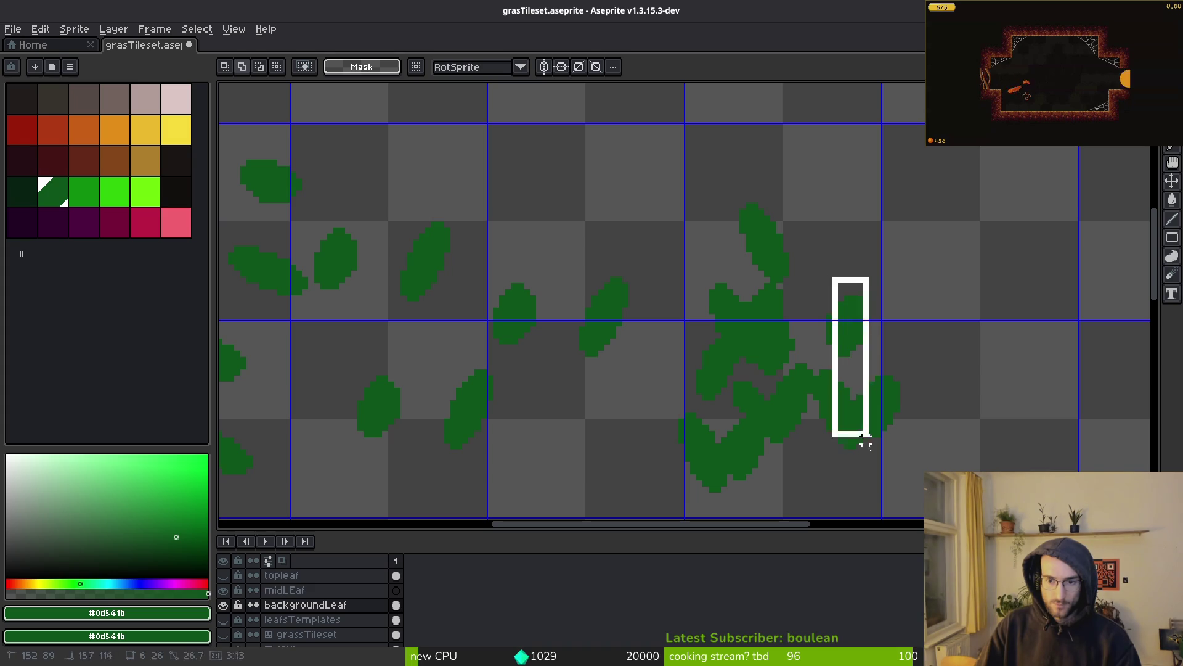
mouse_move(923, 478)
mouse_down()
mouse_move(826, 316)
mouse_move(816, 276)
mouse_up()
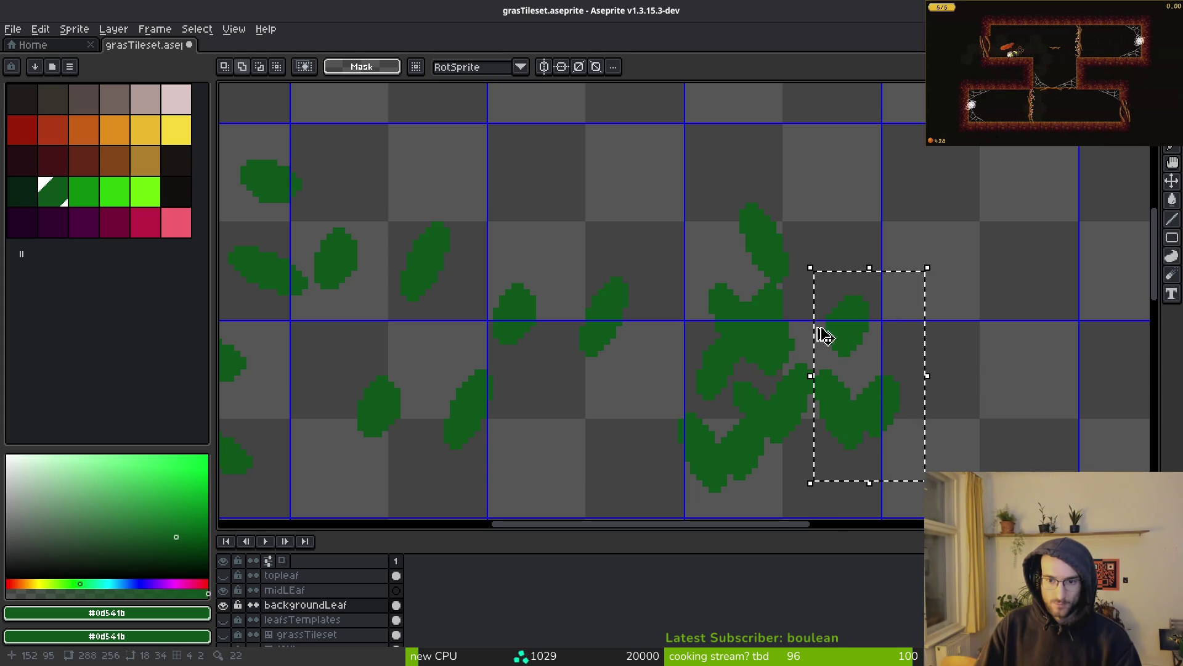
scroll(676, 370, down, 2)
drag(676, 370, 700, 354)
scroll(700, 353, up, 2)
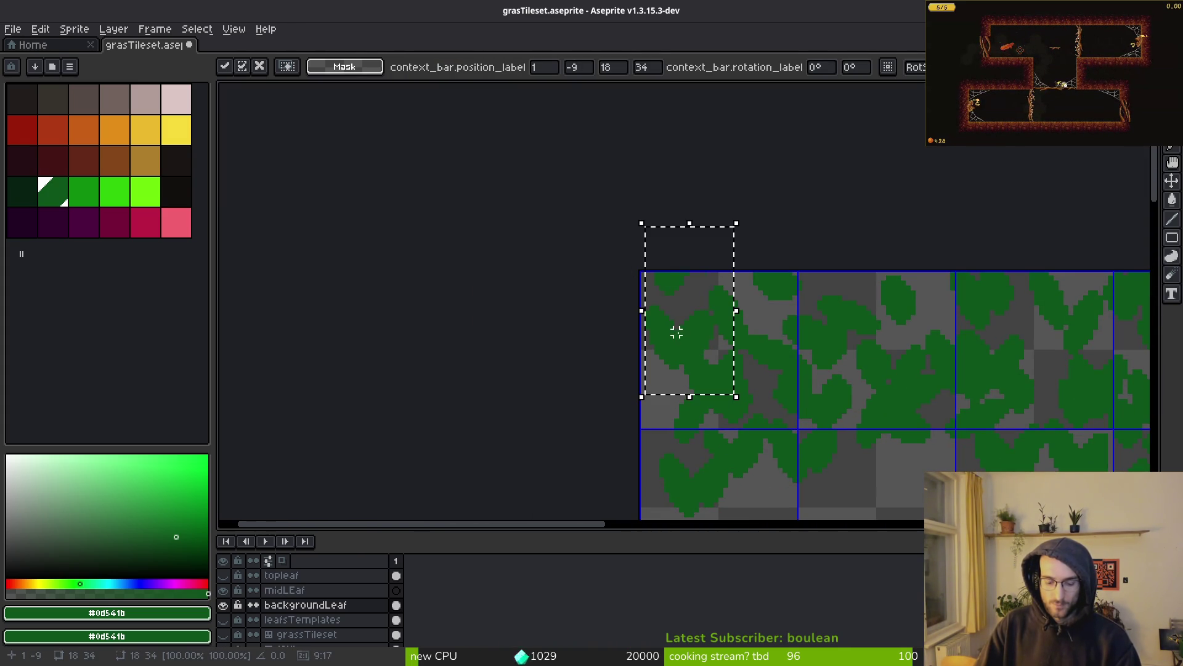
mouse_move(689, 342)
mouse_down()
mouse_move(676, 370)
mouse_move(687, 370)
mouse_up()
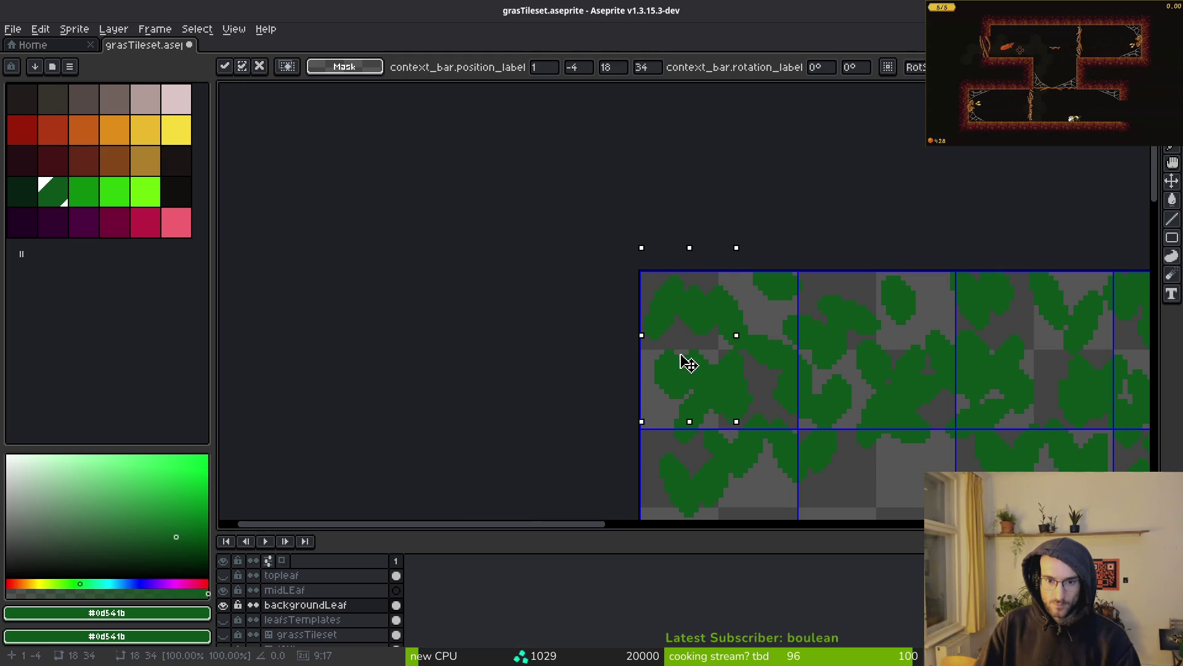
key(Return)
Step: Select the dense leaf band across the top tile rows
scroll(685, 358, down, 4)
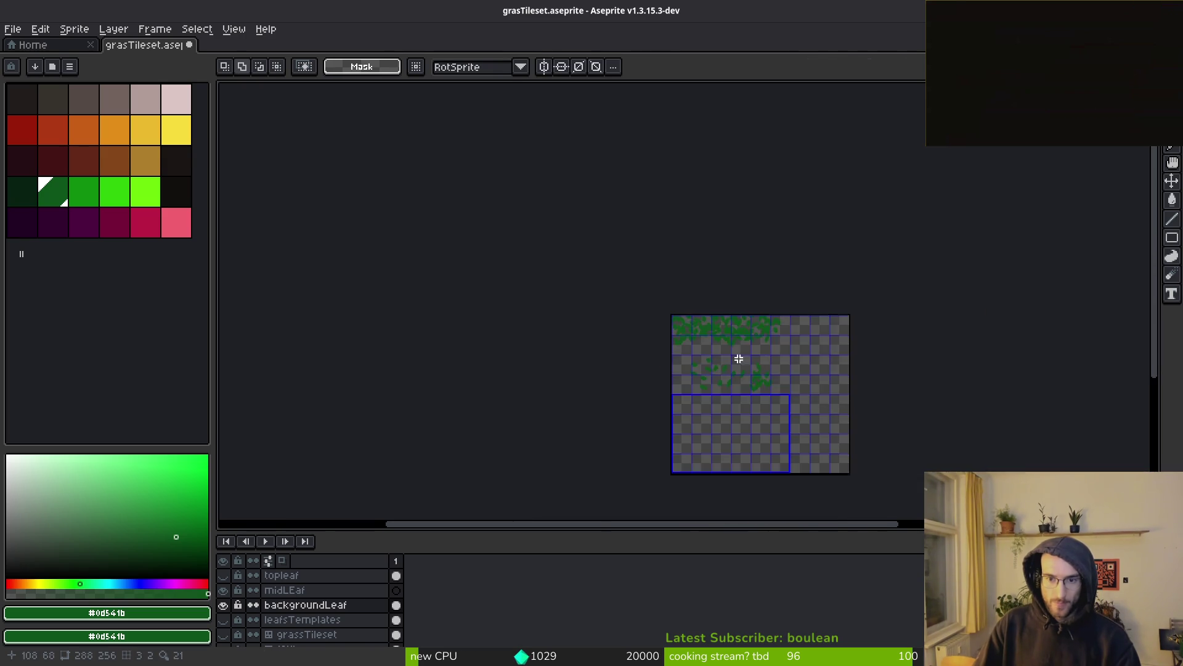
scroll(739, 357, up, 3)
scroll(431, 204, up, 2)
drag(317, 119, 1014, 362)
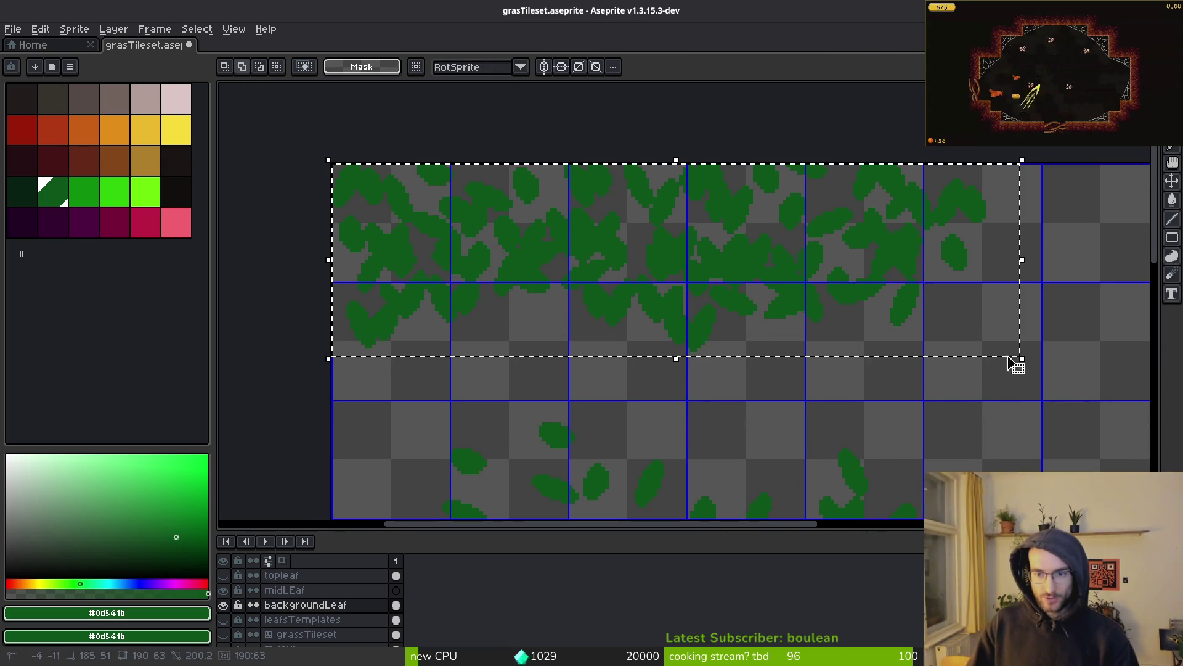
Step: Place a copy of the dense leaf band in the lower tile row and save grasTileset.aseprite
scroll(814, 404, down, 4)
scroll(660, 300, down, 4)
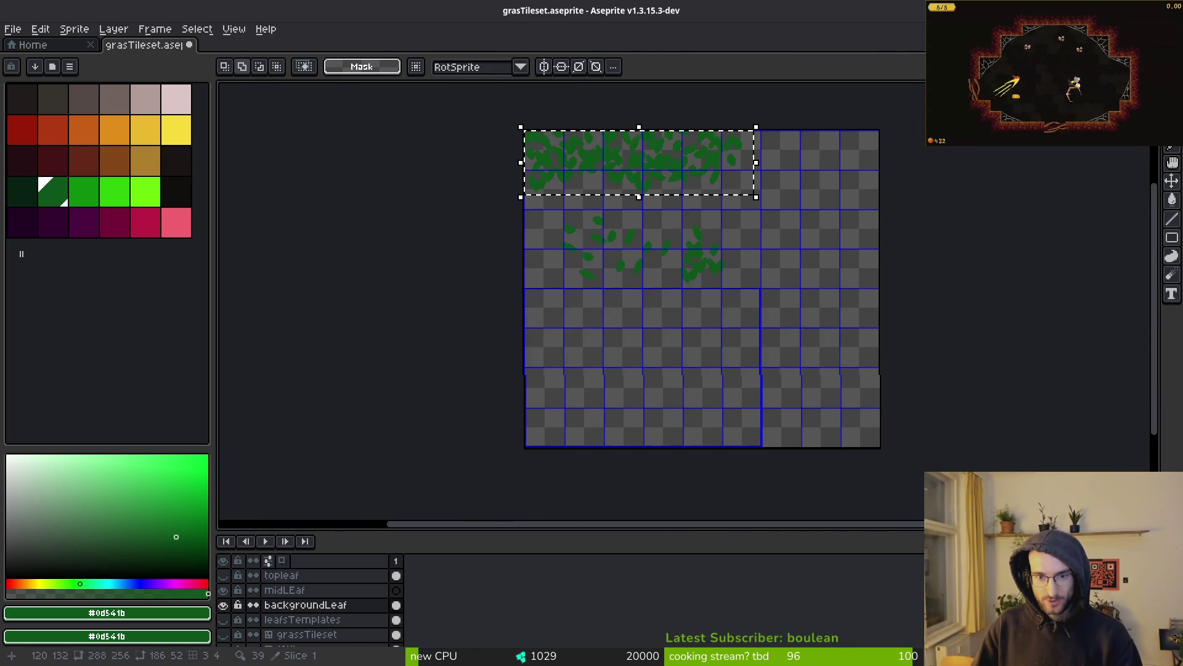
mouse_move(608, 194)
mouse_down()
mouse_move(721, 419)
mouse_move(640, 322)
mouse_up()
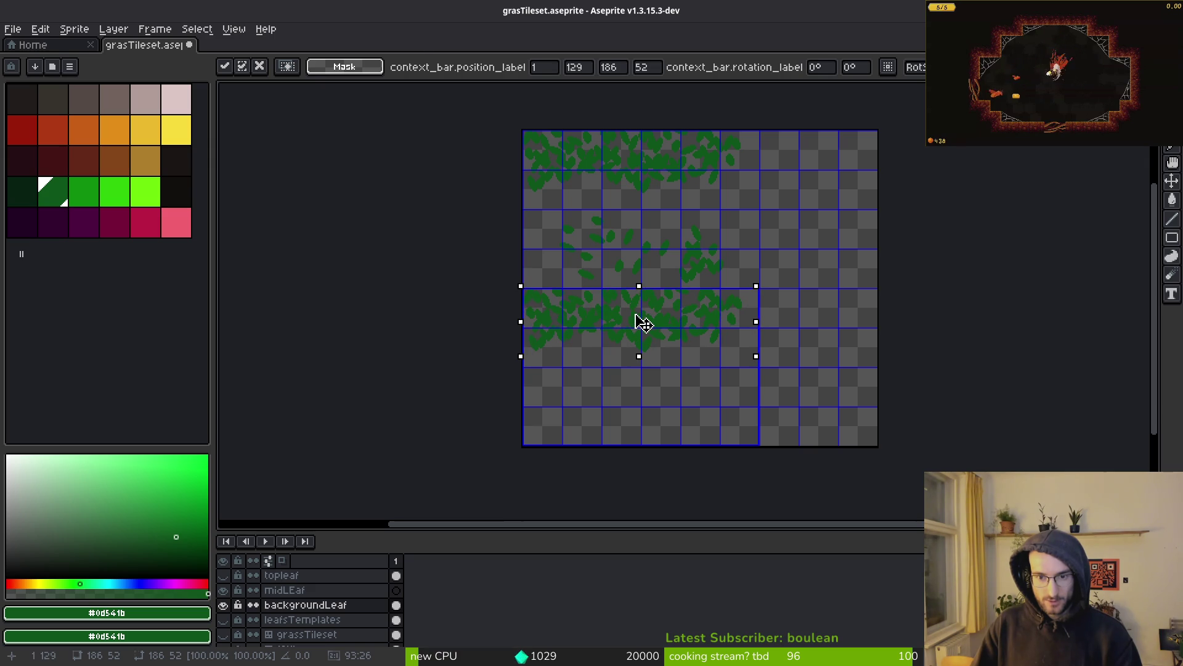
key(Return)
scroll(636, 315, up, 4)
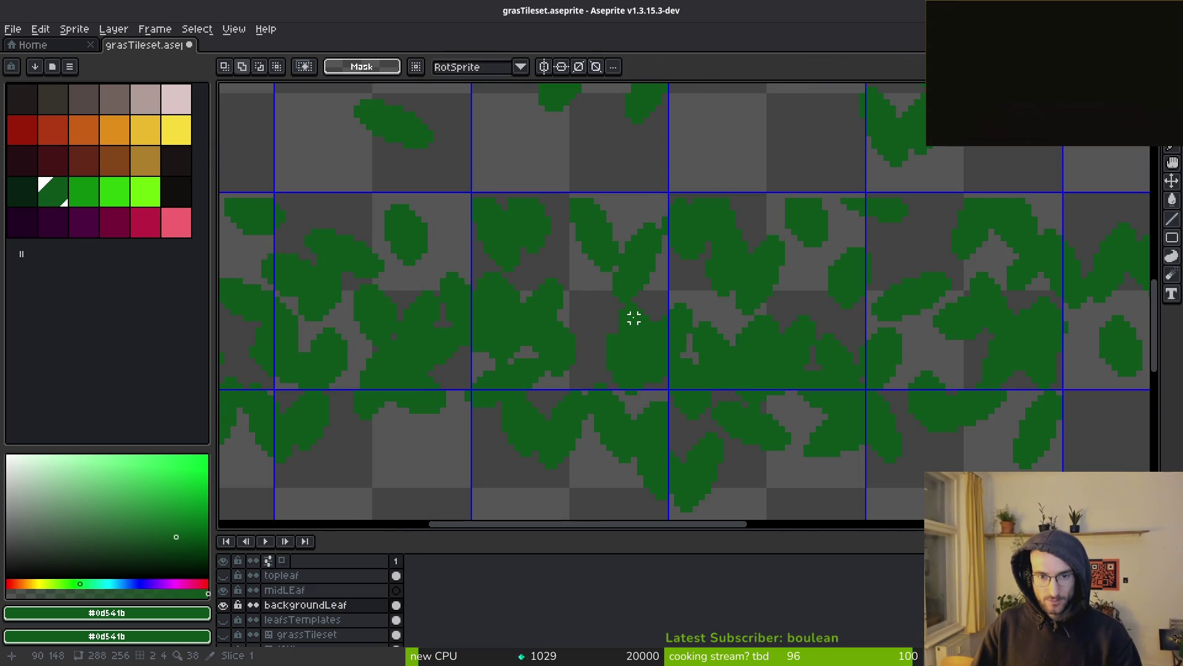
key(ctrl+s)
Step: Select the scattered leaves in the middle rows
scroll(758, 331, down, 4)
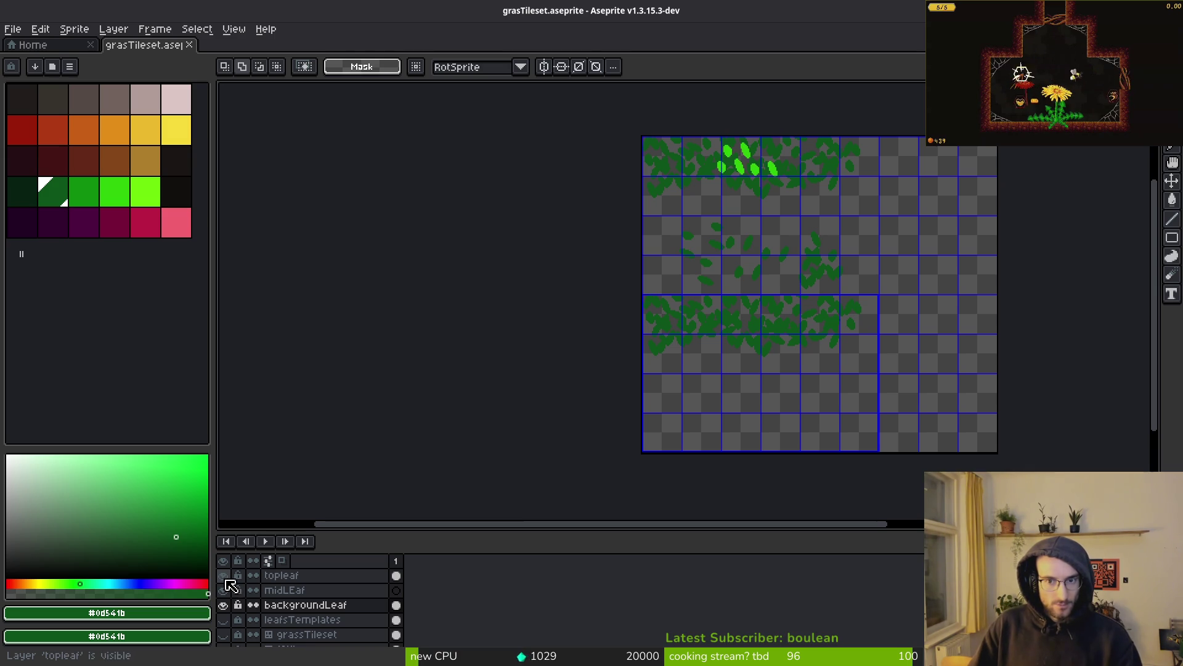
scroll(785, 241, up, 3)
mouse_move(371, 206)
mouse_down()
mouse_move(708, 375)
mouse_move(958, 420)
mouse_move(951, 434)
mouse_up()
Step: Paste the leaves onto the midLEaf layer and recolour them from #0d541b to bright green
click(284, 590)
key(ctrl+v)
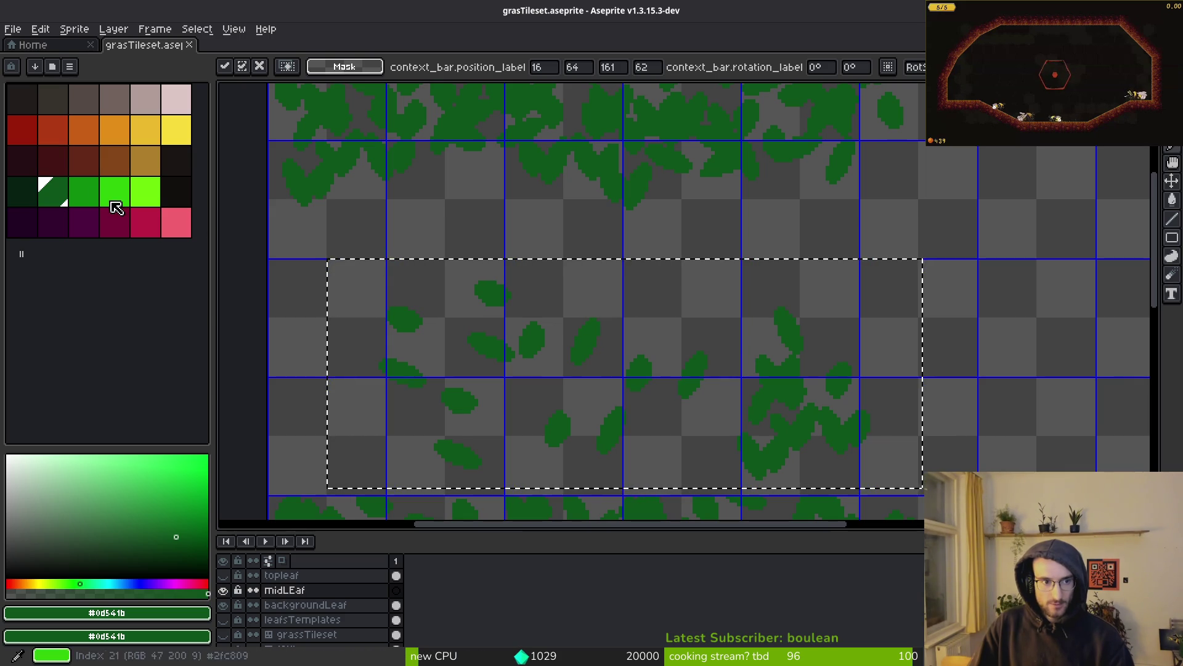
key(shift+r)
key(Escape)
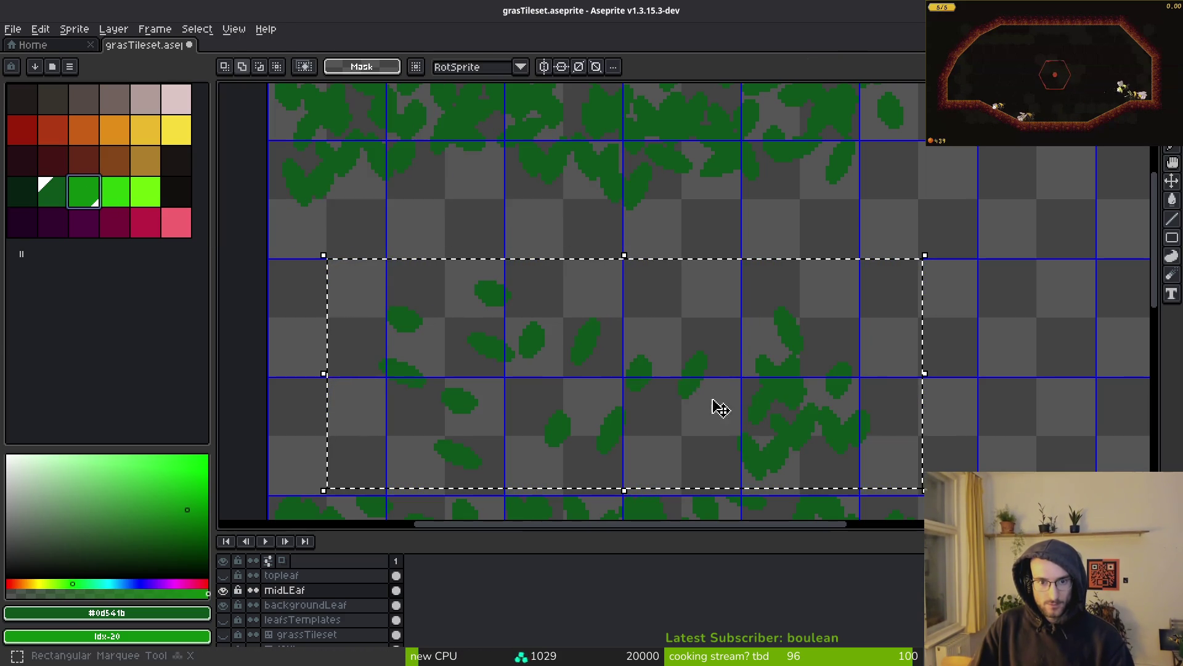
key(shift+r)
click(409, 107)
Step: Paste another copy of the bright leaves and position it over the lower band
scroll(682, 378, down, 2)
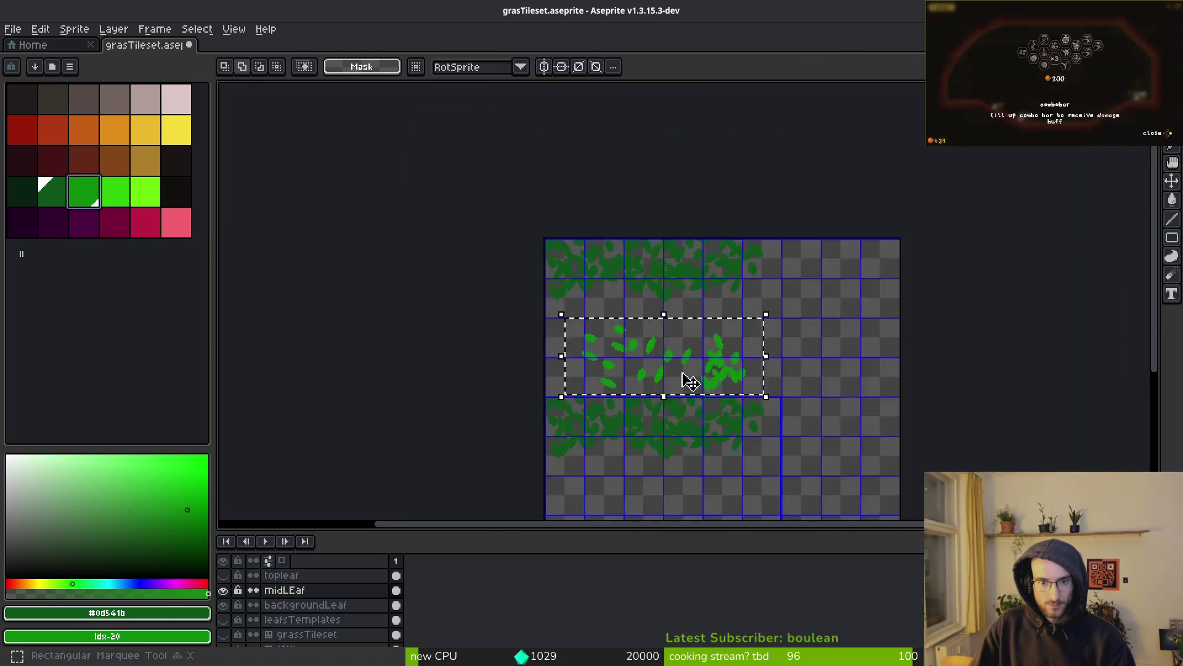
scroll(635, 283, up, 1)
key(ctrl+v)
mouse_move(571, 338)
mouse_down()
mouse_move(532, 350)
mouse_move(612, 322)
mouse_move(639, 204)
mouse_move(618, 222)
mouse_move(846, 162)
mouse_move(878, 214)
mouse_move(608, 219)
mouse_move(779, 225)
mouse_move(906, 175)
mouse_move(747, 336)
mouse_up()
scroll(734, 296, up, 2)
scroll(850, 298, down, 1)
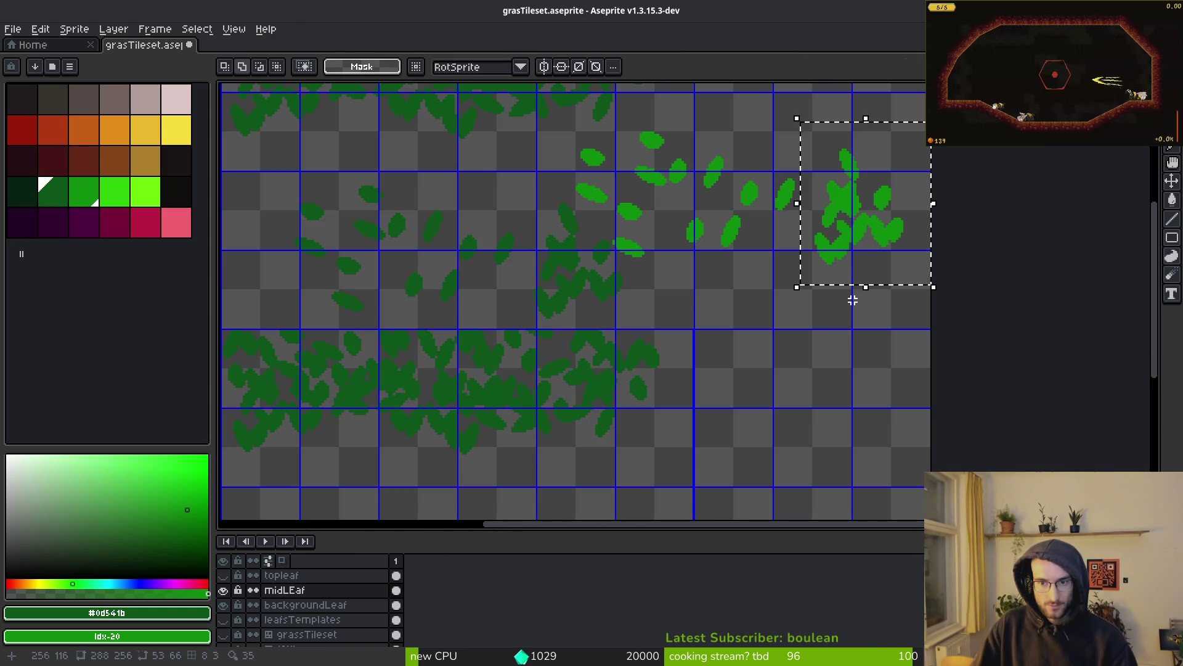
Step: Duplicate the bright cluster and shift the copy left over the lower band, undoing a trial rotation
key(ctrl+c)
key(ctrl+v)
drag(668, 401, 504, 361)
scroll(828, 333, left, 3)
mouse_move(721, 364)
mouse_down()
mouse_move(623, 375)
mouse_move(684, 382)
mouse_move(814, 351)
mouse_move(790, 353)
mouse_up()
key(shift+r)
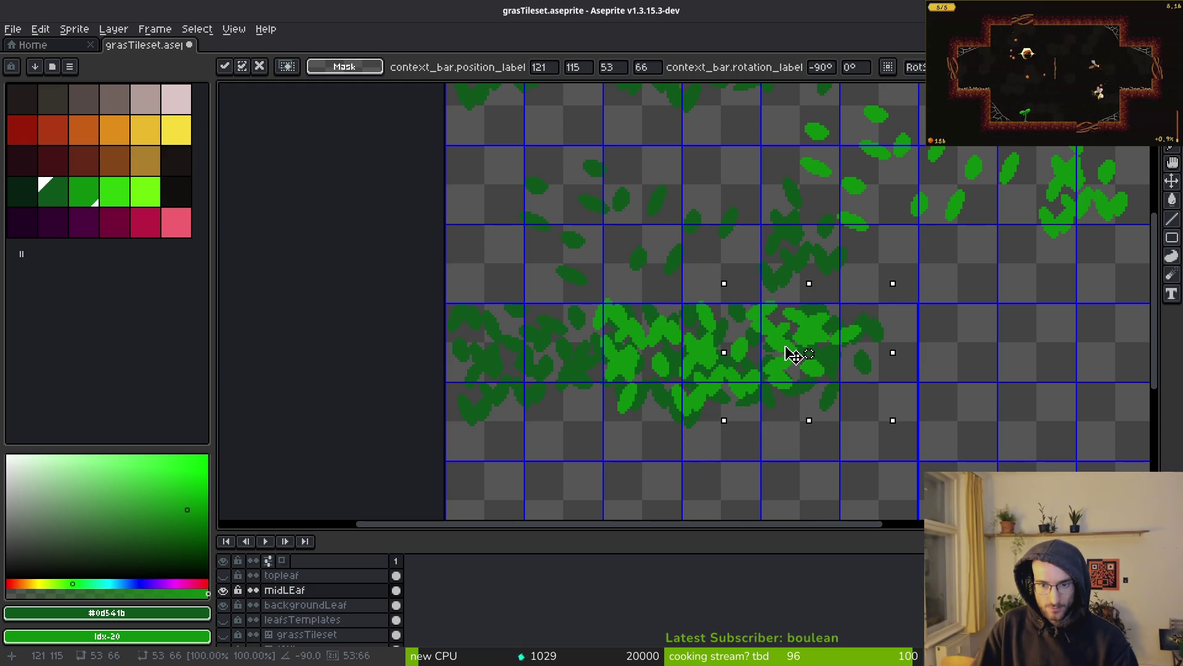
key(ctrl+z)
key(ctrl+z)
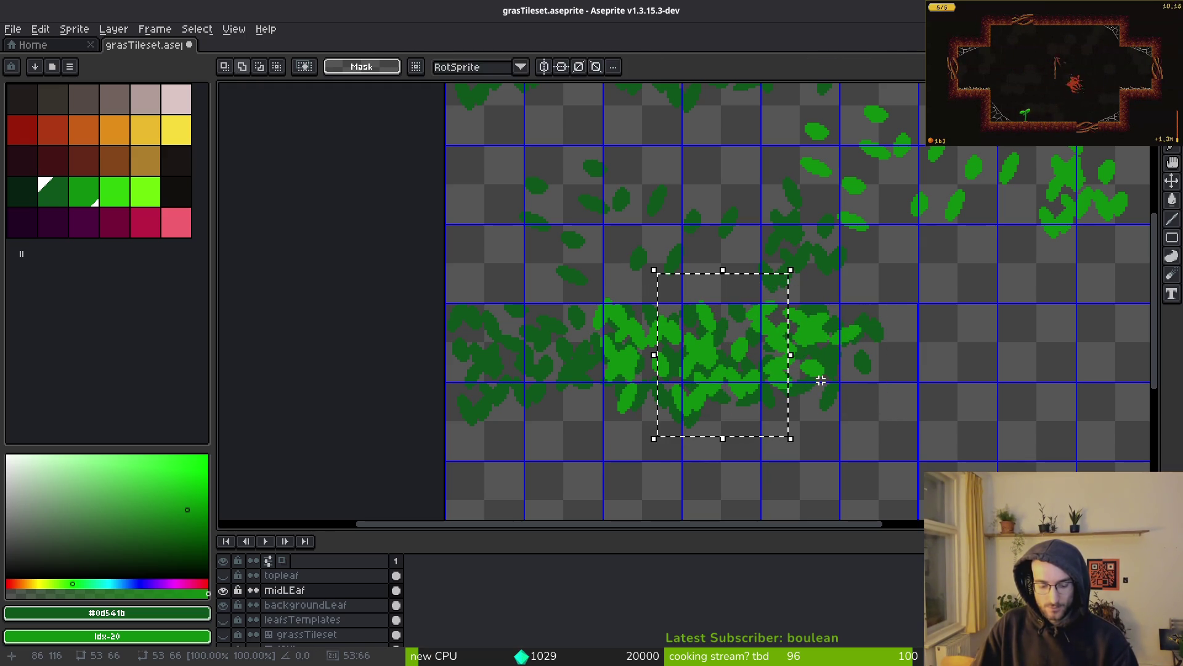
Step: Rotate and flip the pasted bright cluster into place at the band's left end
key(shift+r)
drag(727, 354, 561, 362)
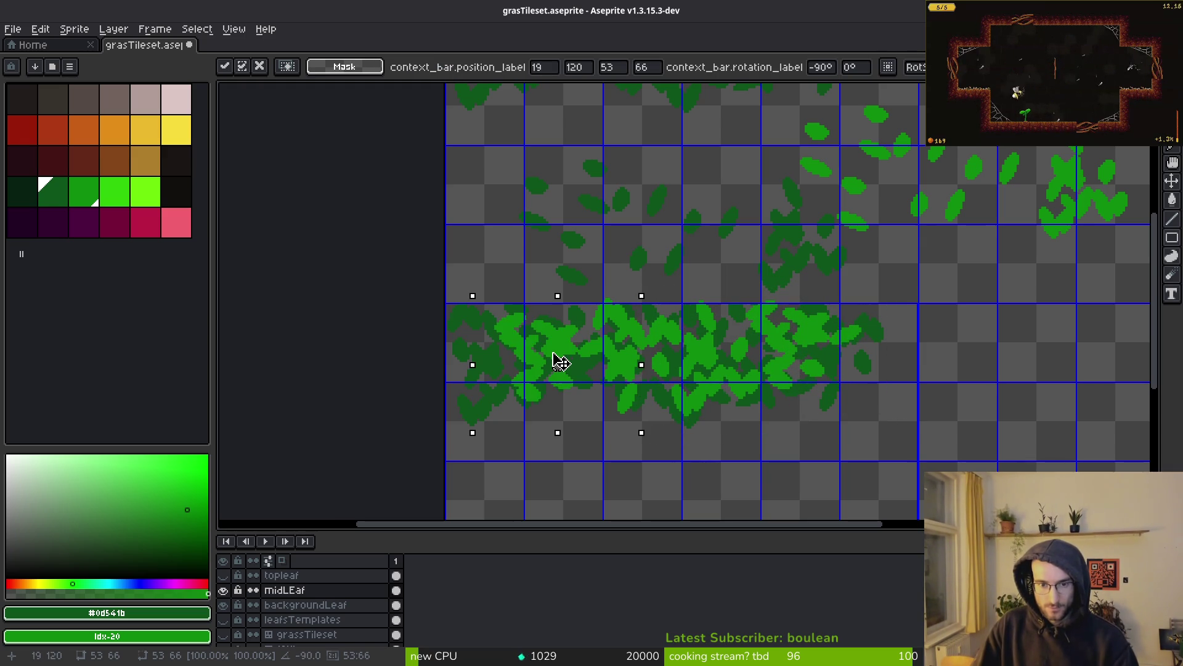
key(shift+v)
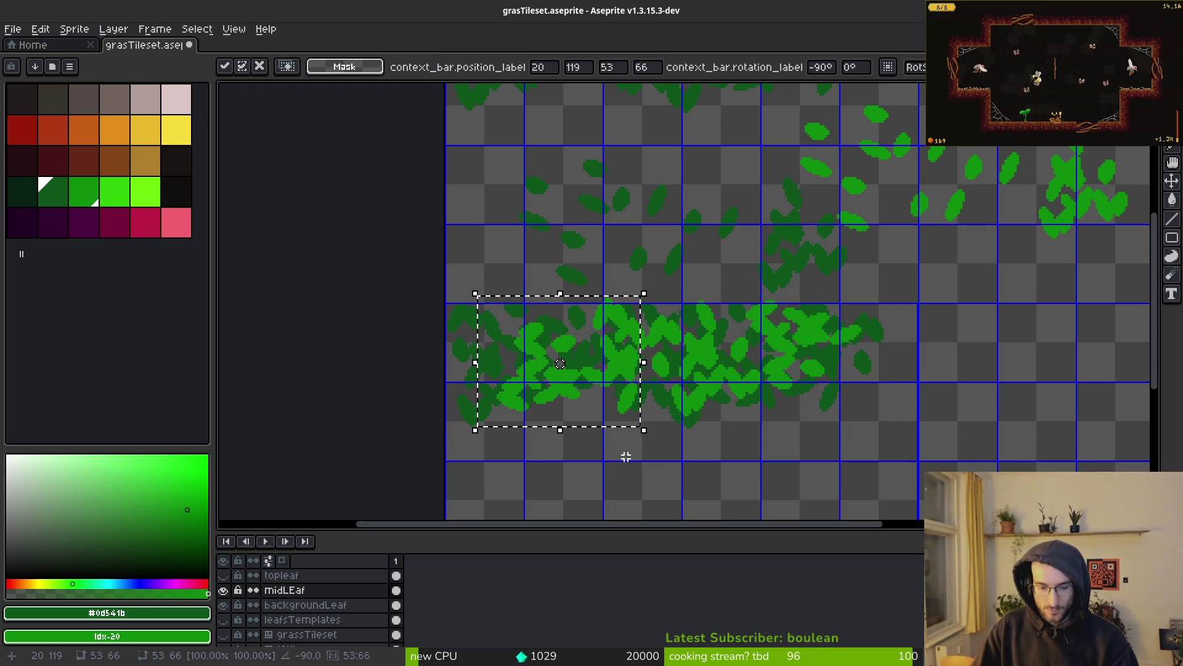
key(shift+v)
mouse_move(552, 365)
mouse_down()
mouse_move(504, 352)
mouse_move(513, 362)
mouse_move(550, 348)
mouse_move(560, 388)
mouse_move(560, 363)
mouse_move(563, 375)
mouse_move(488, 365)
mouse_move(516, 364)
mouse_move(509, 358)
mouse_up()
key(shift+r)
key(shift+r)
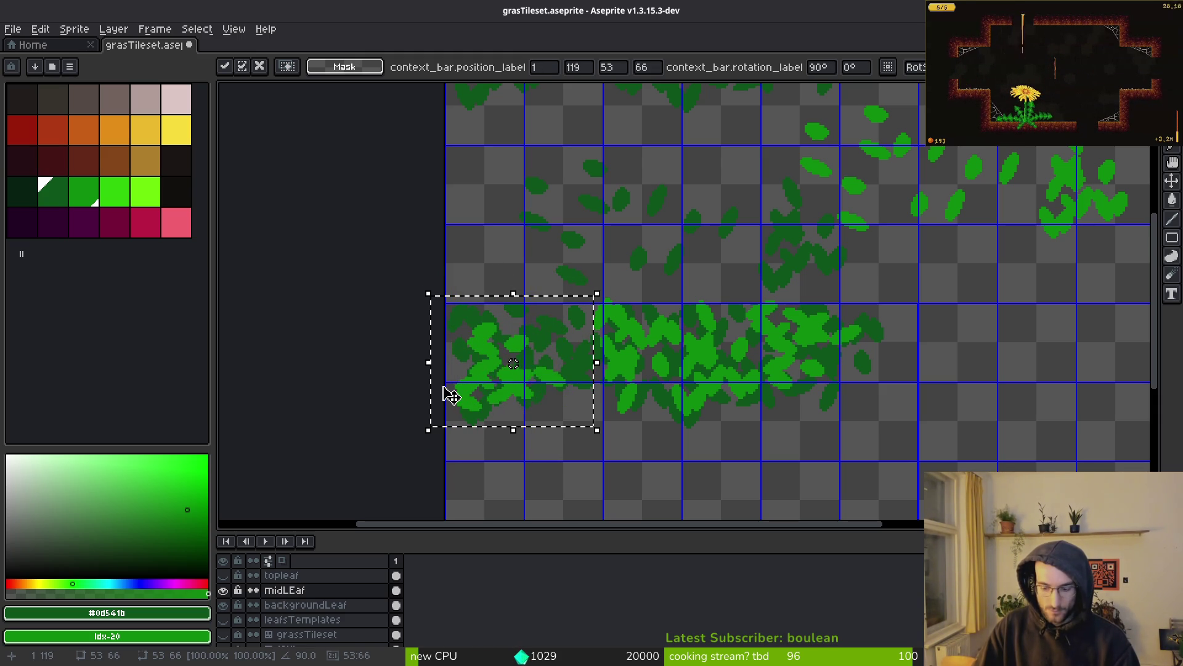
key(shift+v)
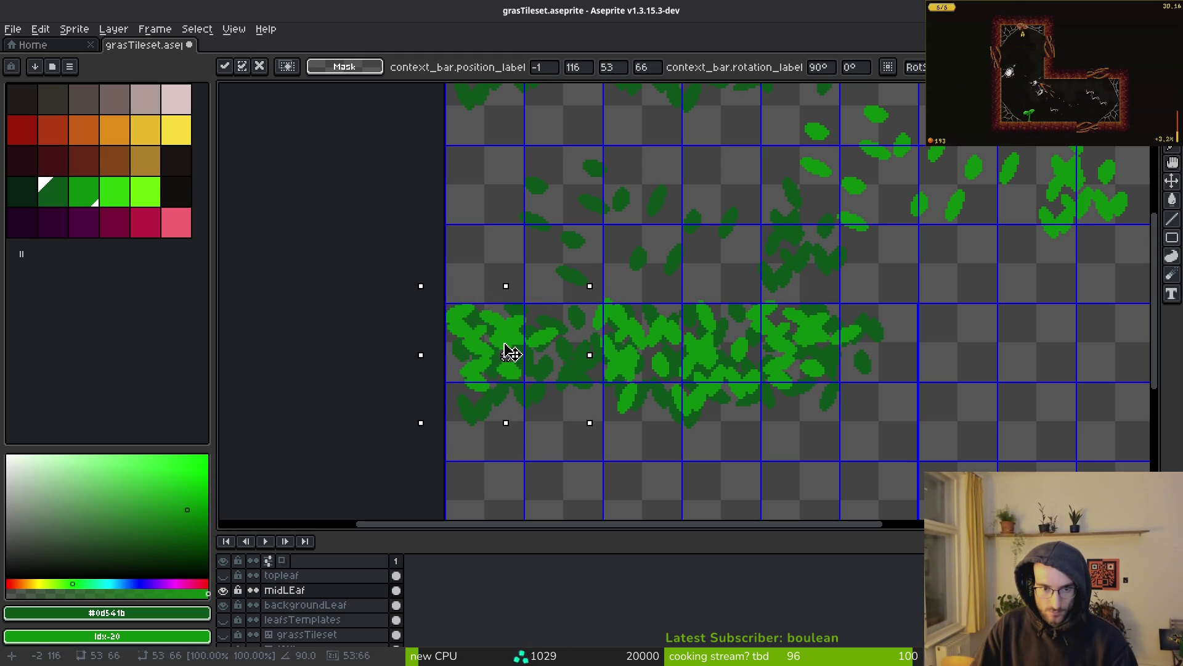
key(ctrl+d)
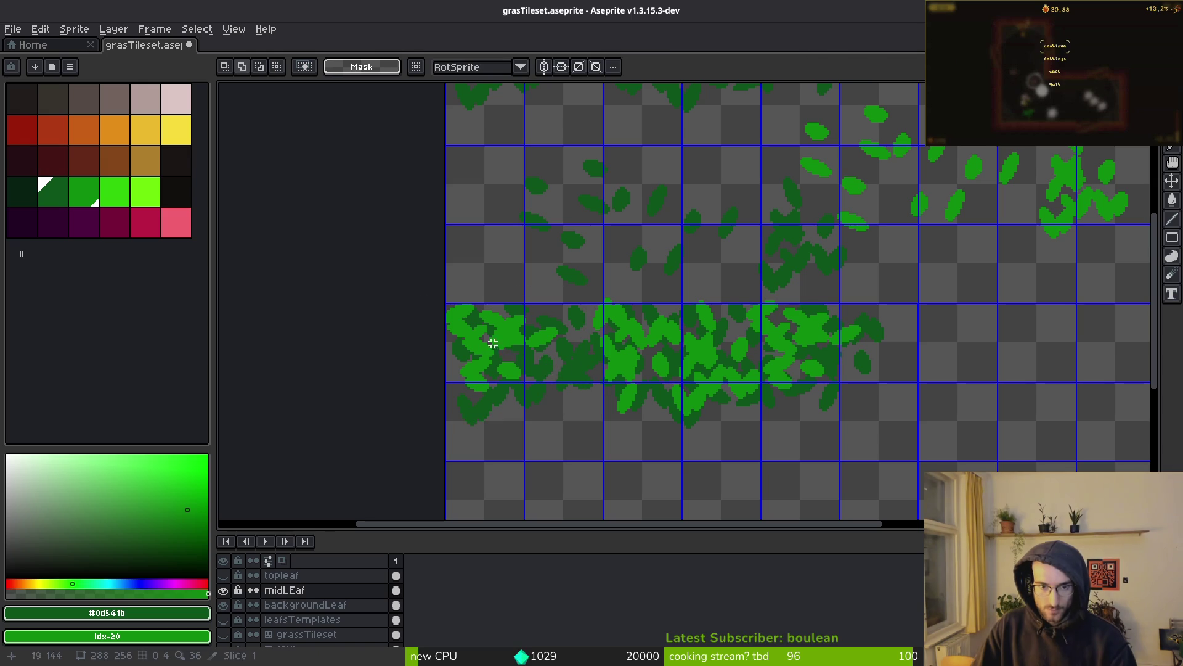
Step: Shift another bright leaf selection right and down, turning it a quarter turn
mouse_move(529, 400)
mouse_down()
mouse_move(560, 426)
mouse_move(536, 415)
mouse_move(549, 423)
mouse_move(570, 392)
mouse_up()
key(ctrl+shift+r)
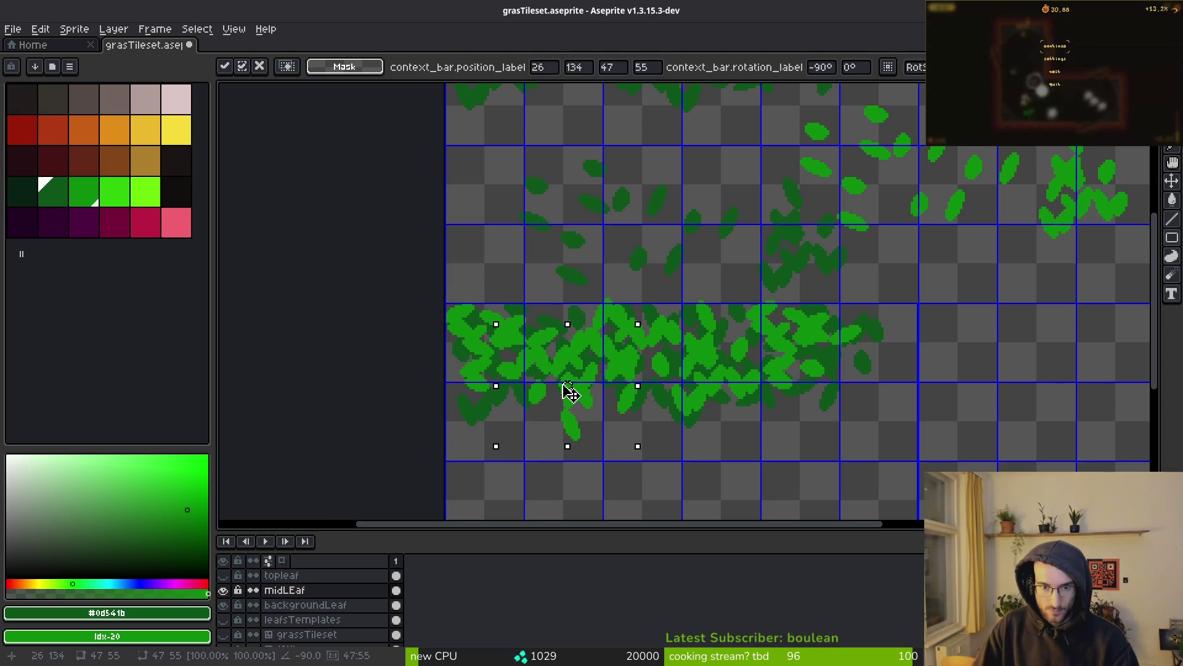
scroll(570, 392, down, 5)
key(Return)
scroll(663, 392, up, 5)
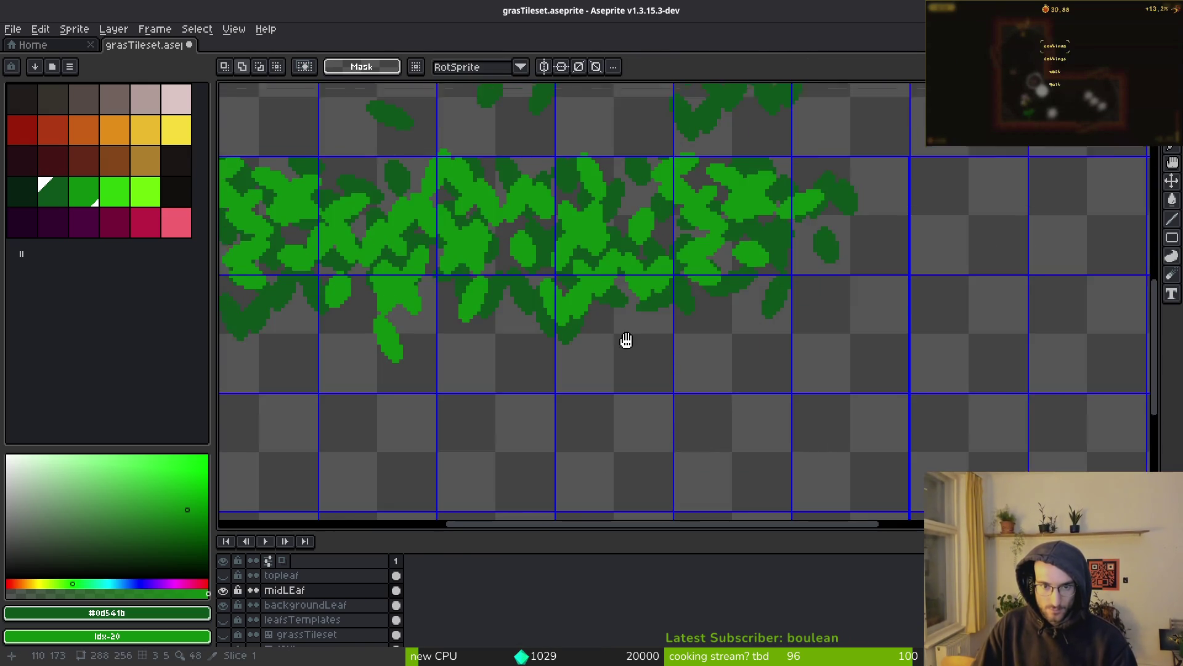
scroll(743, 382, down, 2)
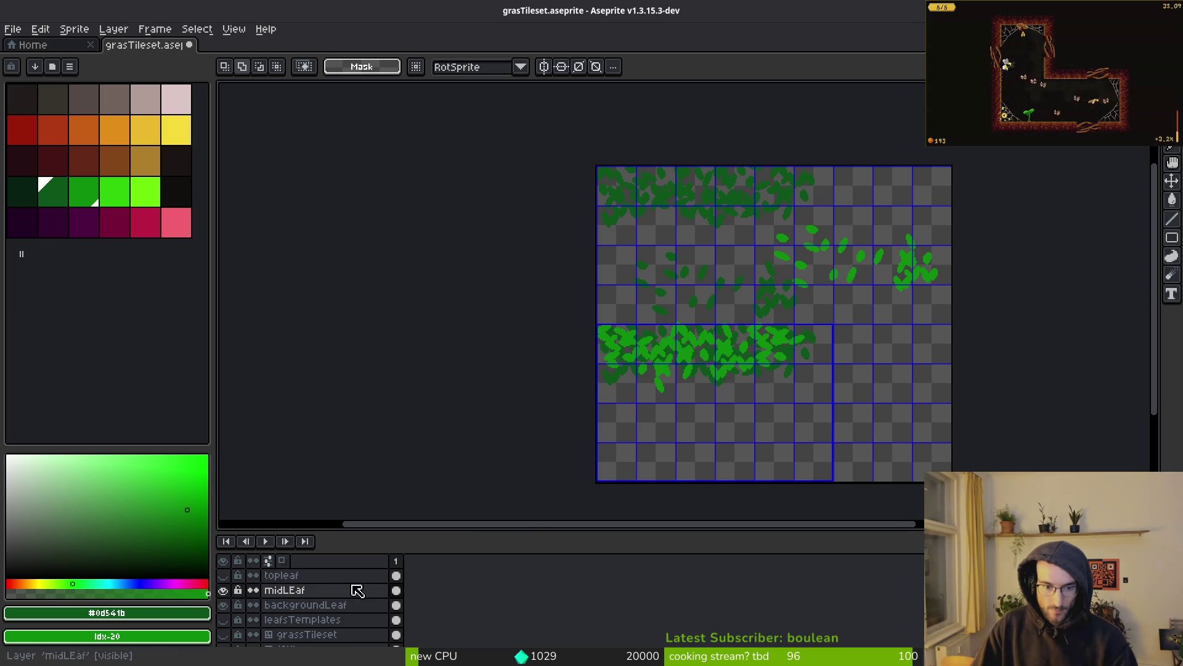
Step: Show the grassTileset layer and hide the midLEaf and leafsTemplates layers
click(223, 619)
scroll(616, 370, up, 3)
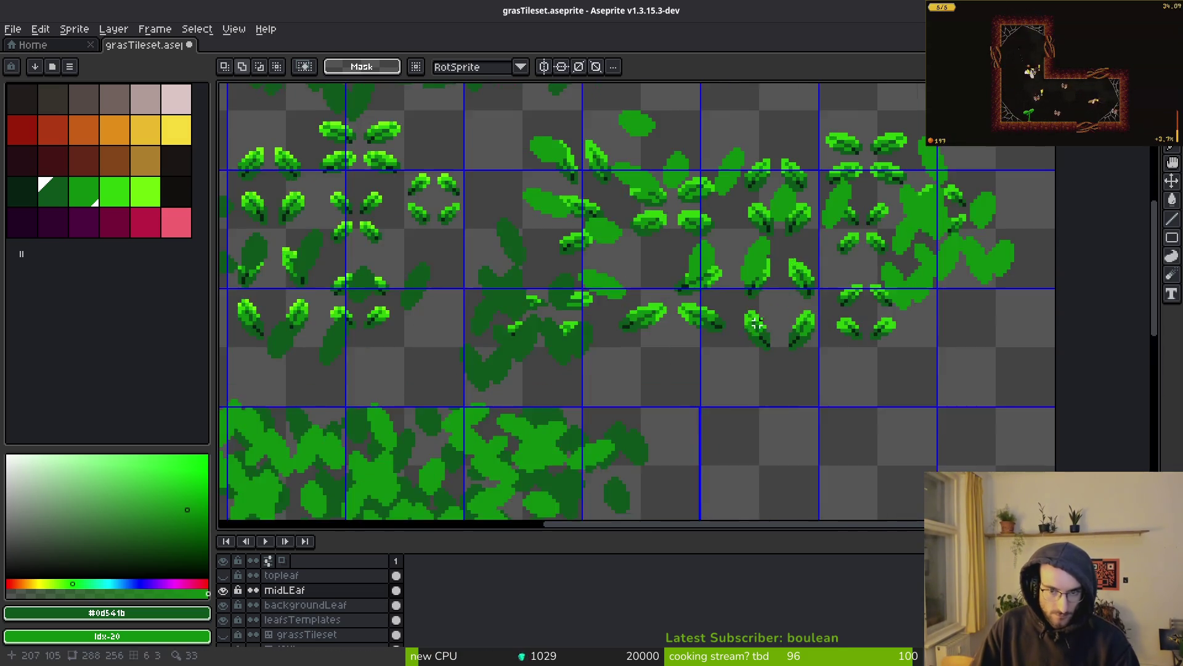
scroll(644, 395, down, 3)
scroll(645, 395, down, 2)
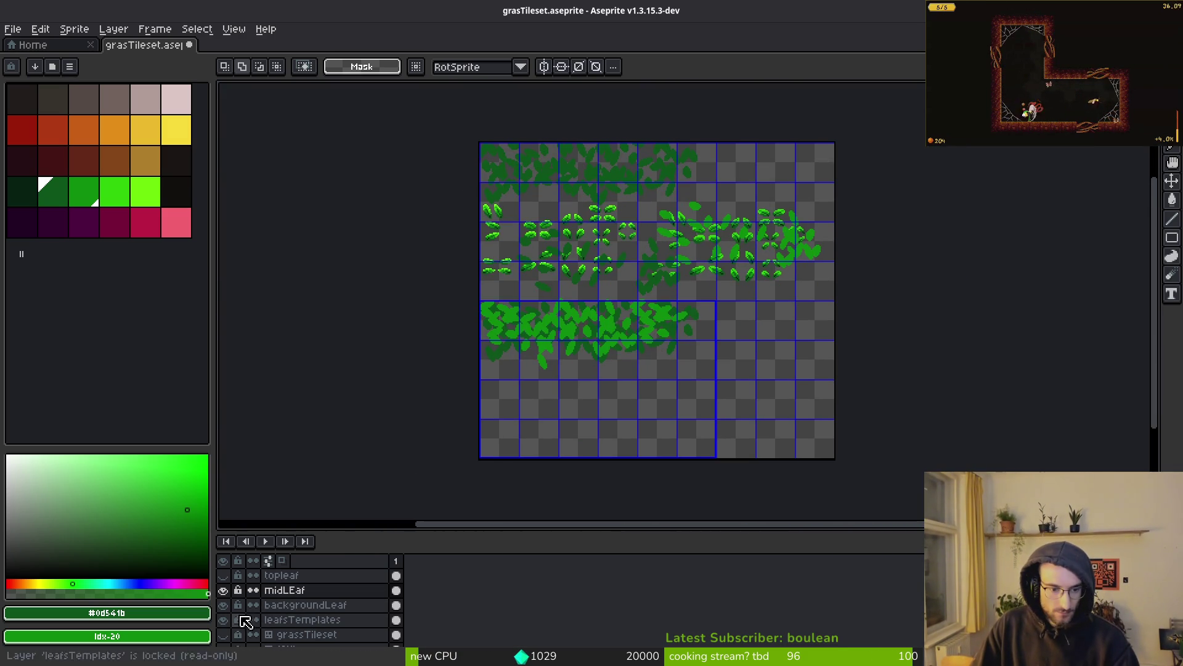
click(224, 590)
click(223, 635)
click(223, 619)
scroll(518, 306, up, 4)
Step: Clear the dark green background from the whole grassTileset layer
key(w)
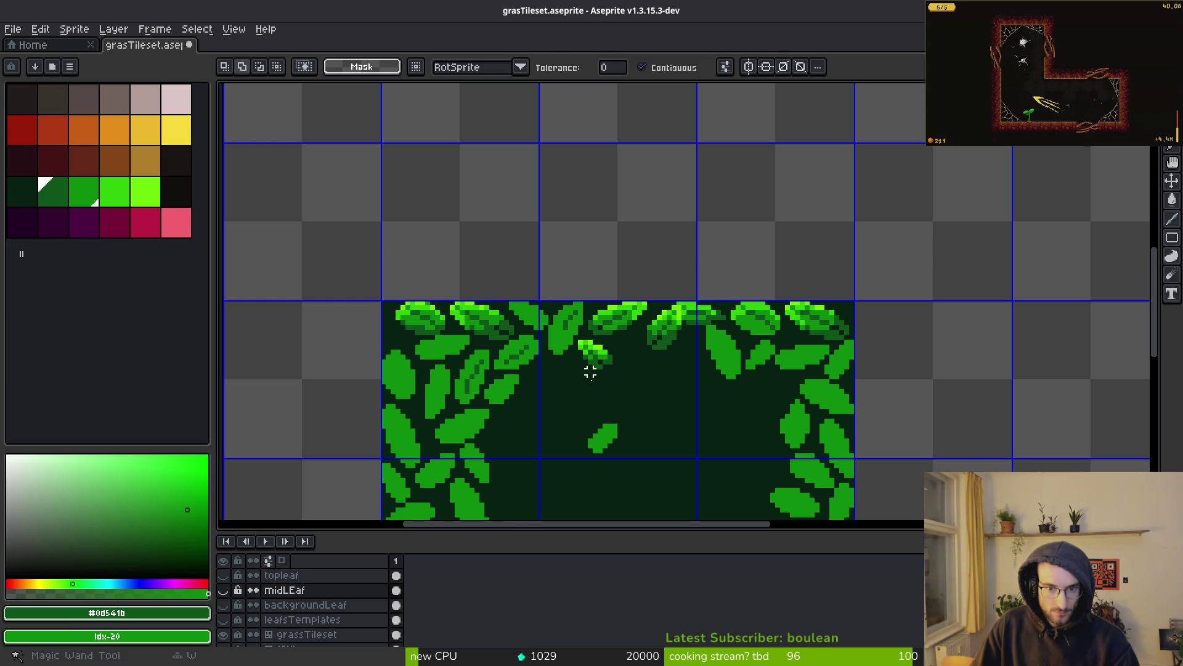
drag(688, 436, 569, 304)
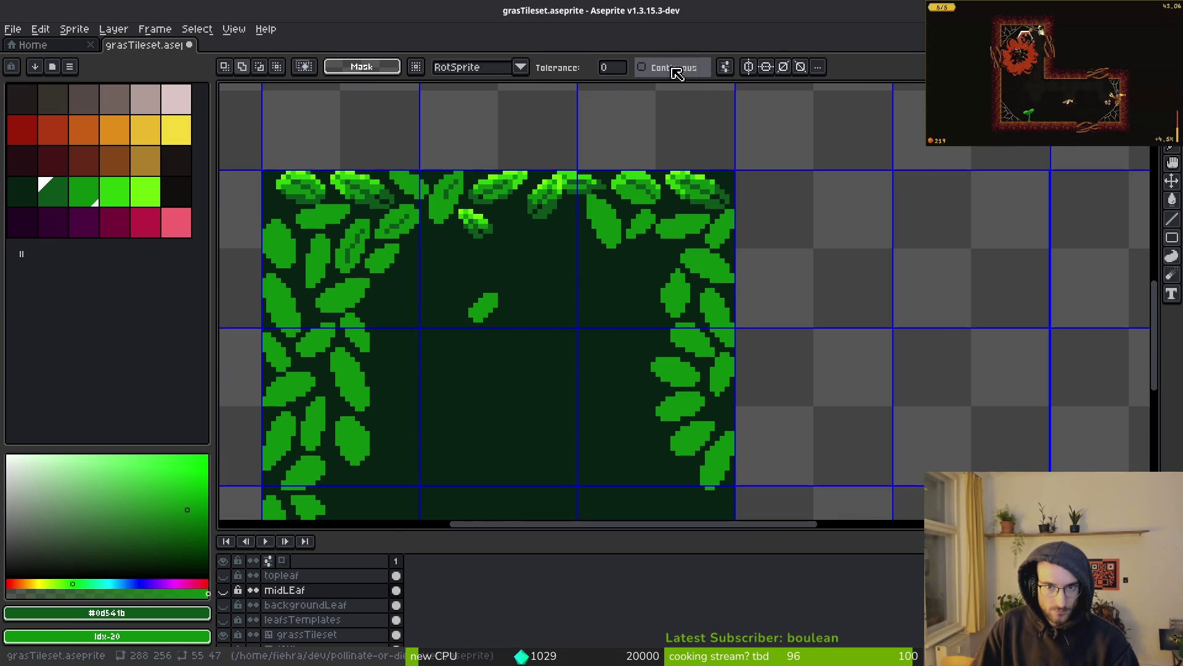
click(307, 637)
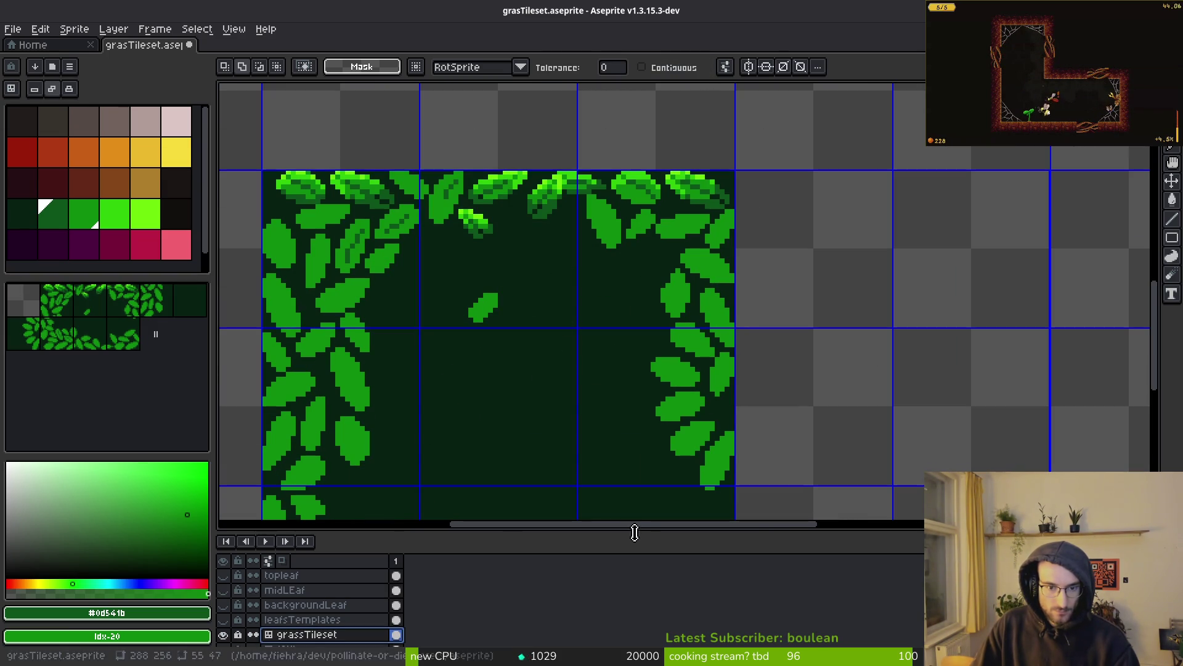
drag(481, 457, 508, 383)
key(ctrl+a)
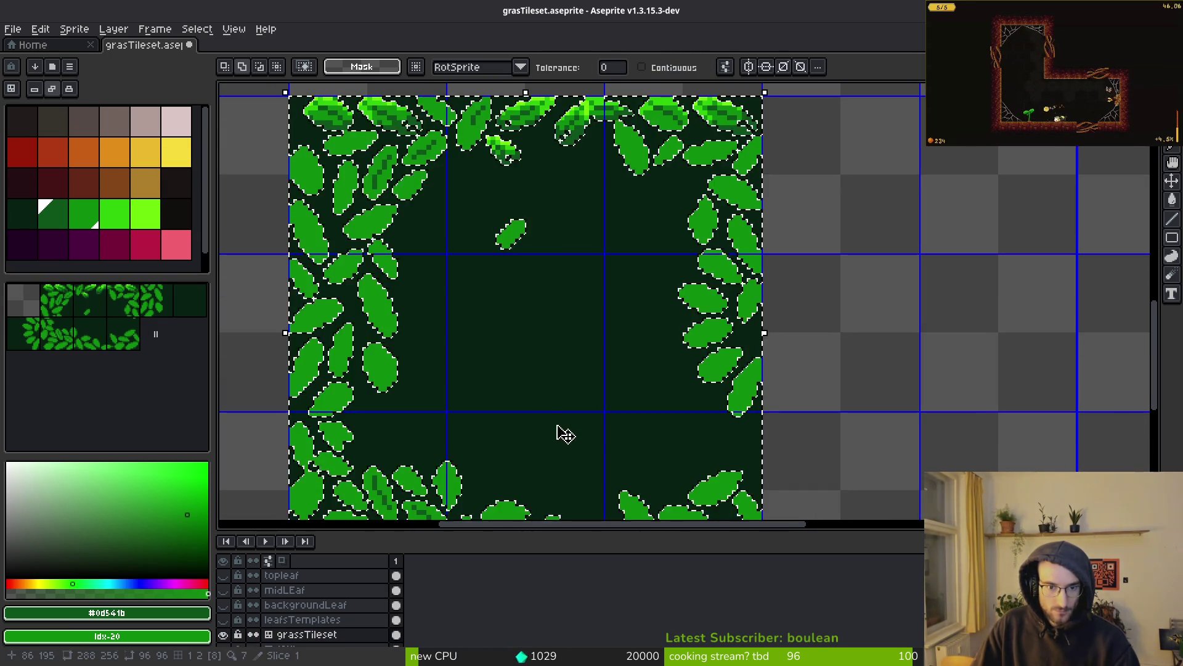
key(ctrl+z)
scroll(554, 410, down, 1)
scroll(521, 275, up, 1)
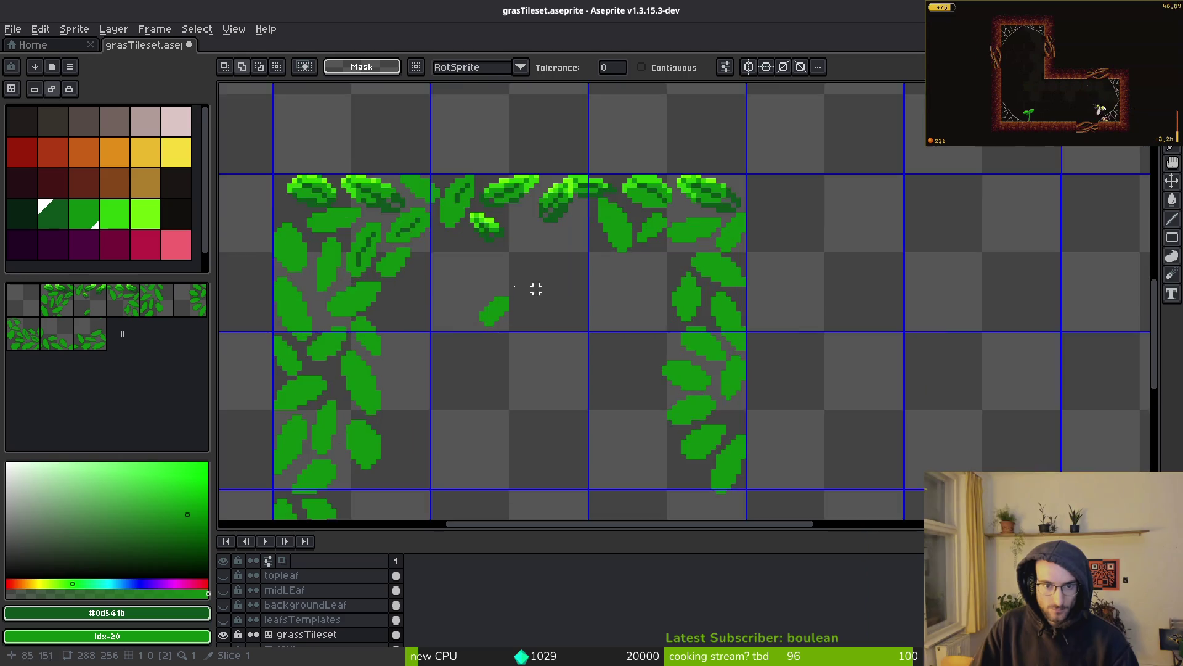
scroll(575, 299, up, 1)
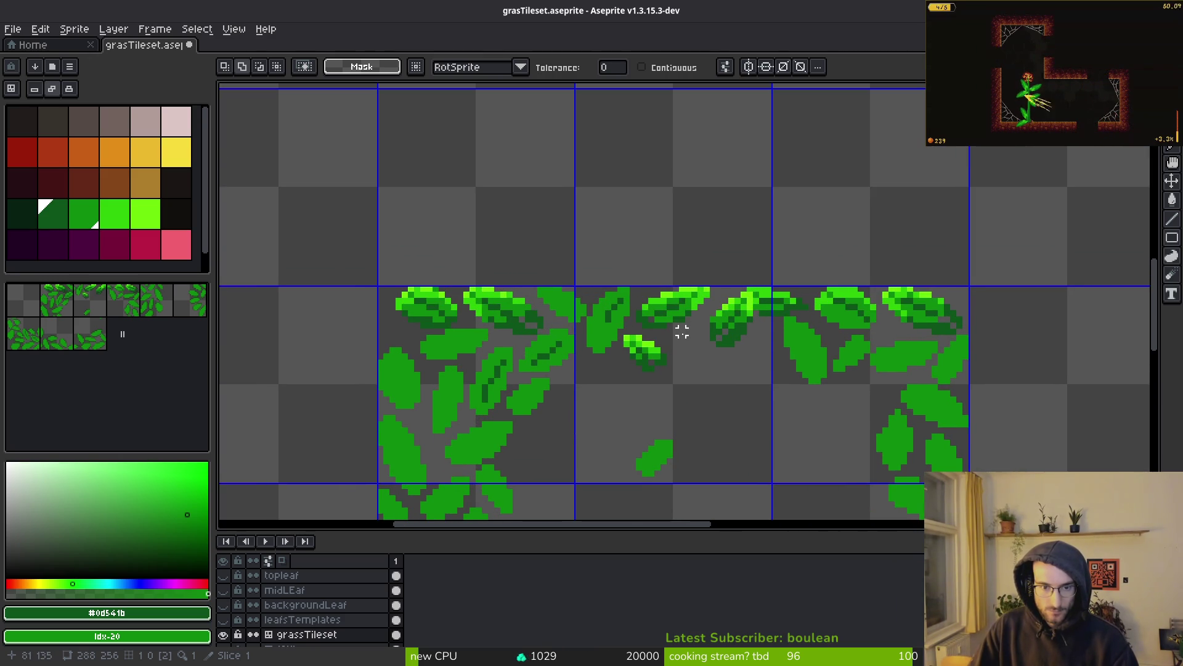
key(ctrl+z)
key(ctrl+y)
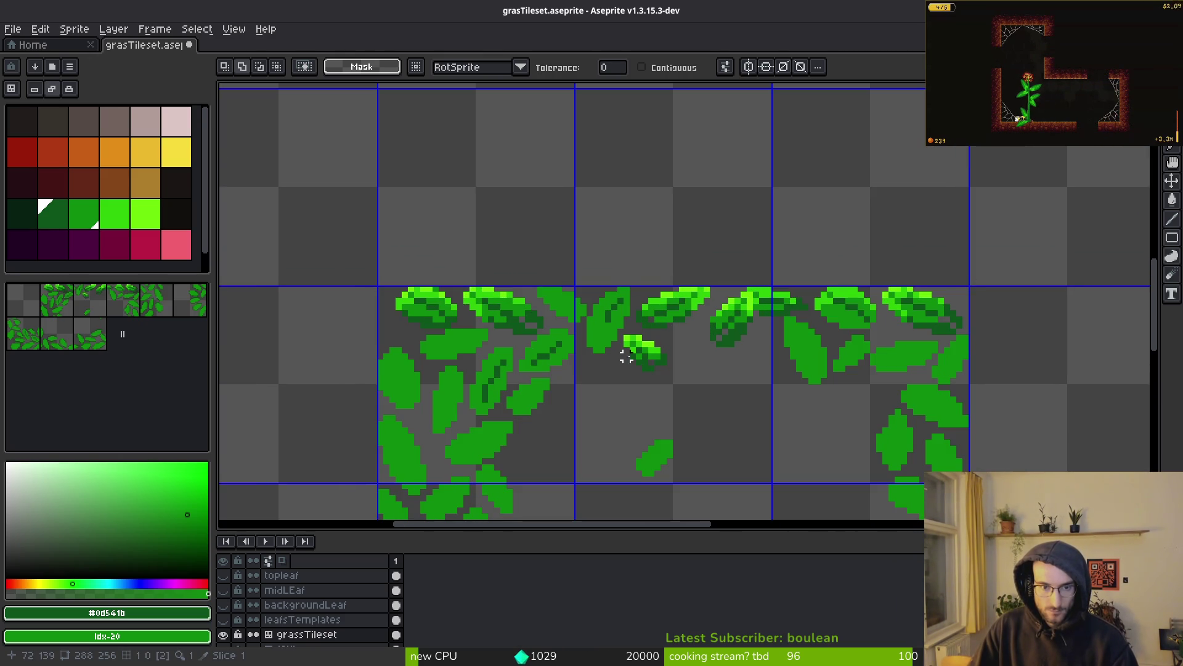
scroll(626, 357, up, 4)
Step: Fill the leftover dark patches among the leaves with the idx-18 dark green
click(22, 214)
key(g)
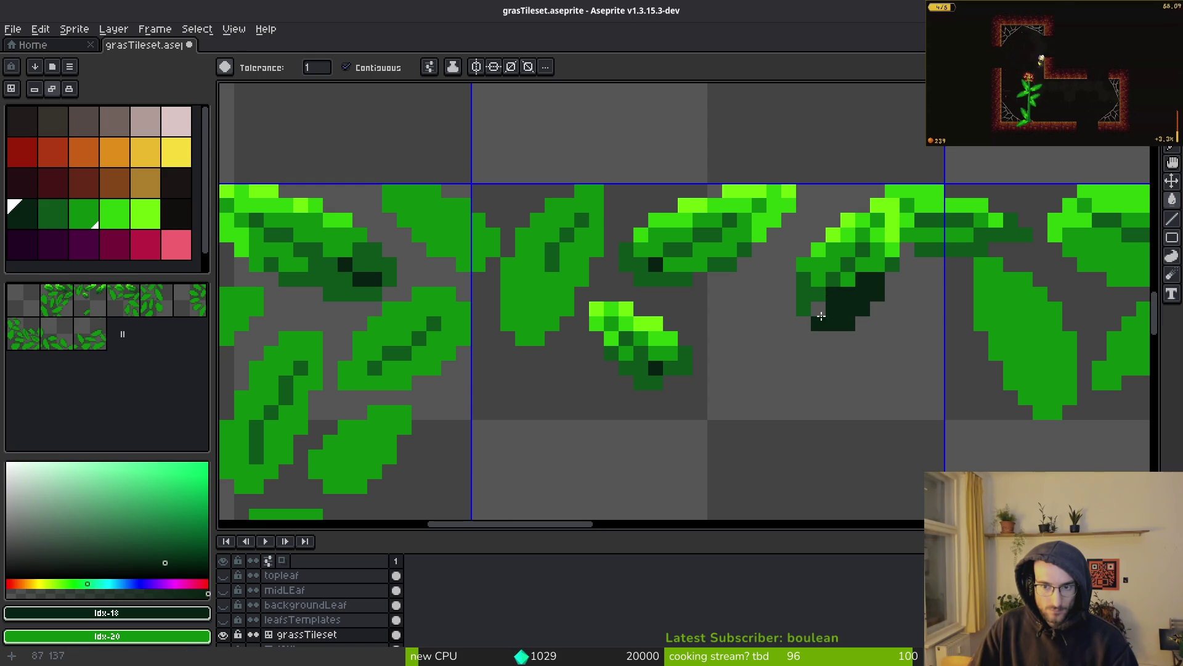
scroll(822, 316, down, 2)
click(499, 314)
scroll(499, 314, up, 4)
scroll(590, 288, down, 3)
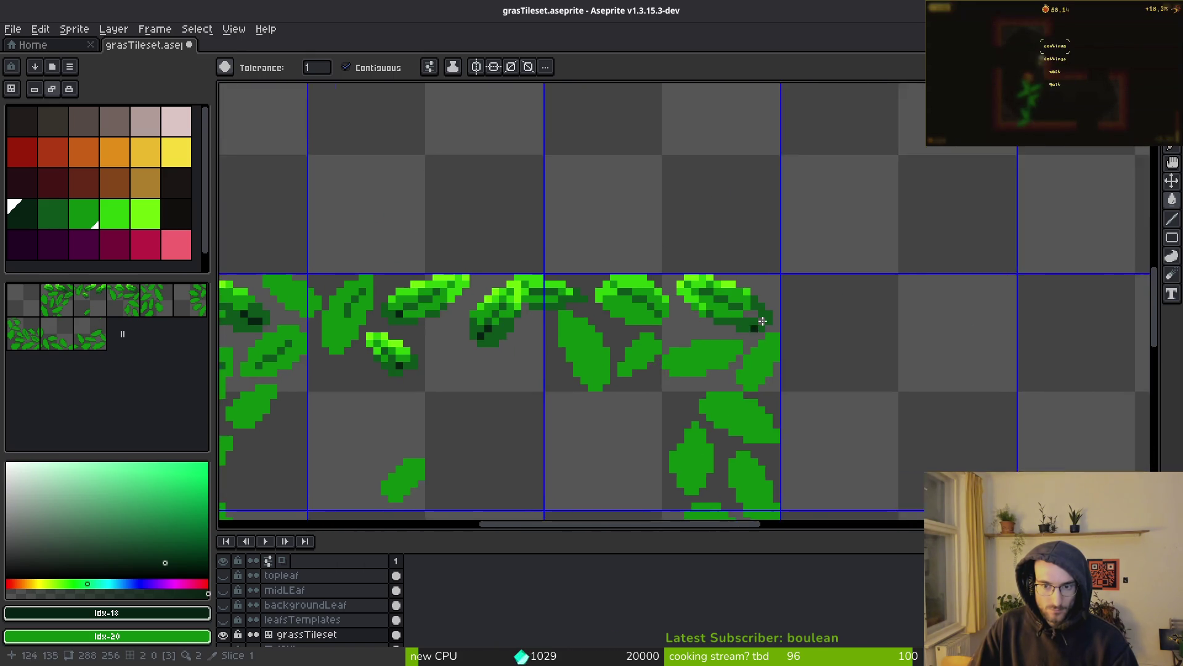
scroll(719, 293, up, 3)
click(718, 293)
scroll(758, 322, down, 3)
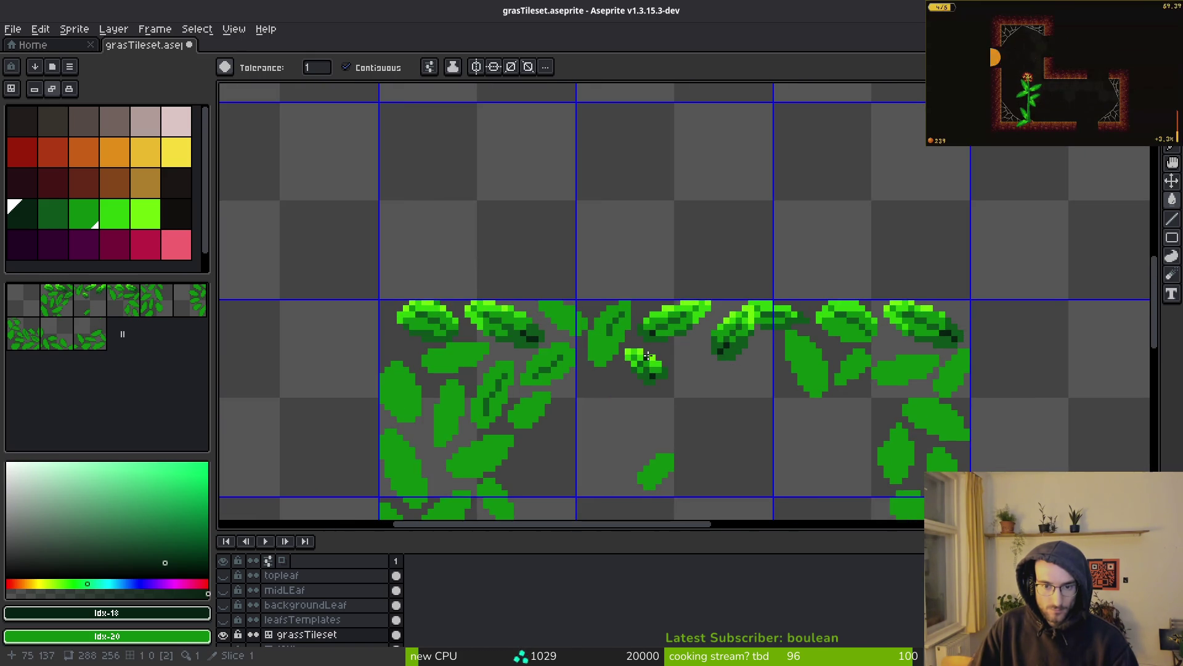
Step: Select seven leaves below the top row with the contiguous Magic Wand and remove them
key(w)
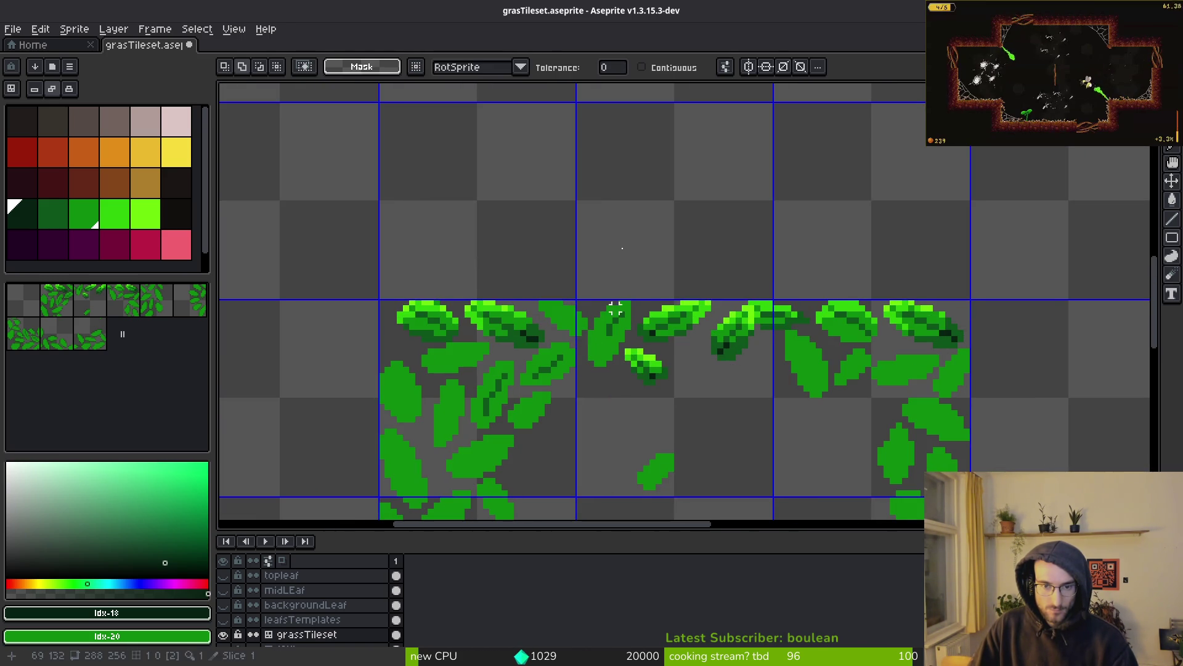
click(675, 62)
scroll(639, 267, up, 3)
click(549, 423)
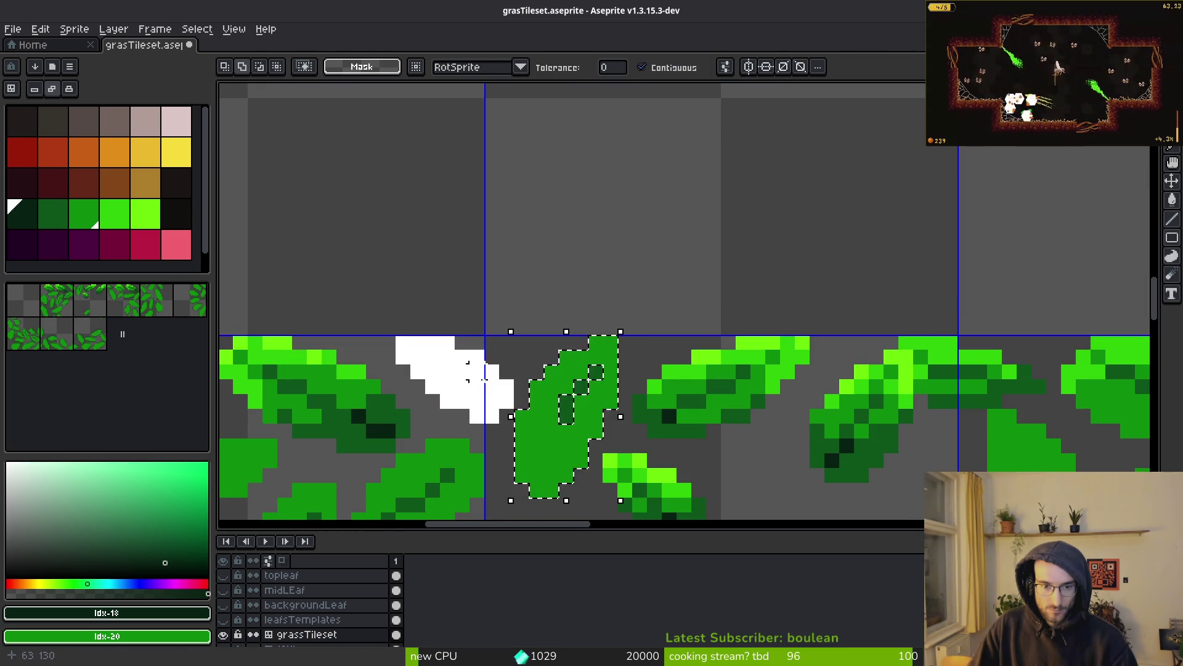
scroll(549, 423, up, 2)
scroll(549, 423, down, 2)
shift+click(898, 333)
shift+click(1012, 343)
shift+click(1104, 354)
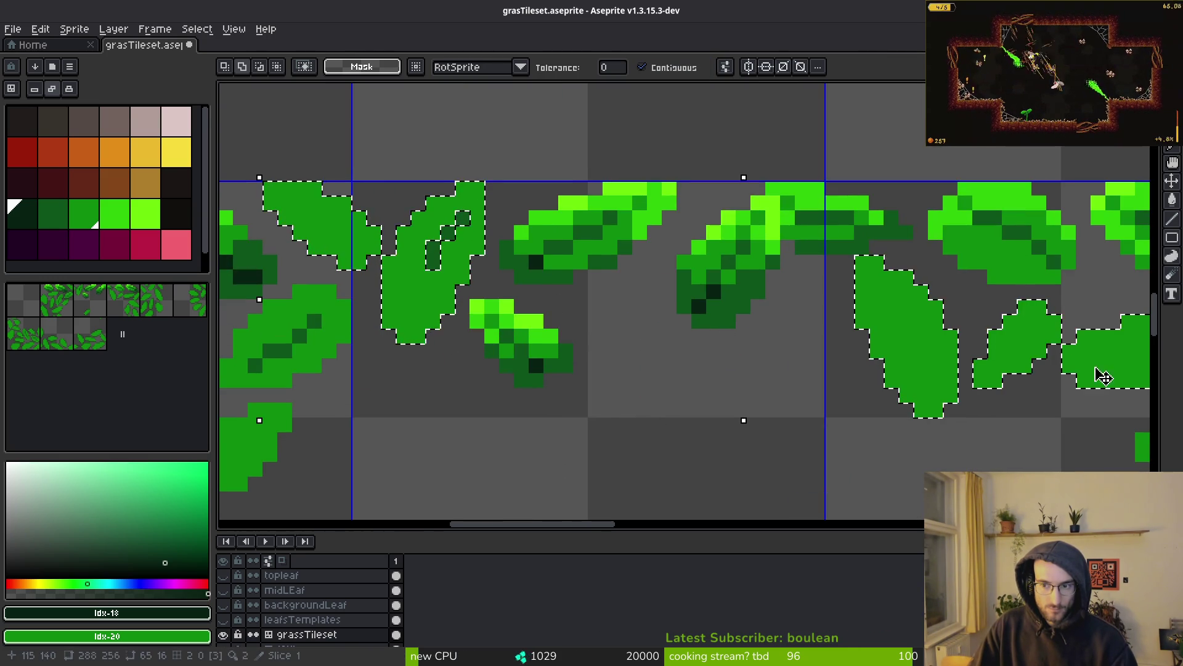
shift+click(456, 370)
shift+click(338, 360)
shift+click(272, 404)
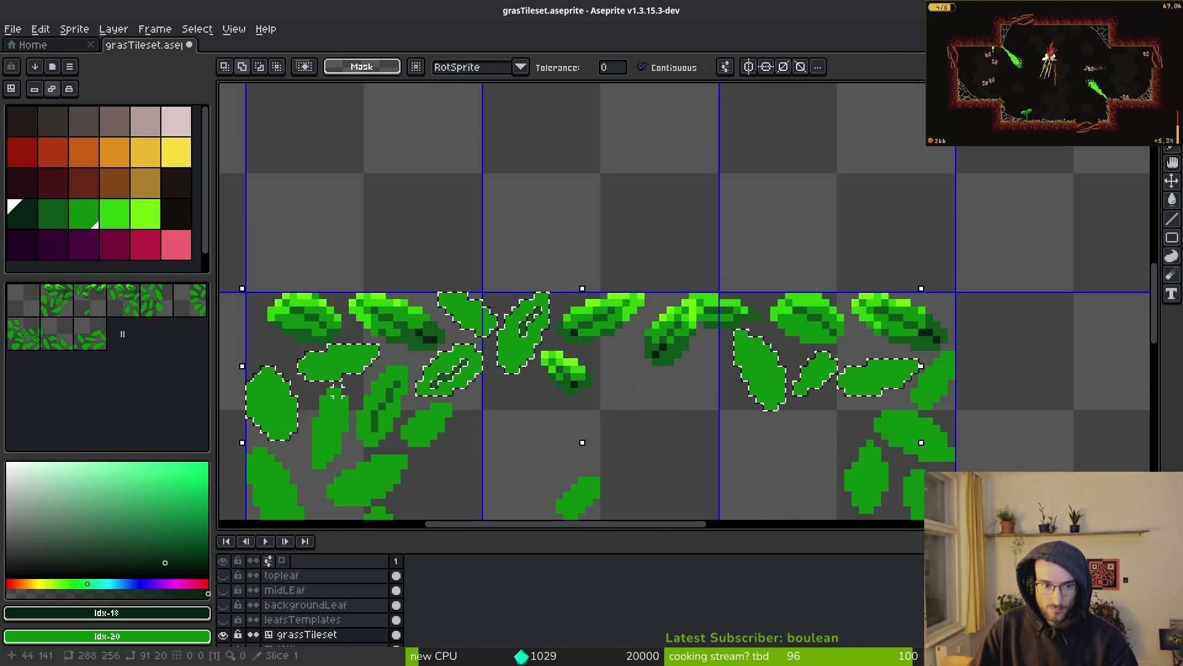
key(ctrl+x)
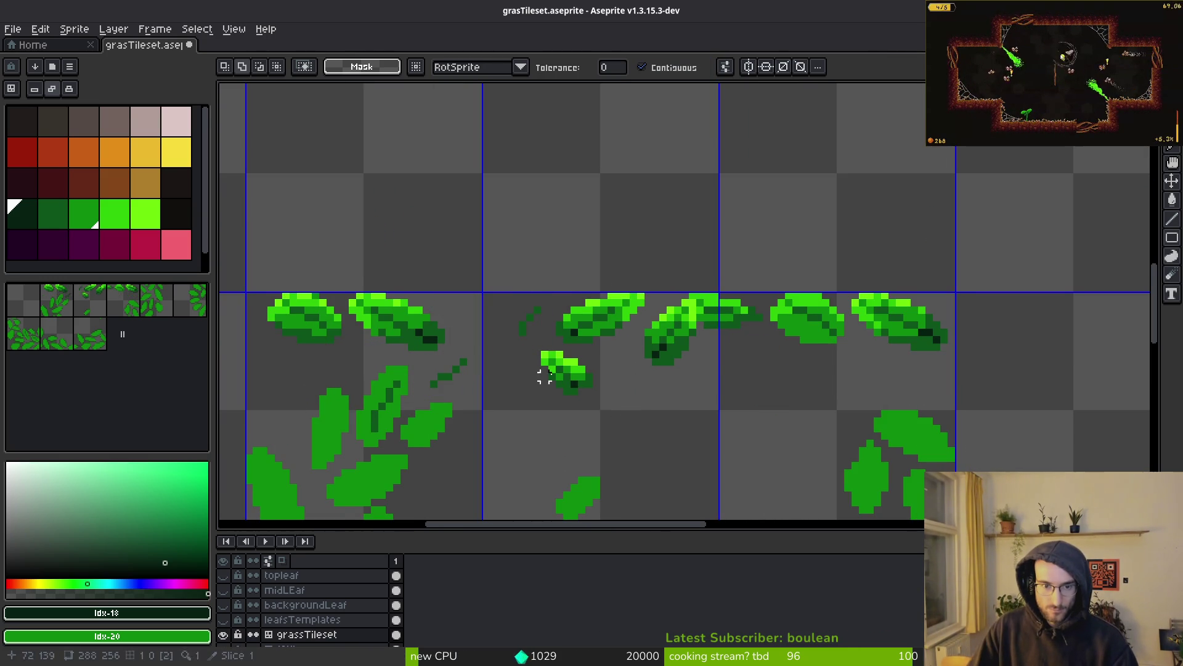
Step: Save the tileset file and make the leafsTemplates layer visible again
key(e)
scroll(508, 349, up, 1)
scroll(390, 389, down, 3)
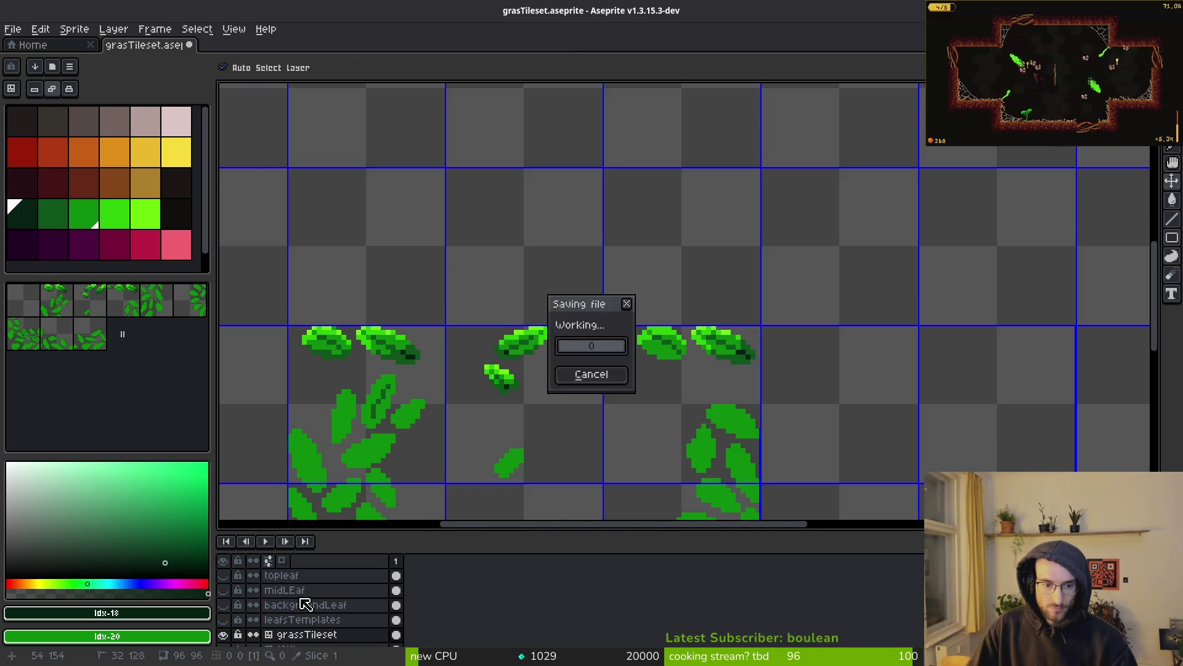
click(223, 620)
Step: Make leafsTemplates the active layer and look over its template leaves
click(296, 619)
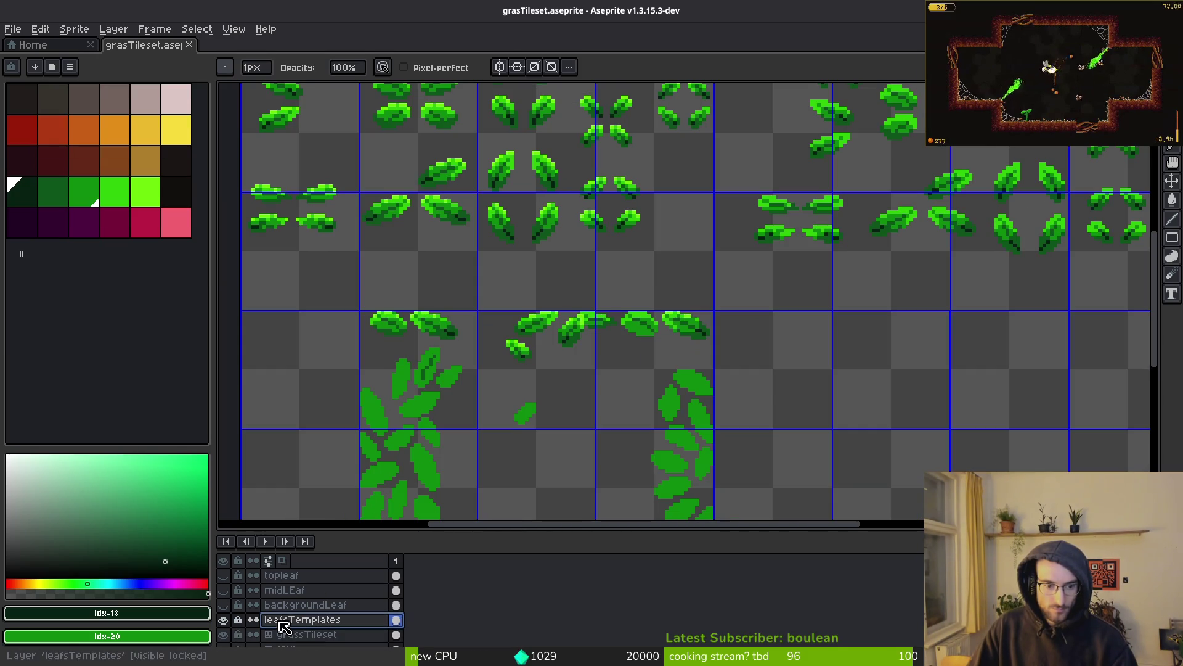
scroll(586, 298, up, 3)
scroll(586, 299, left, 2)
right_click(327, 624)
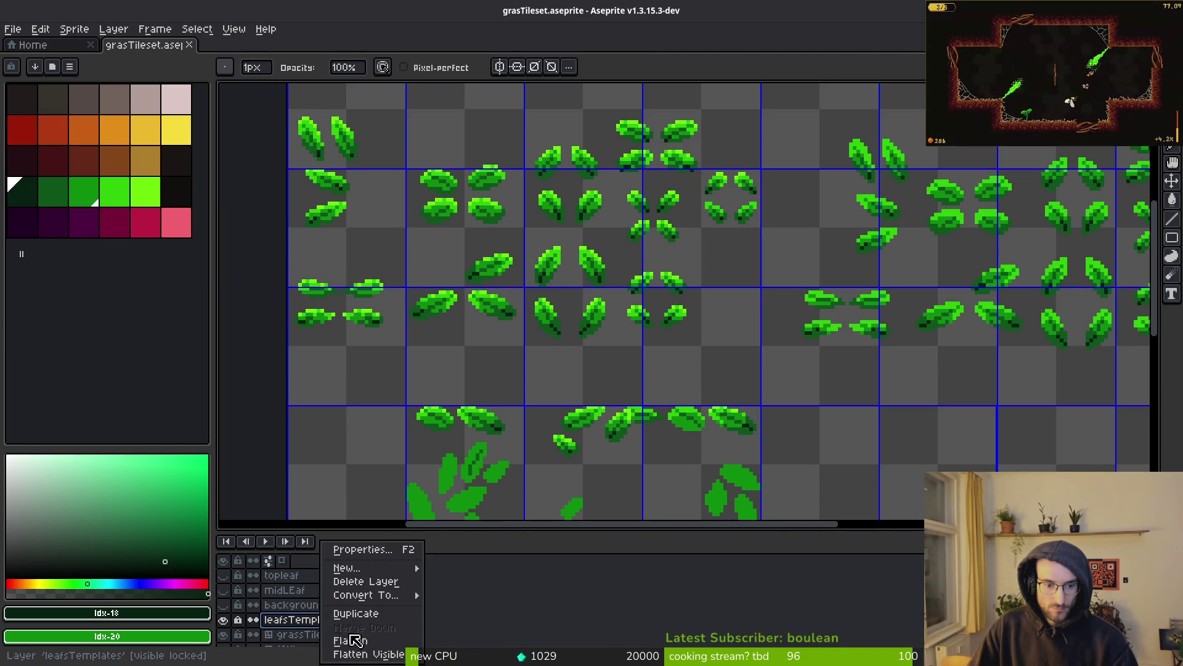
click(274, 628)
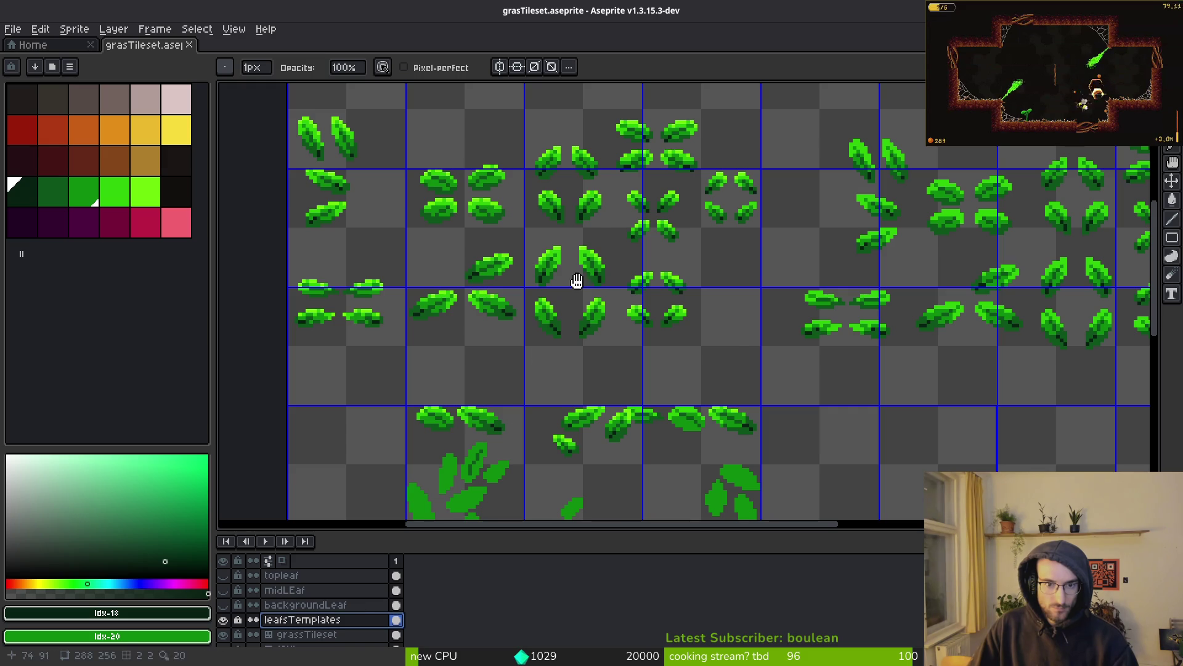
scroll(634, 365, right, 2)
scroll(695, 434, up, 4)
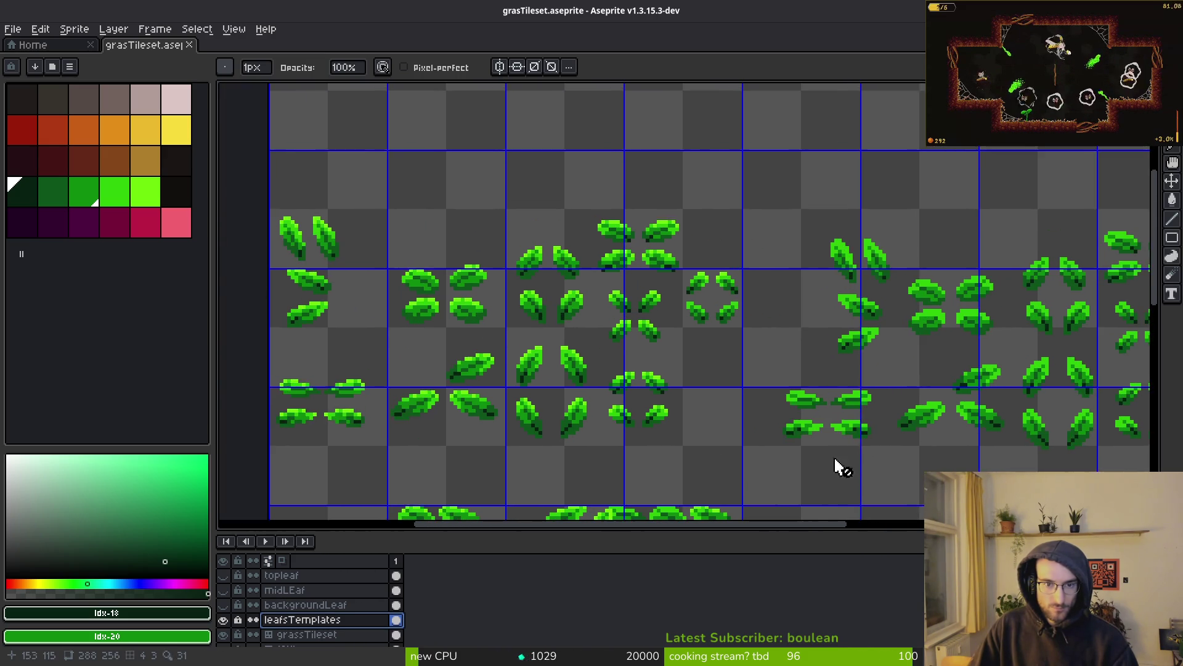
scroll(841, 469, down, 3)
scroll(803, 401, right, 3)
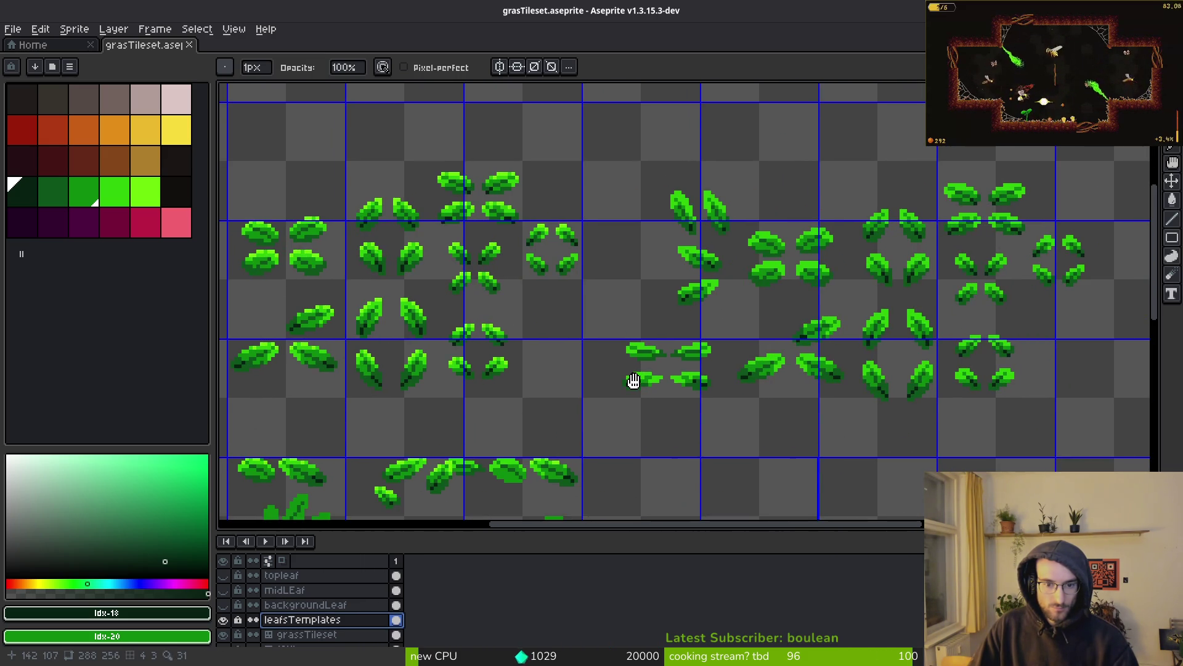
scroll(634, 381, left, 2)
scroll(634, 304, left, 2)
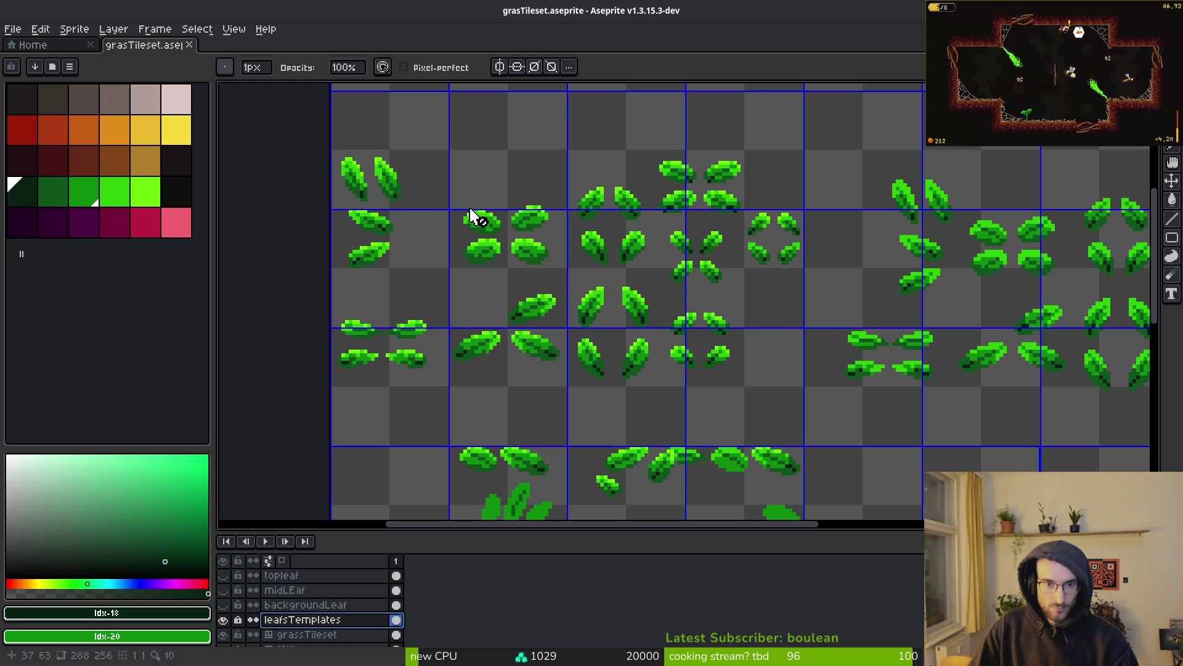
Step: Unlock leafsTemplates, copy a template leaf onto grassTileset and nudge it right and down into place
key(m)
click(239, 621)
key(ctrl+c)
key(ctrl+v)
click(308, 635)
key(Right)
key(Right)
key(Down)
key(Down)
key(Down)
key(Right)
key(Right)
key(Right)
scroll(744, 468, up, 2)
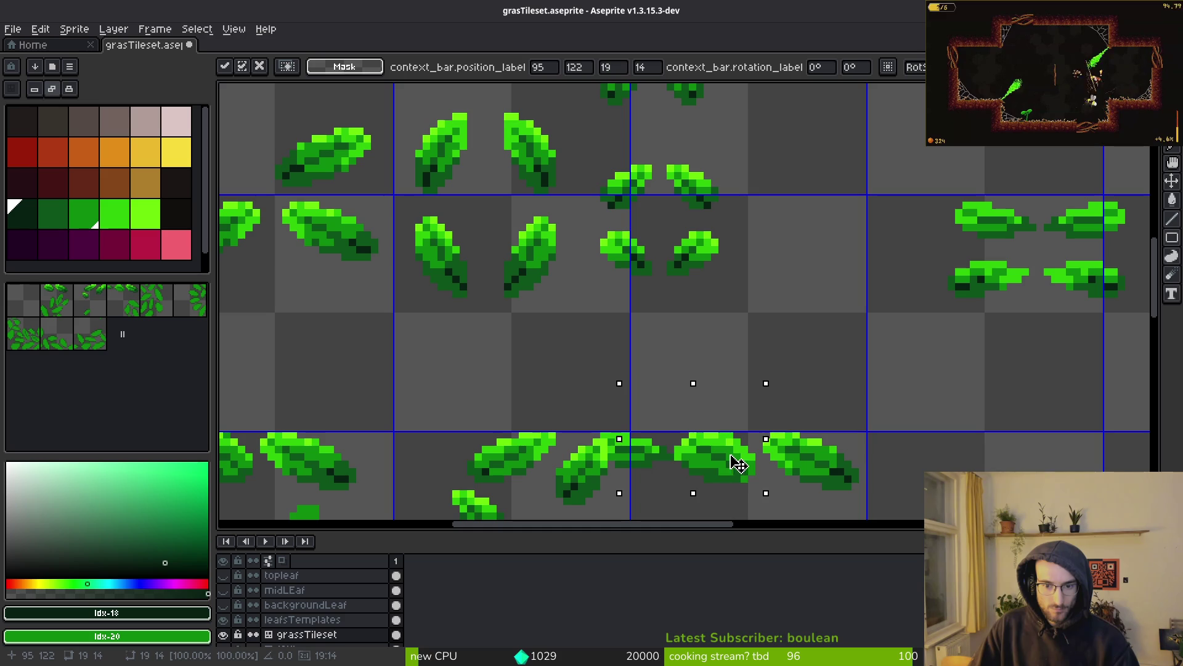
key(Return)
scroll(744, 459, down, 2)
Step: Rectangle-select the top leaf row, subtracting the lower middle area from the selection
mouse_move(415, 311)
mouse_down()
mouse_move(719, 409)
mouse_move(854, 416)
mouse_up()
scroll(854, 417, up, 2)
scroll(674, 404, down, 2)
scroll(539, 444, up, 2)
mouse_move(506, 449)
mouse_down()
mouse_move(544, 407)
mouse_move(709, 402)
mouse_move(743, 451)
mouse_move(497, 364)
mouse_up()
scroll(713, 439, down, 2)
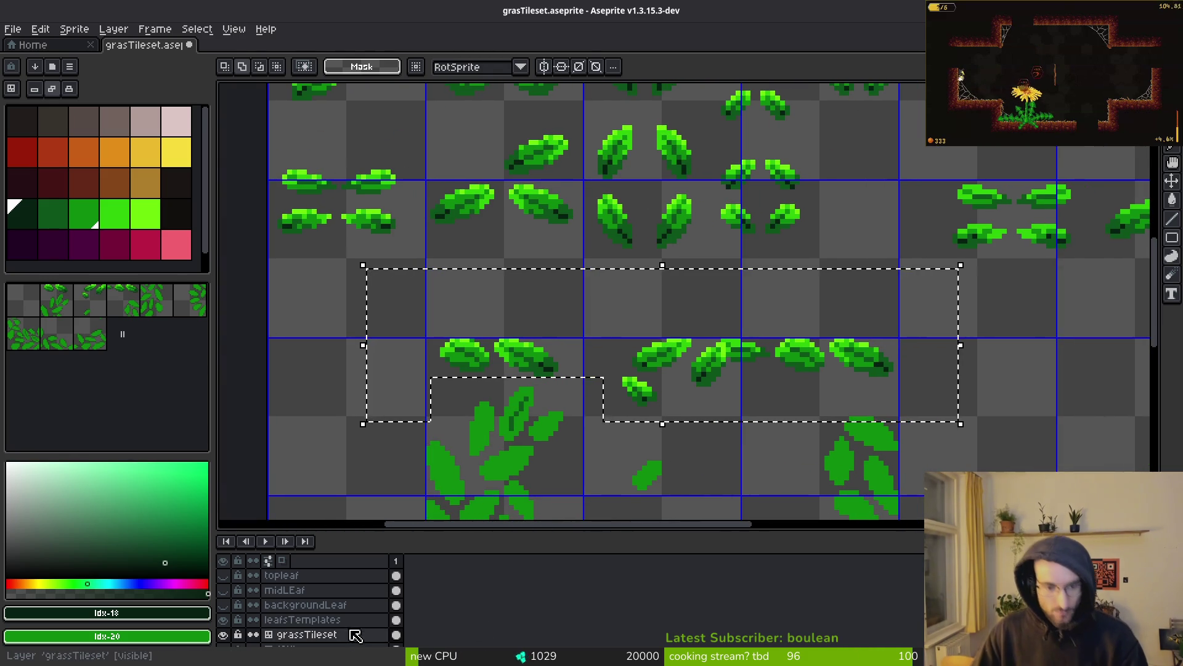
Step: Hide leafsTemplates and grassTileset, compare the leaf layers, and show the topleaf layer
click(223, 619)
click(223, 634)
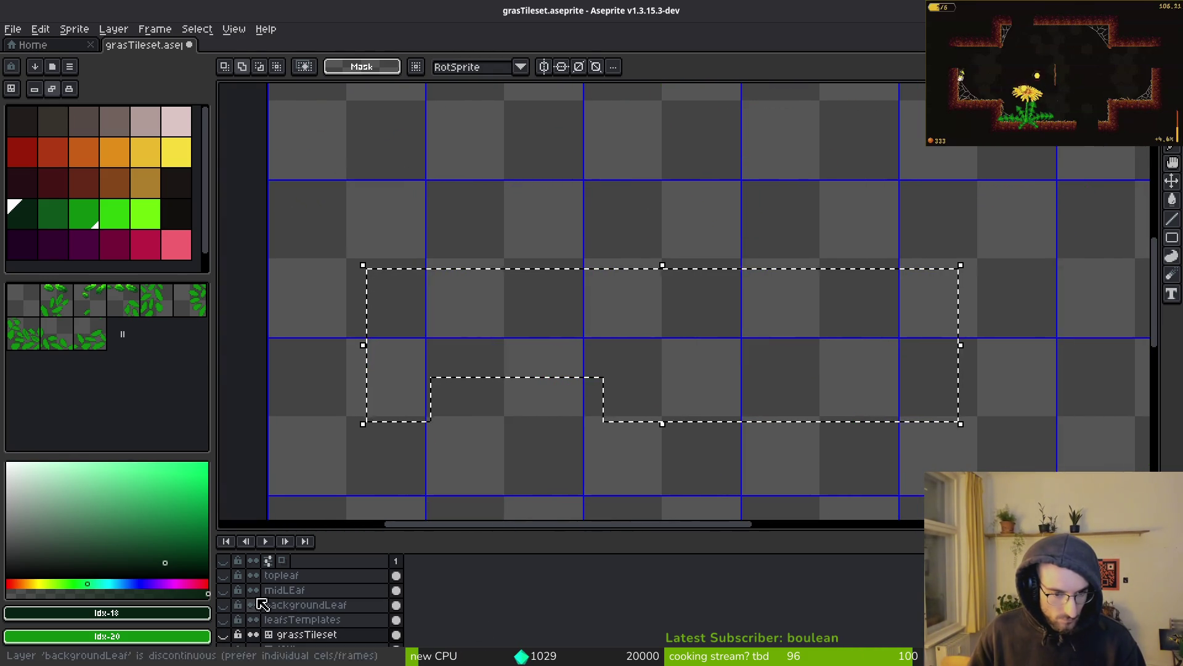
click(223, 604)
click(223, 604)
click(223, 590)
click(223, 590)
click(223, 590)
click(223, 605)
click(224, 605)
click(223, 575)
Step: Stamp the copied top leaf row onto the topleaf layer as a custom brush
key(minus)
click(344, 575)
key(ctrl+b)
click(558, 354)
key(Escape)
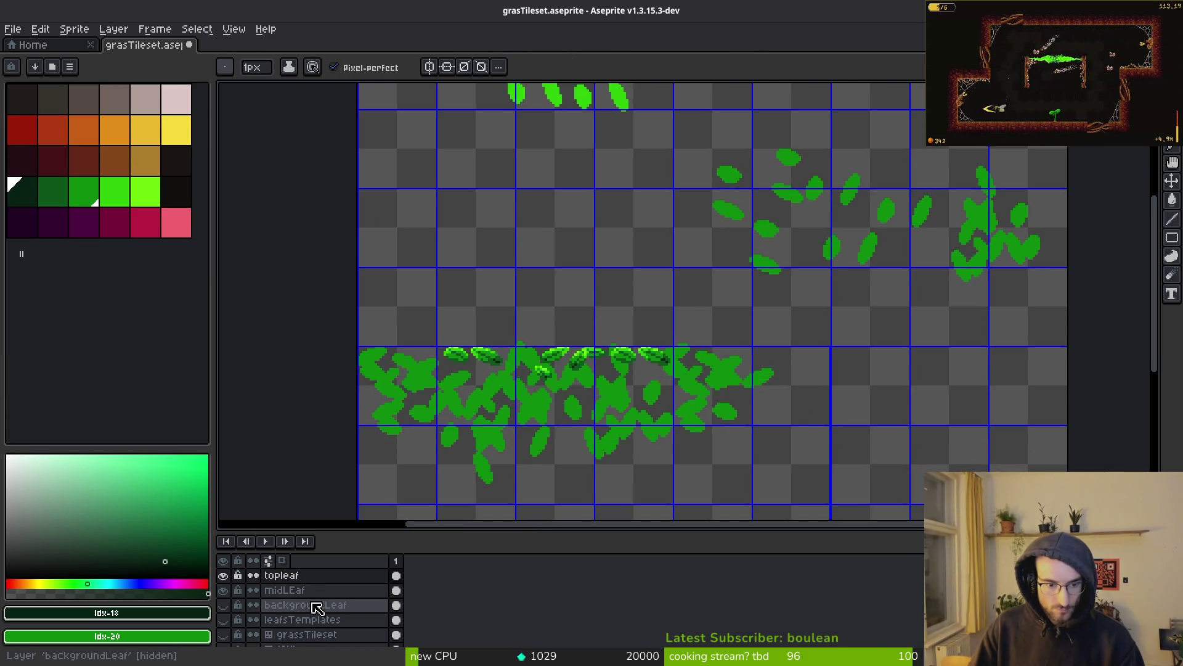
Step: Show backgroundLeaf, paste the leaf row and position it over the leaves
click(223, 605)
scroll(515, 417, down, 3)
scroll(571, 346, up, 5)
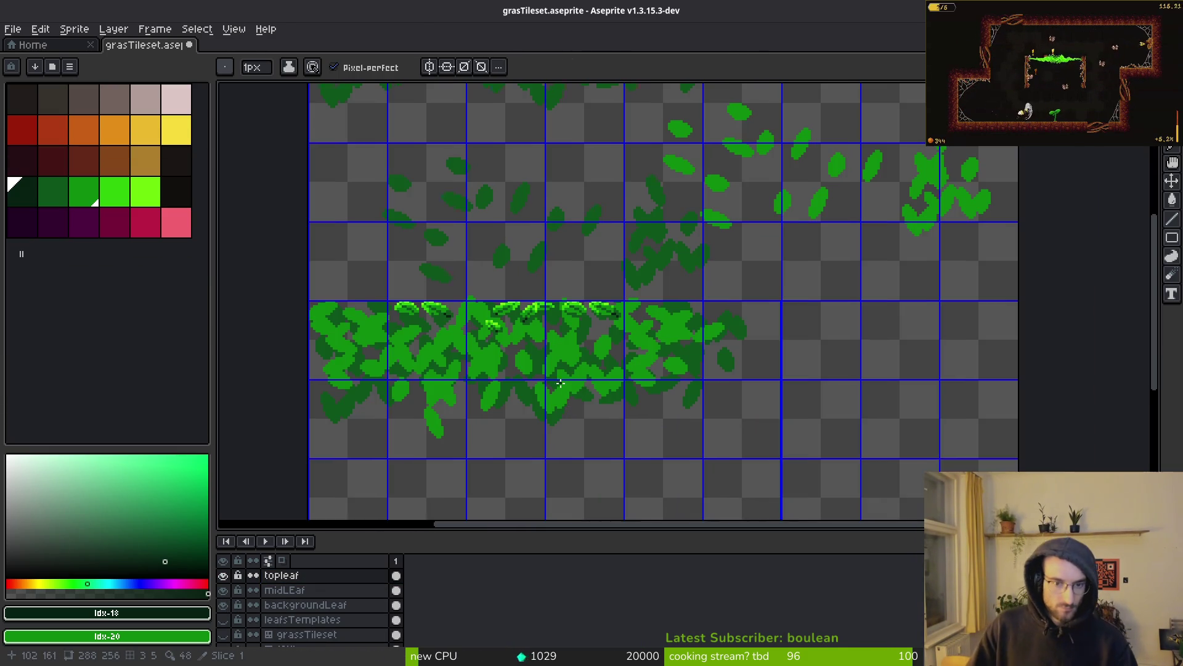
key(ctrl+v)
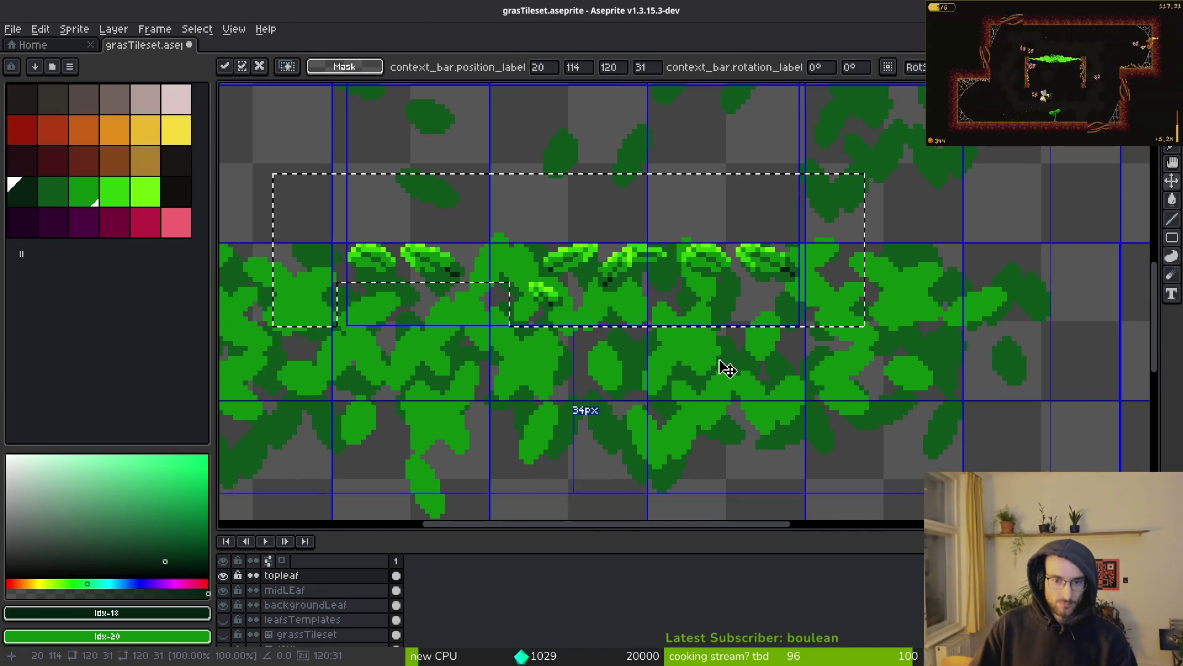
mouse_move(634, 312)
mouse_down()
mouse_move(778, 376)
mouse_move(914, 298)
mouse_move(901, 309)
mouse_move(641, 297)
mouse_move(586, 343)
mouse_move(618, 316)
mouse_up()
scroll(653, 358, down, 2)
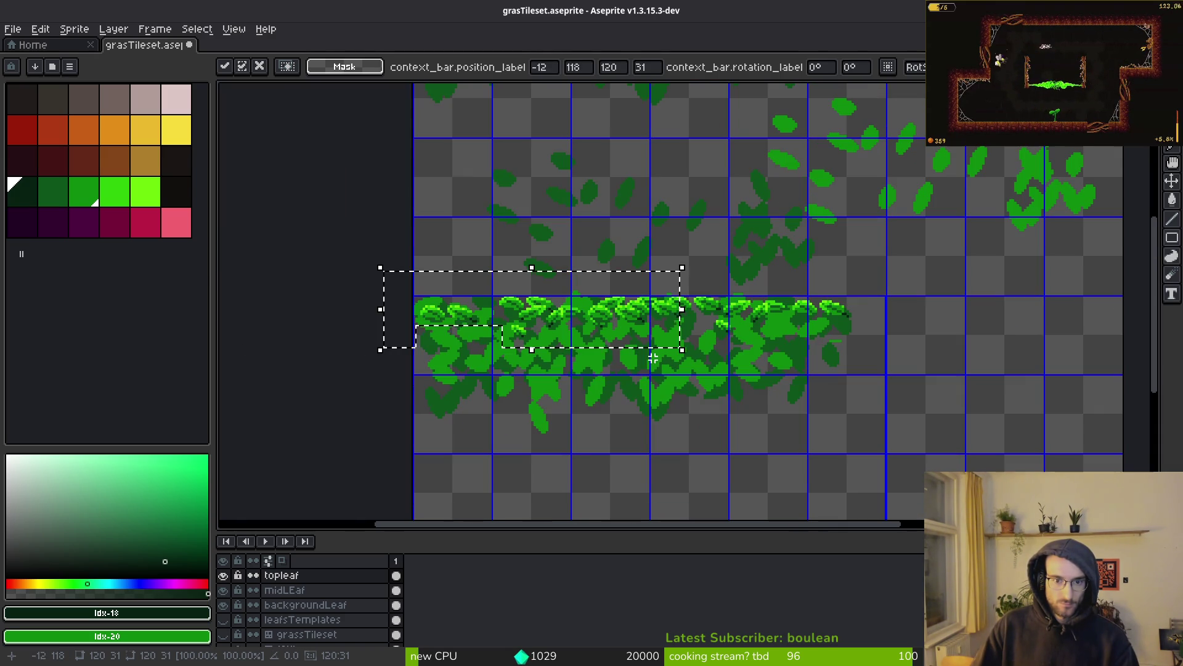
mouse_move(651, 360)
mouse_down()
mouse_move(592, 316)
mouse_move(616, 312)
mouse_up()
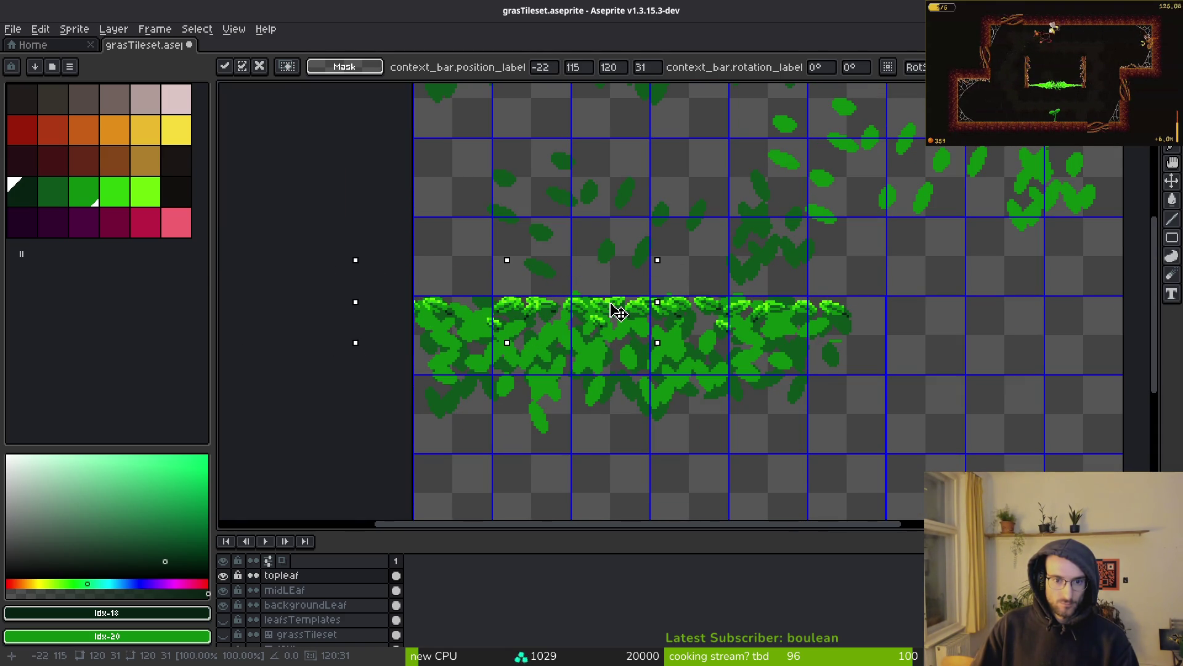
click(700, 338)
Step: Inspect the grass row and make midLEaf the active layer
scroll(740, 345, up, 1)
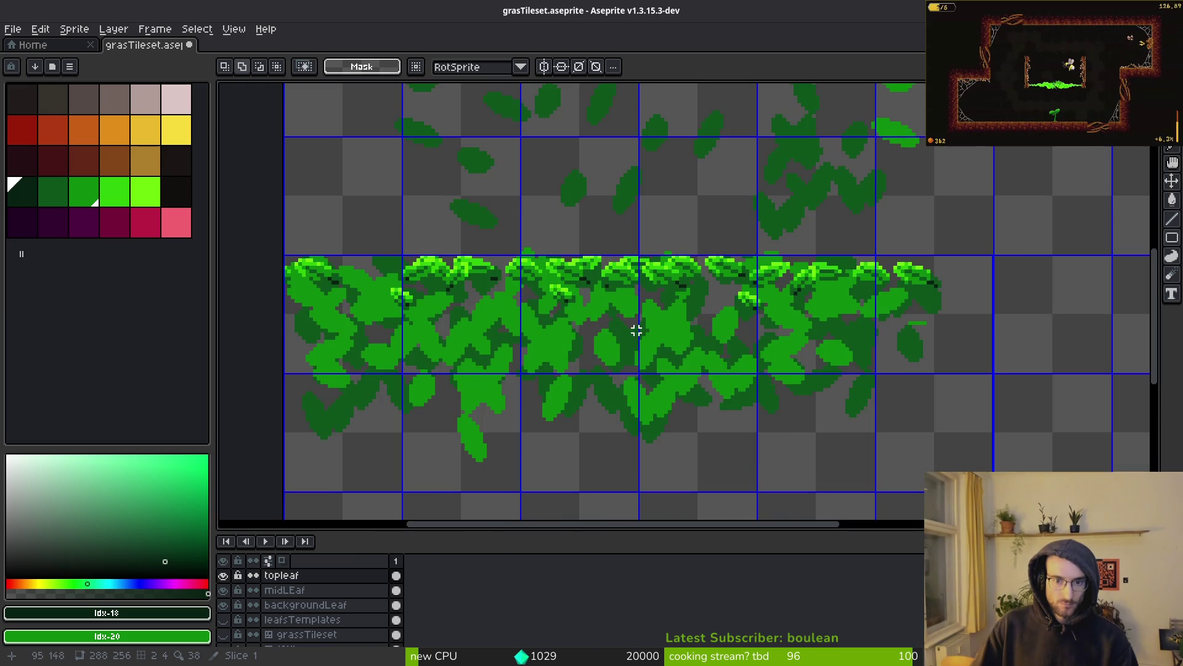
scroll(678, 333, down, 1)
scroll(625, 338, up, 1)
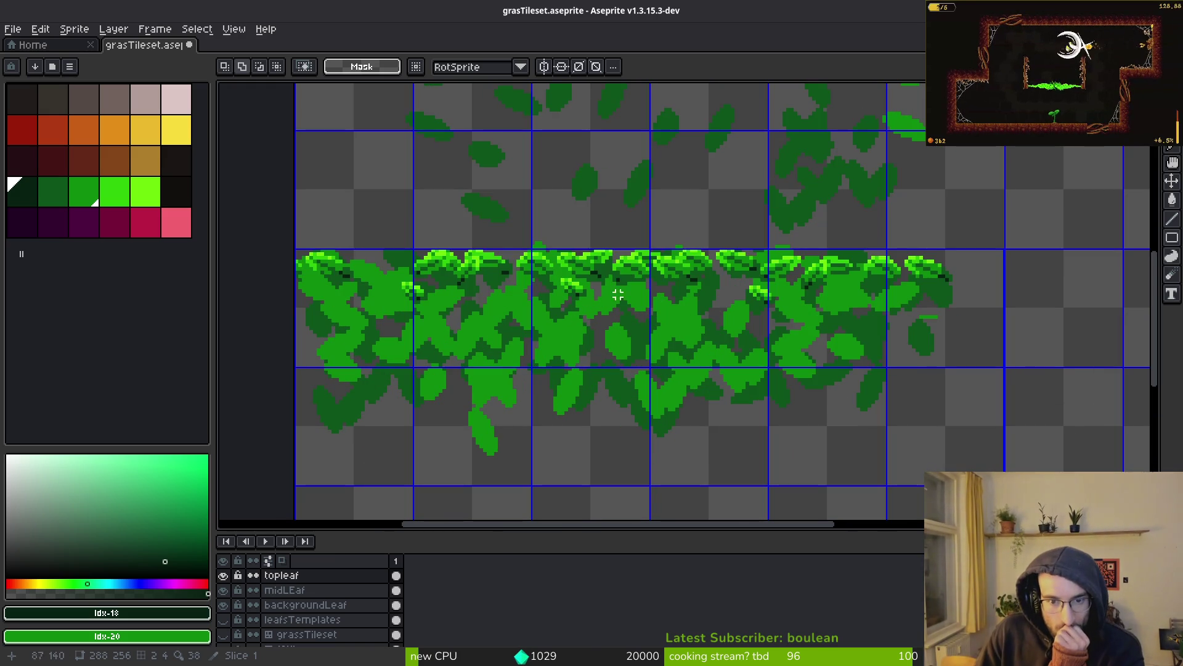
scroll(629, 316, down, 1)
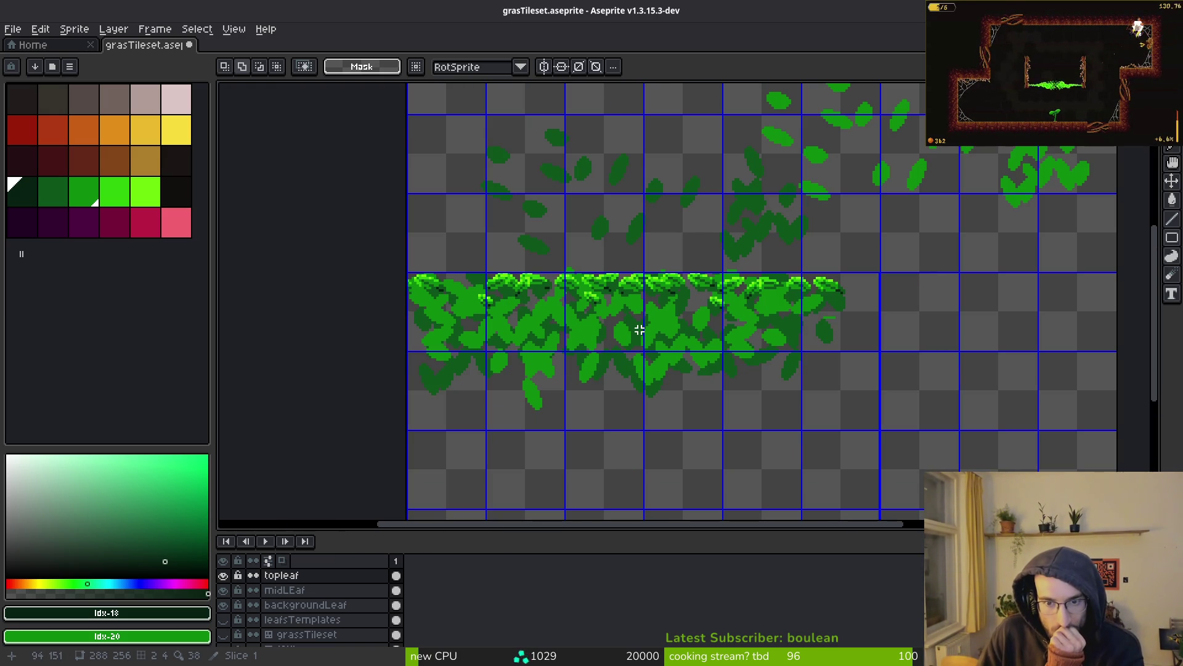
scroll(636, 330, up, 5)
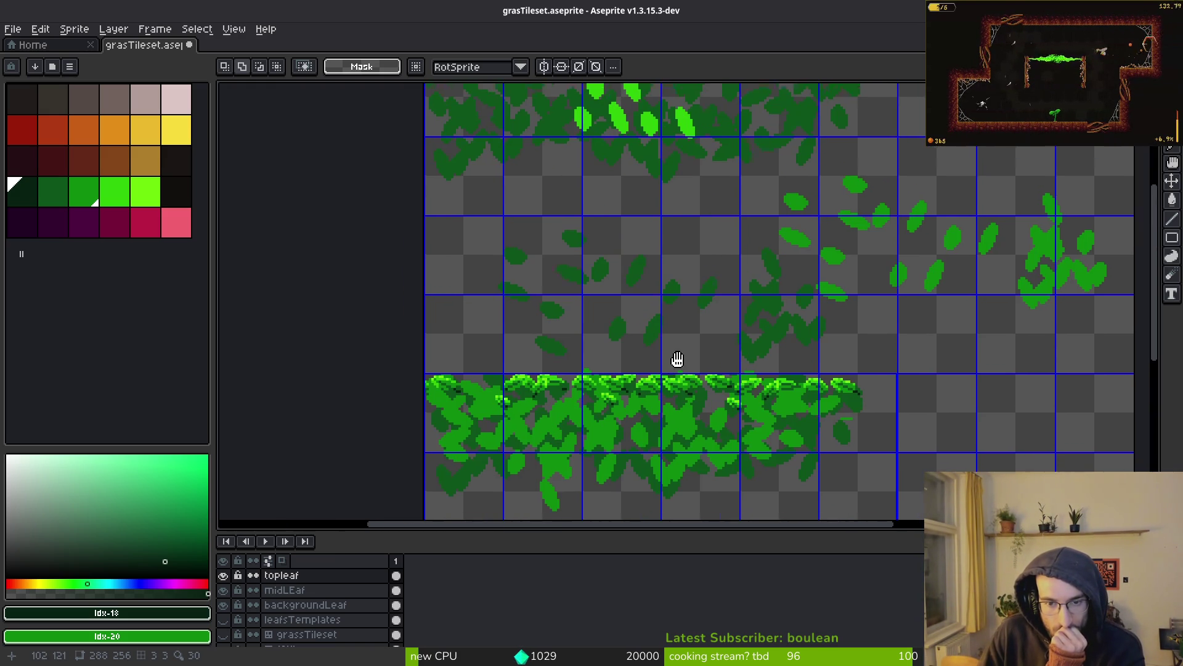
scroll(677, 406, down, 5)
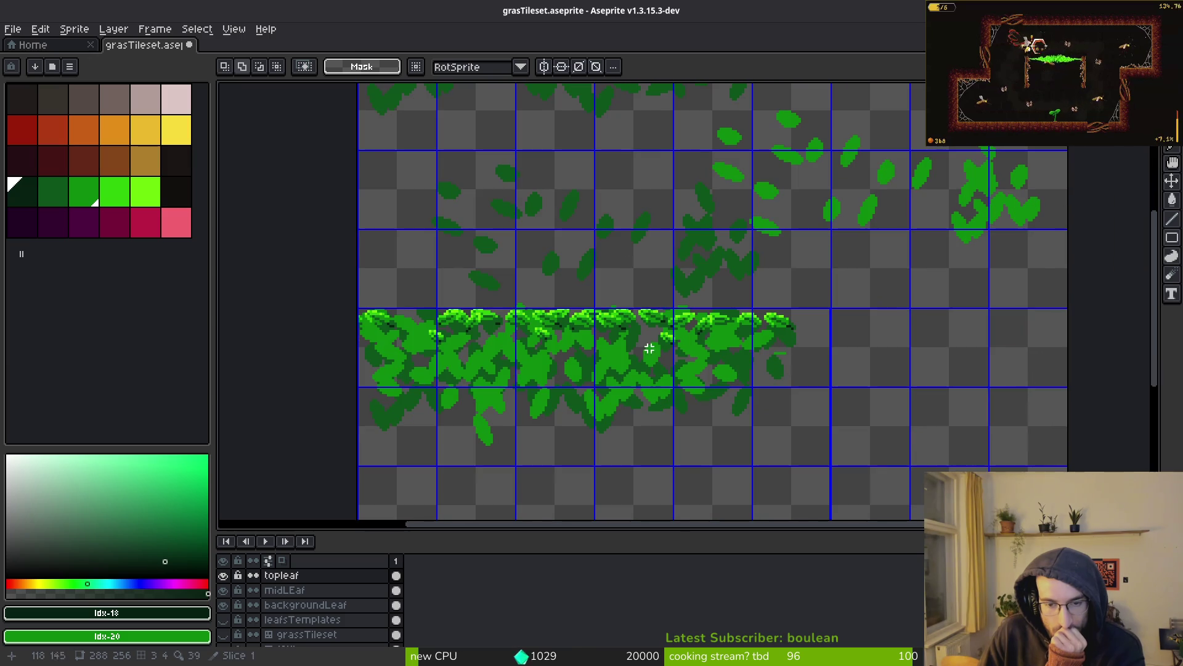
scroll(617, 387, left, 1)
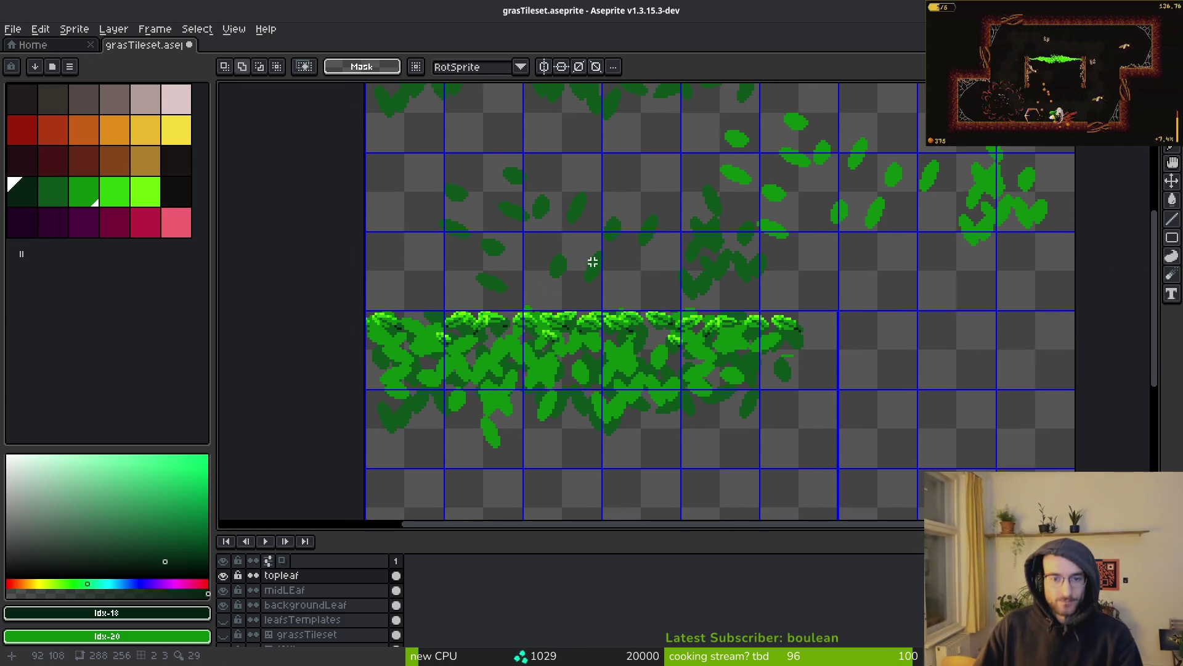
click(354, 590)
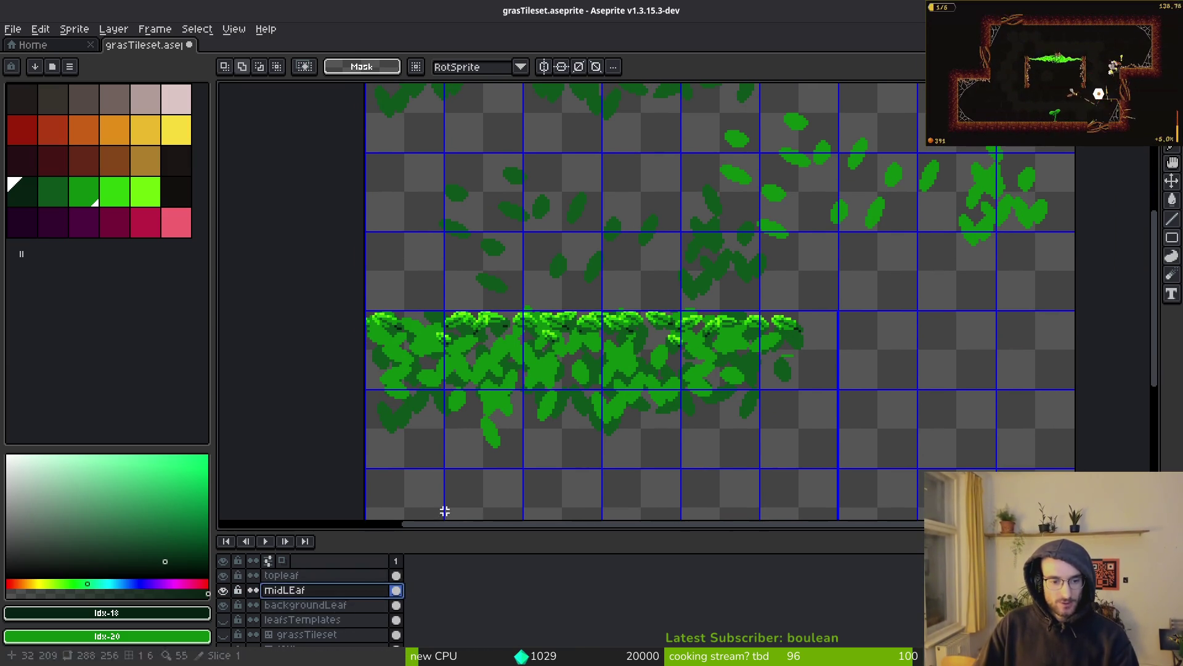
Step: Select the top tile row on backgroundLeaf, trying a move and then cancelling it
click(311, 605)
scroll(526, 312, right, 5)
scroll(526, 312, up, 2)
mouse_move(226, 211)
mouse_down()
mouse_move(439, 326)
mouse_move(547, 339)
mouse_up()
scroll(487, 349, up, 3)
scroll(487, 349, left, 3)
drag(323, 111, 779, 251)
scroll(630, 254, down, 2)
scroll(629, 255, down, 3)
mouse_move(588, 408)
mouse_down()
mouse_move(579, 272)
mouse_move(597, 423)
mouse_up()
key(Escape)
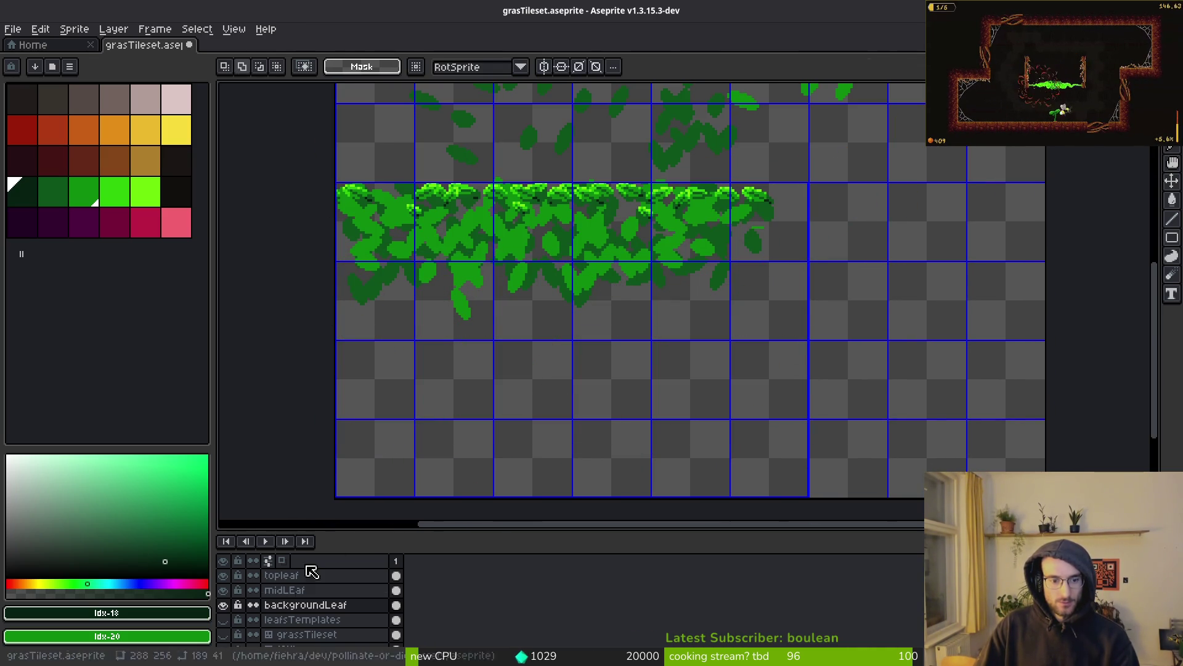
Step: Move the midLEaf leaves up beneath the topleaf tufts and commit the transform
click(288, 590)
mouse_move(546, 374)
mouse_down()
mouse_move(586, 279)
mouse_move(584, 299)
mouse_up()
scroll(603, 331, down, 5)
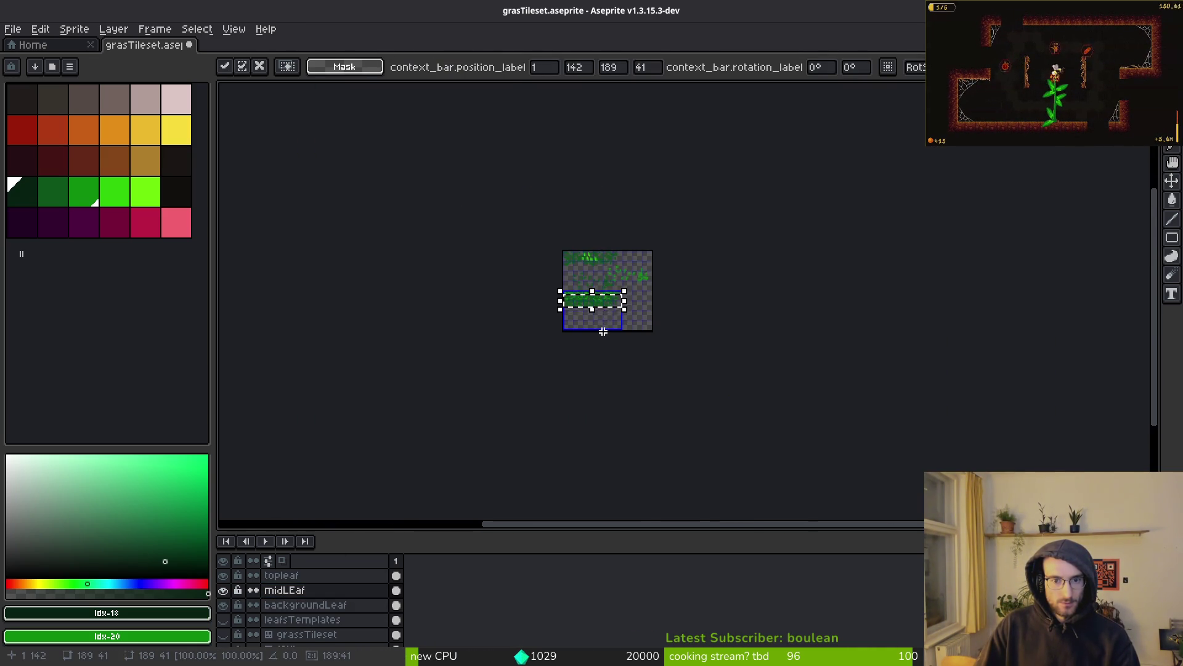
key(Return)
scroll(602, 309, up, 5)
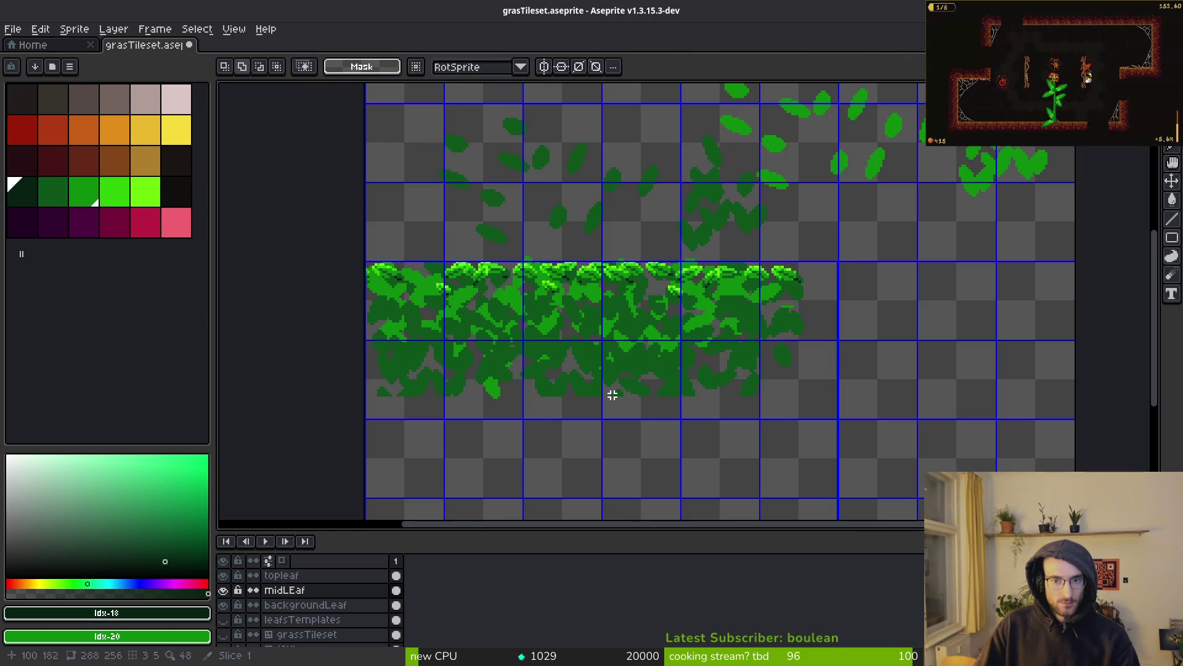
mouse_move(607, 396)
mouse_down()
mouse_move(608, 351)
mouse_move(622, 365)
mouse_move(607, 380)
mouse_move(608, 343)
mouse_move(605, 389)
mouse_move(602, 323)
mouse_move(612, 392)
mouse_move(597, 338)
mouse_move(553, 349)
mouse_move(580, 350)
mouse_up()
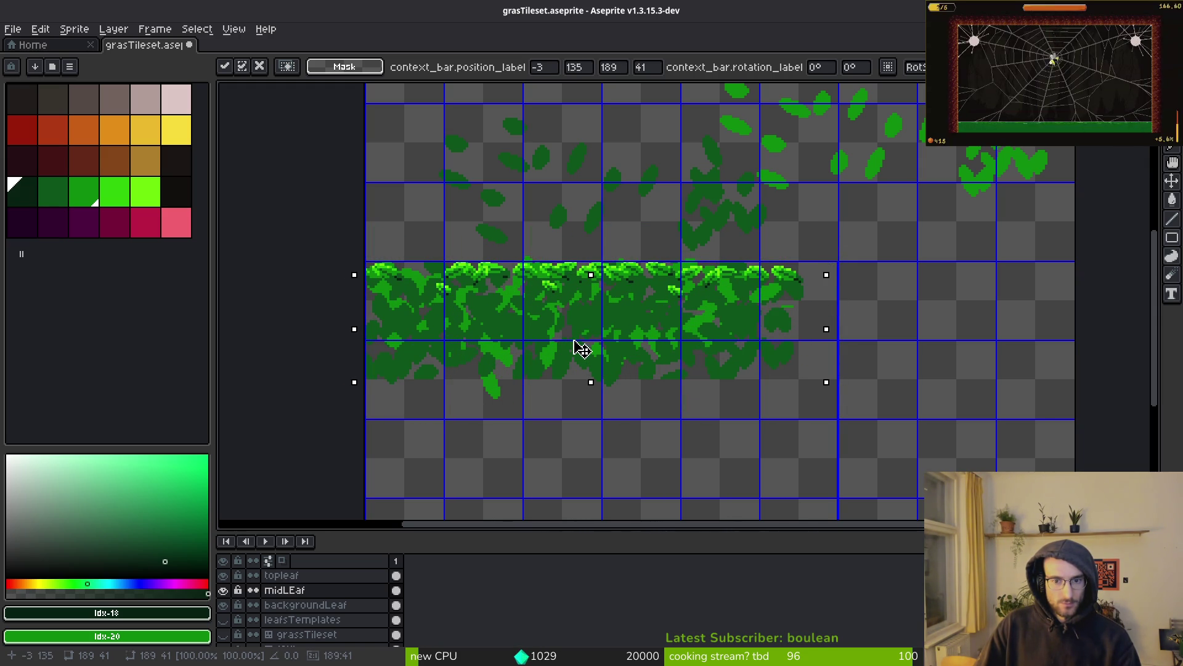
key(Return)
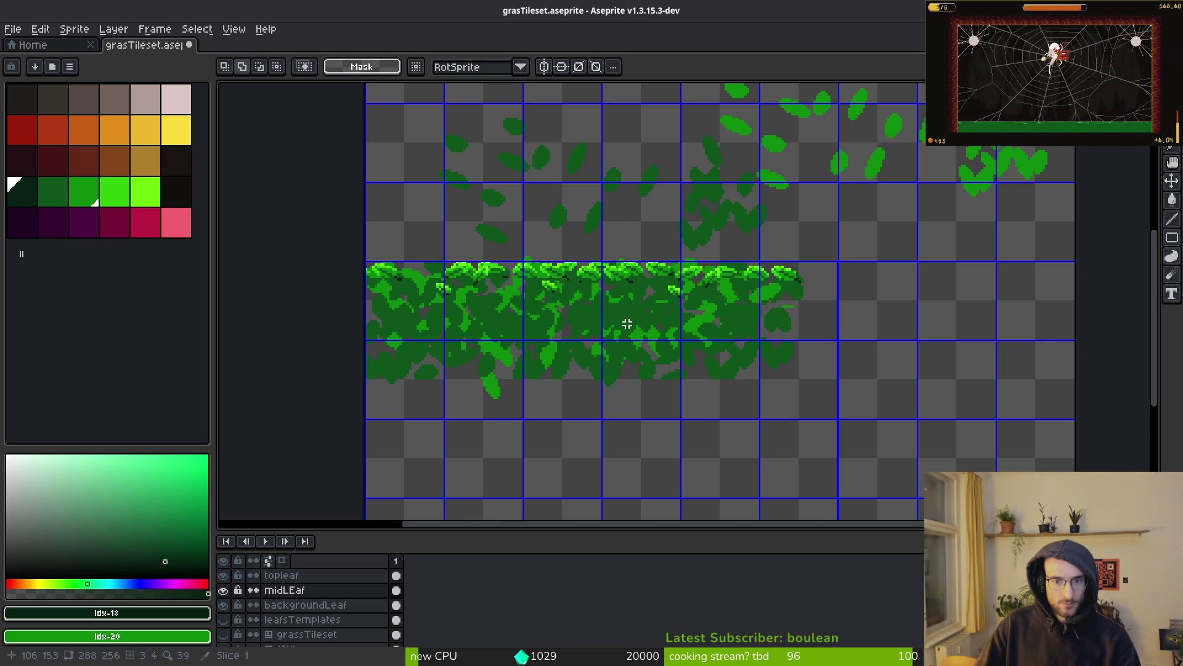
scroll(626, 323, down, 2)
scroll(620, 329, up, 2)
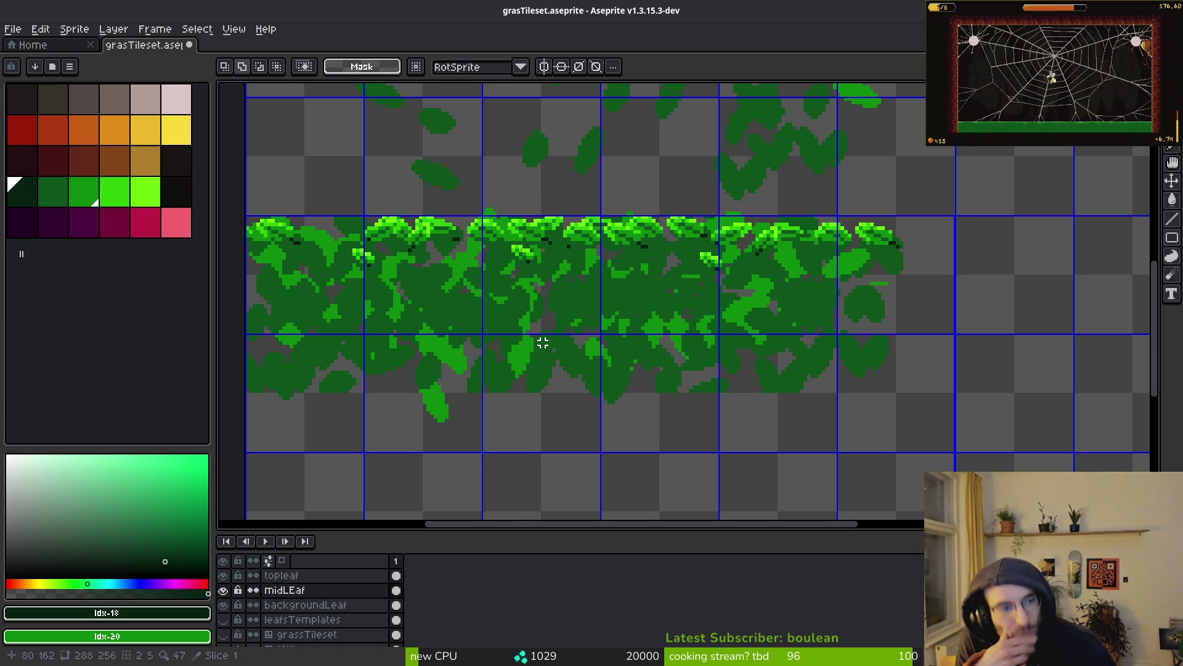
Step: Flood-fill the centre and right leaf clusters dark green, undoing the stray fills
key(g)
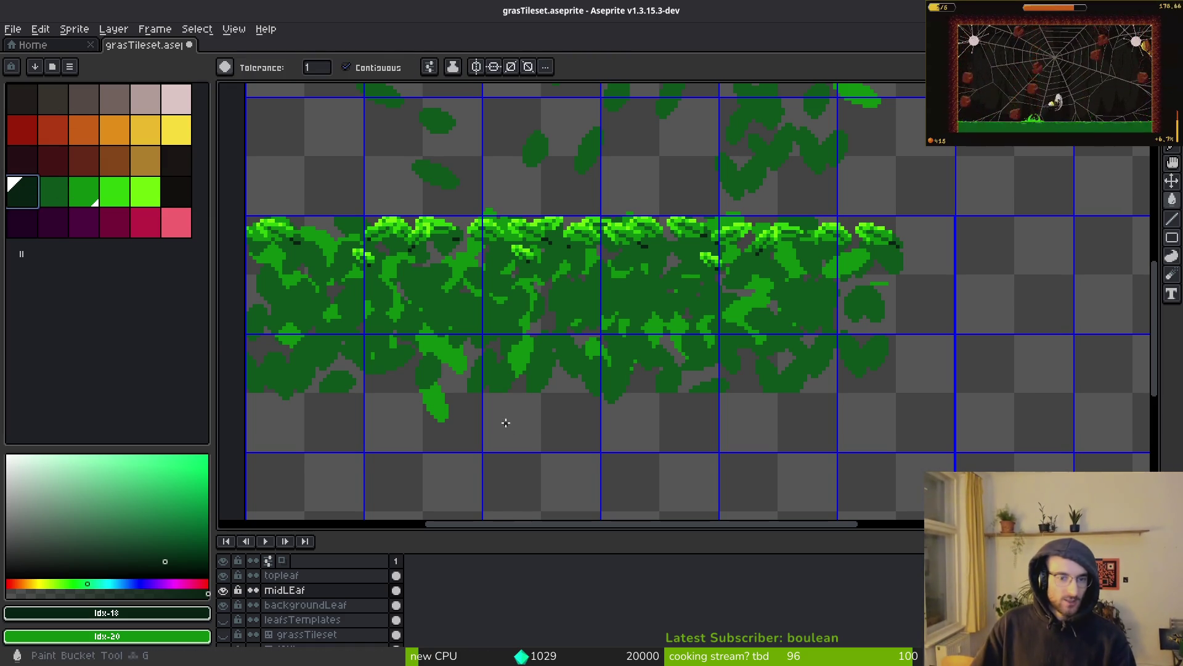
click(696, 471)
key(ctrl+z)
click(648, 305)
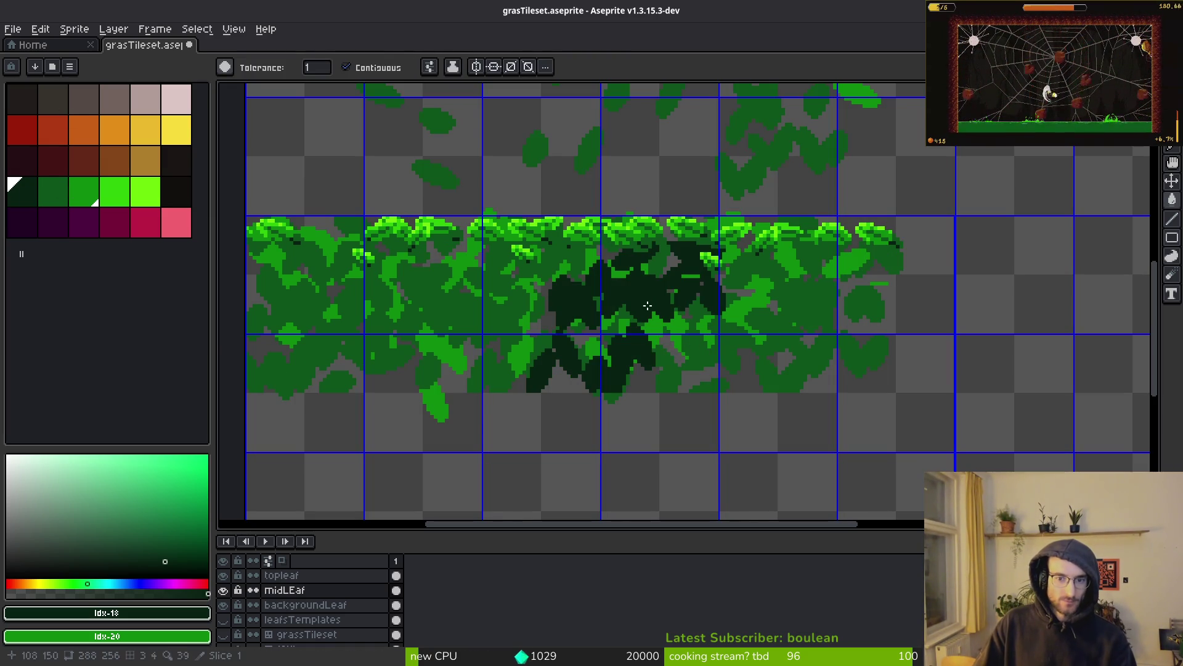
click(793, 296)
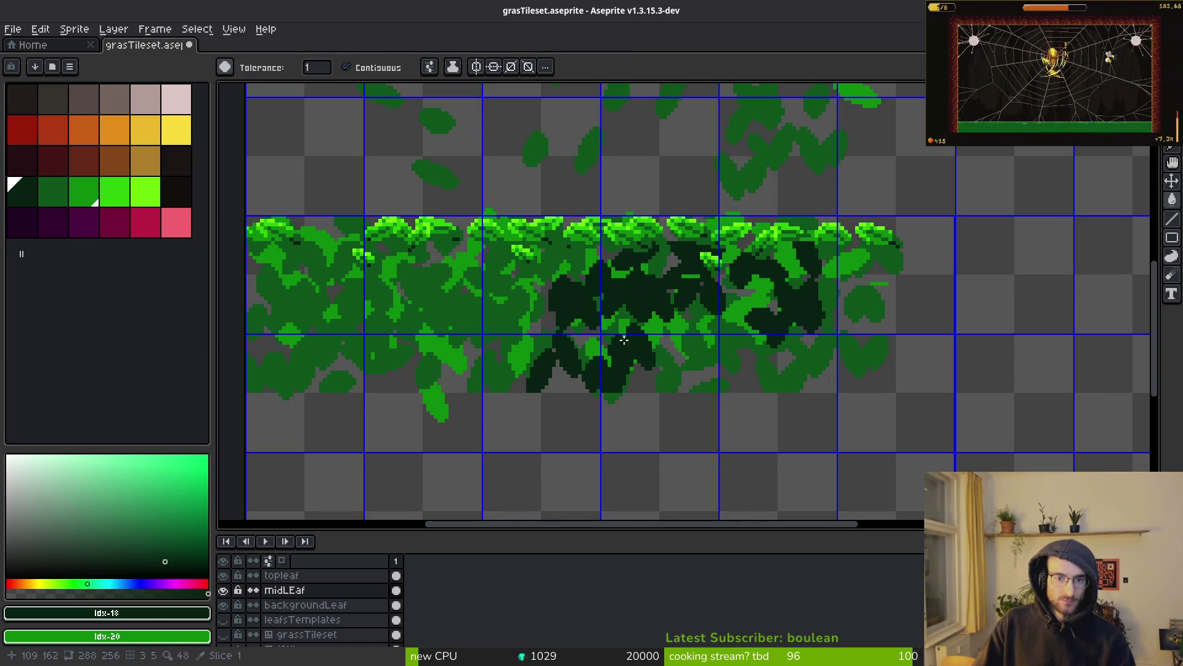
key(ctrl+z)
key(ctrl+z)
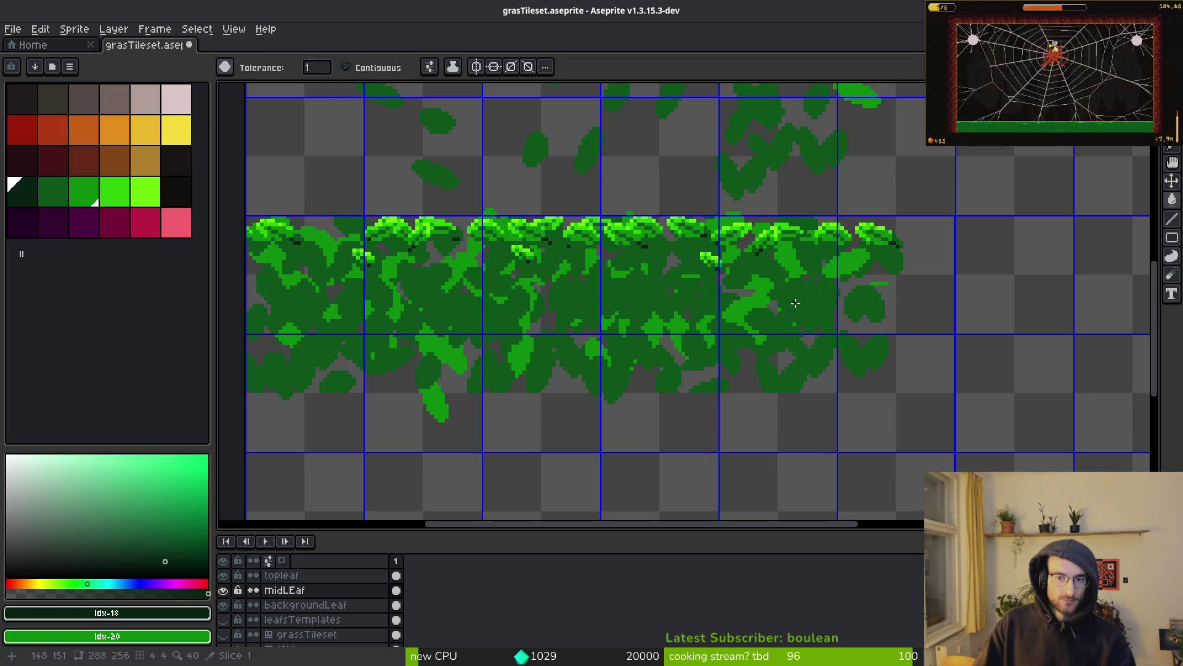
click(792, 316)
click(615, 315)
Step: Replace mid green #0d541b with very dark green #072112 across the midLEaf leaves
alt+click(542, 304)
alt+right_click(555, 298)
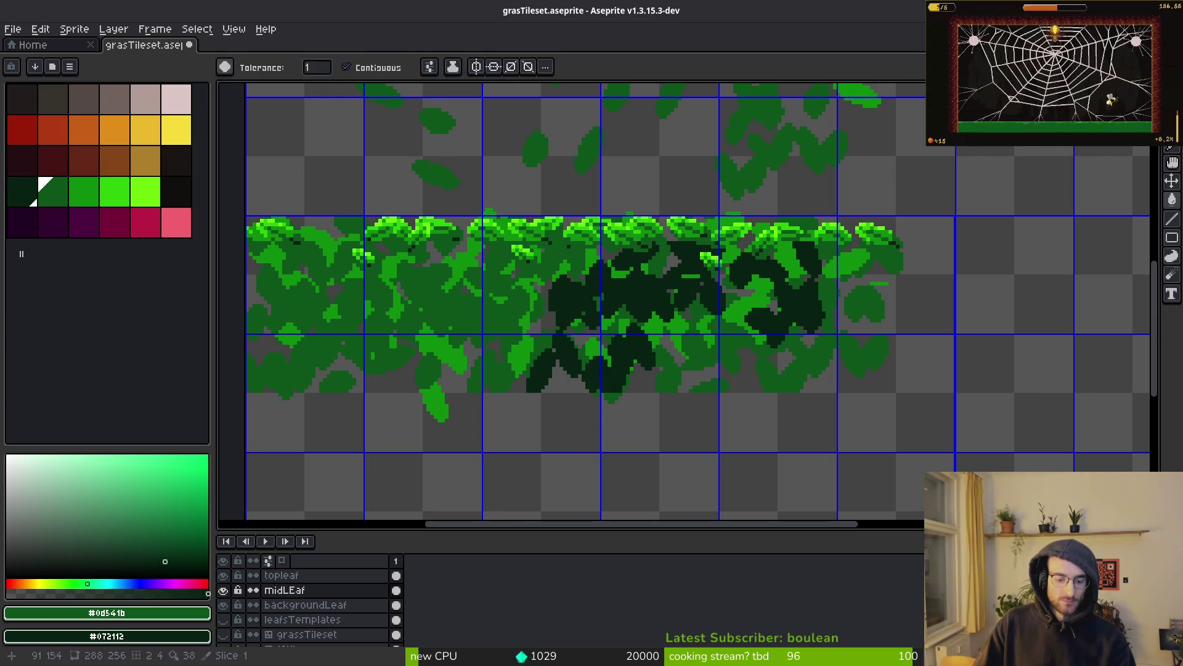
key(shift+r)
click(408, 109)
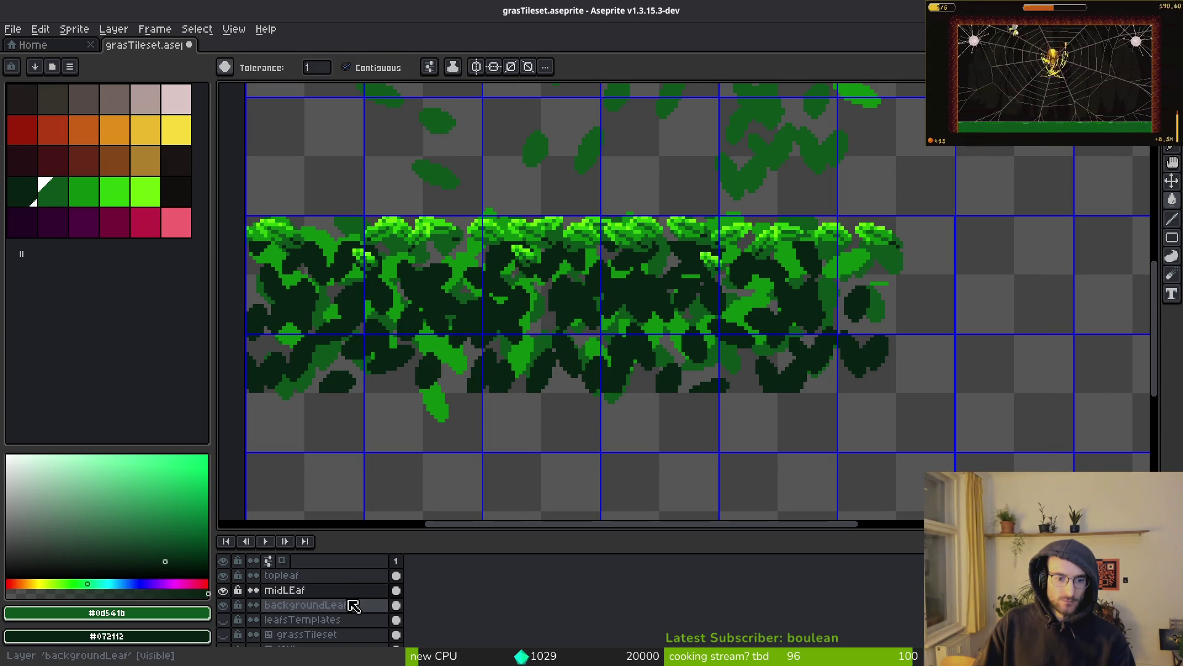
Step: Set up a second swap from the brighter green to mid green, then cancel it
click(663, 321)
right_click(672, 342)
key(shift+r)
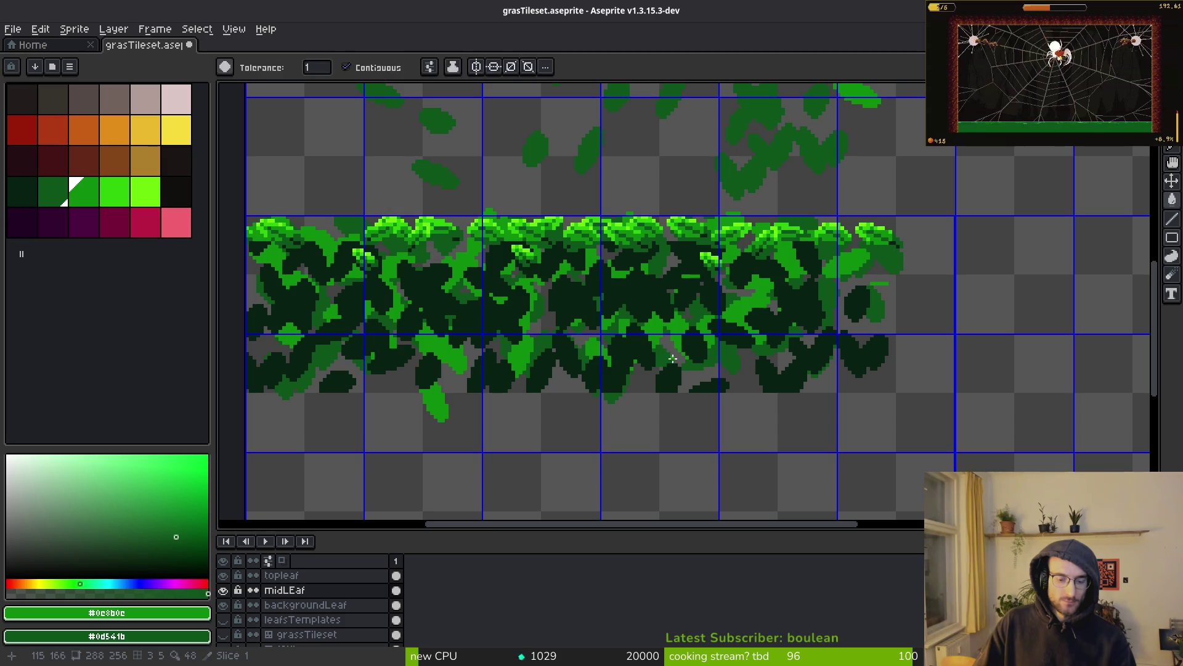
scroll(684, 259, down, 5)
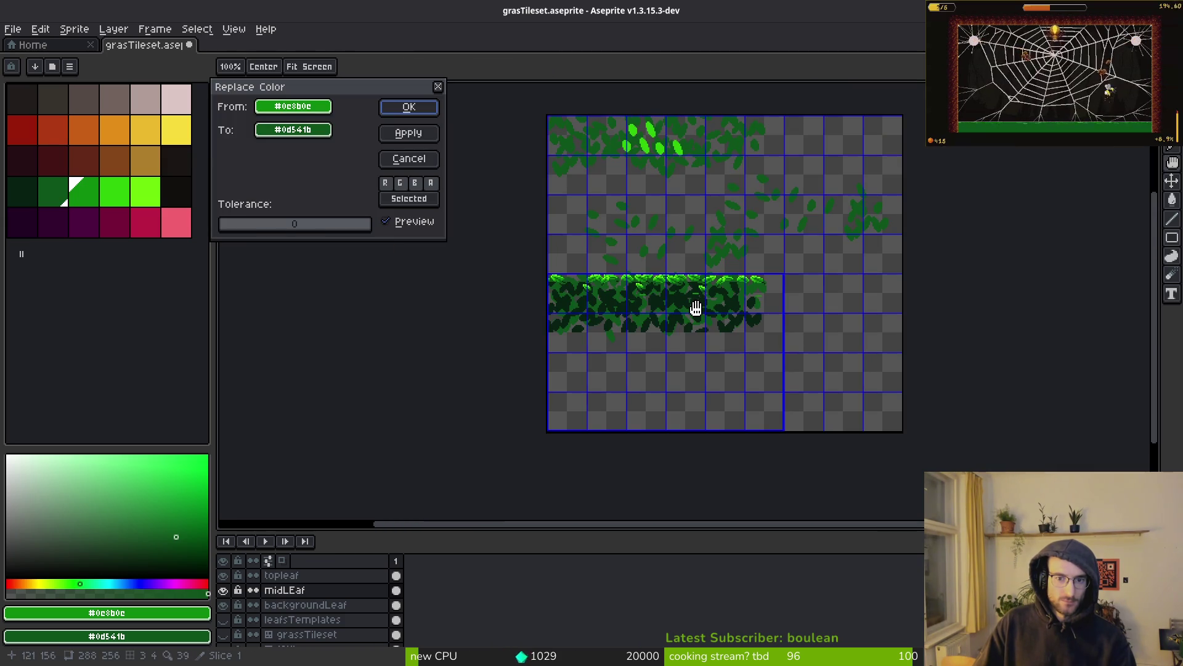
scroll(686, 310, up, 3)
key(Escape)
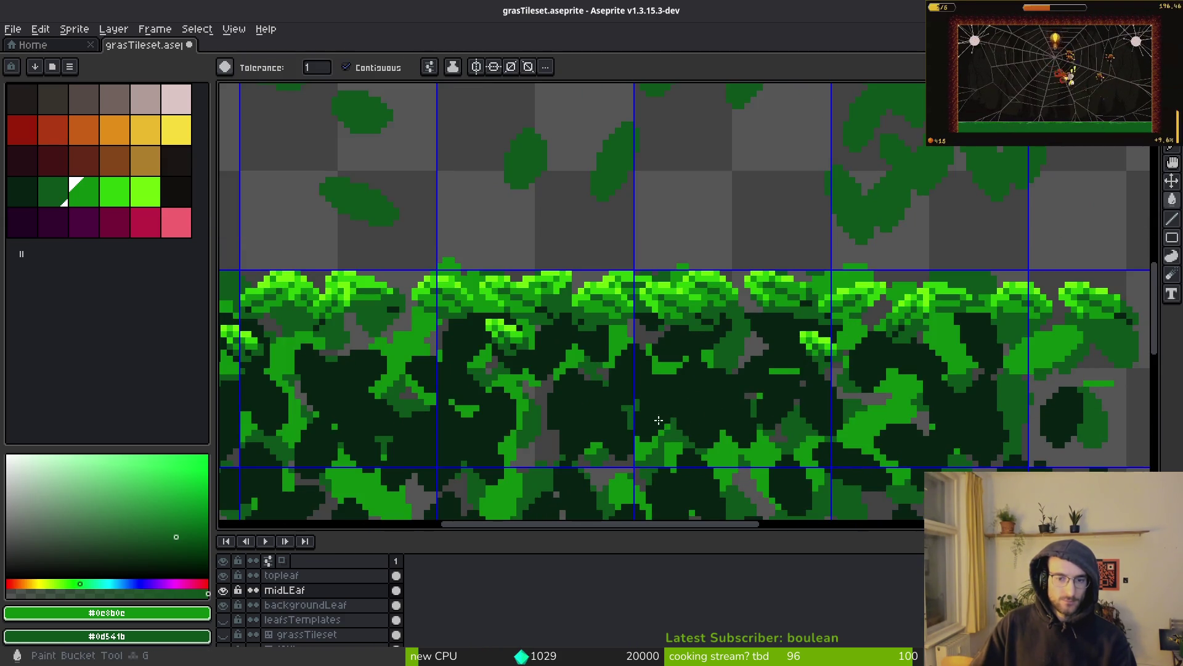
Step: Hide the leaf layers so only the leaf templates remain visible
scroll(616, 395, down, 3)
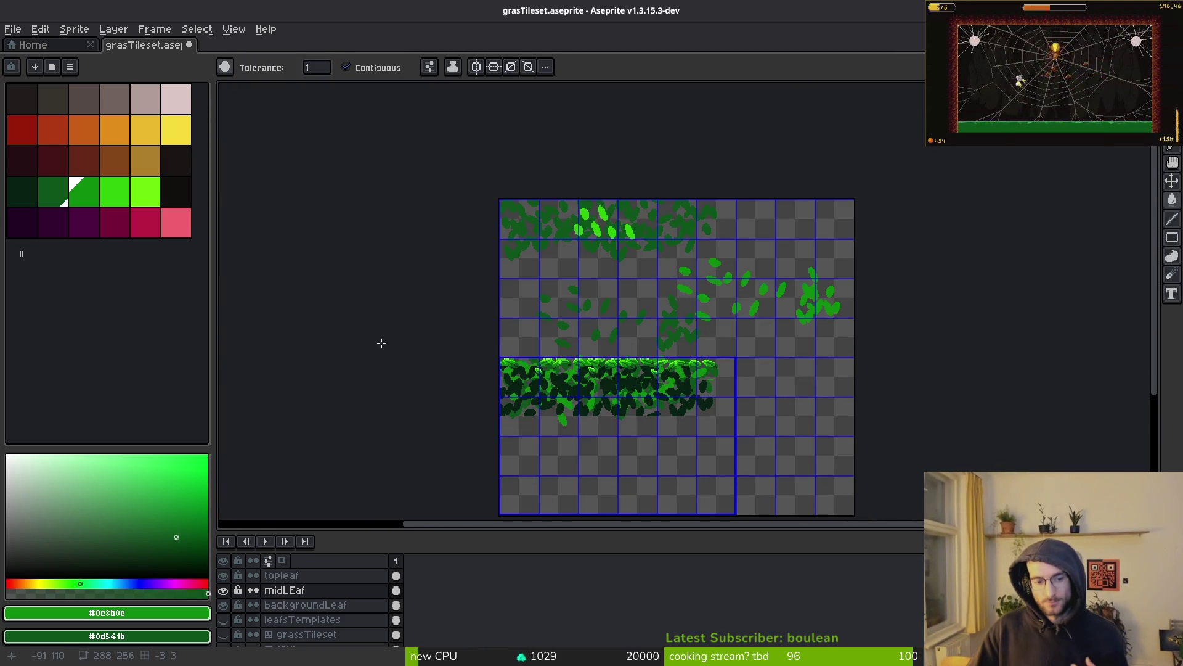
click(223, 590)
click(226, 575)
click(225, 605)
click(226, 620)
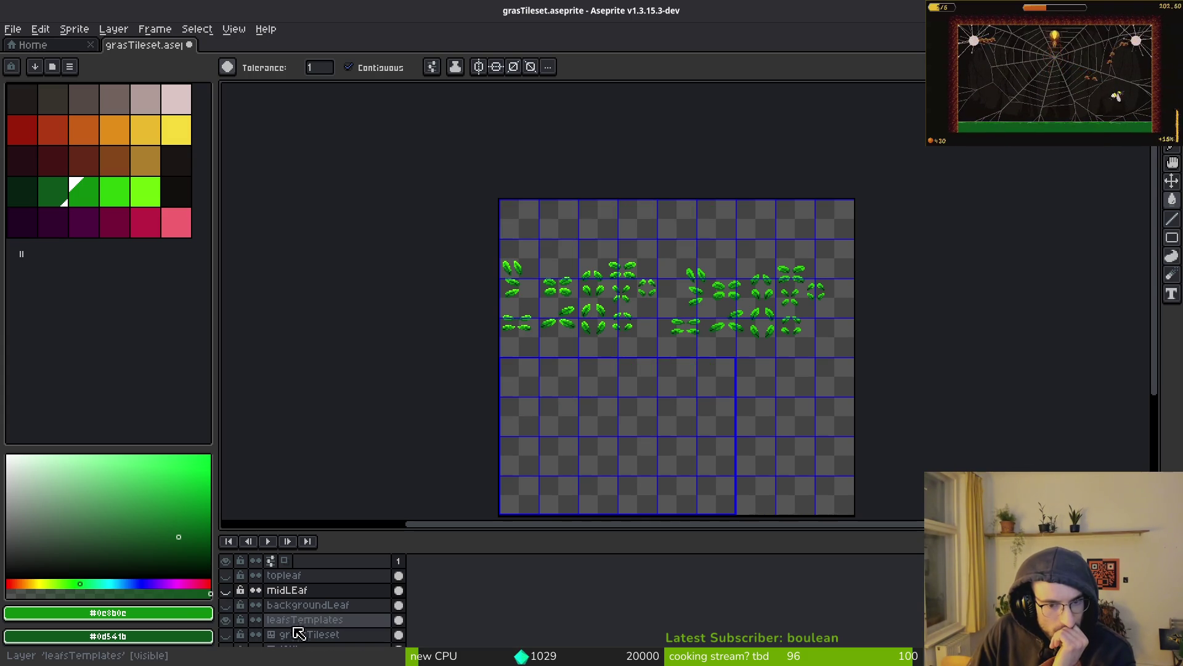
click(226, 604)
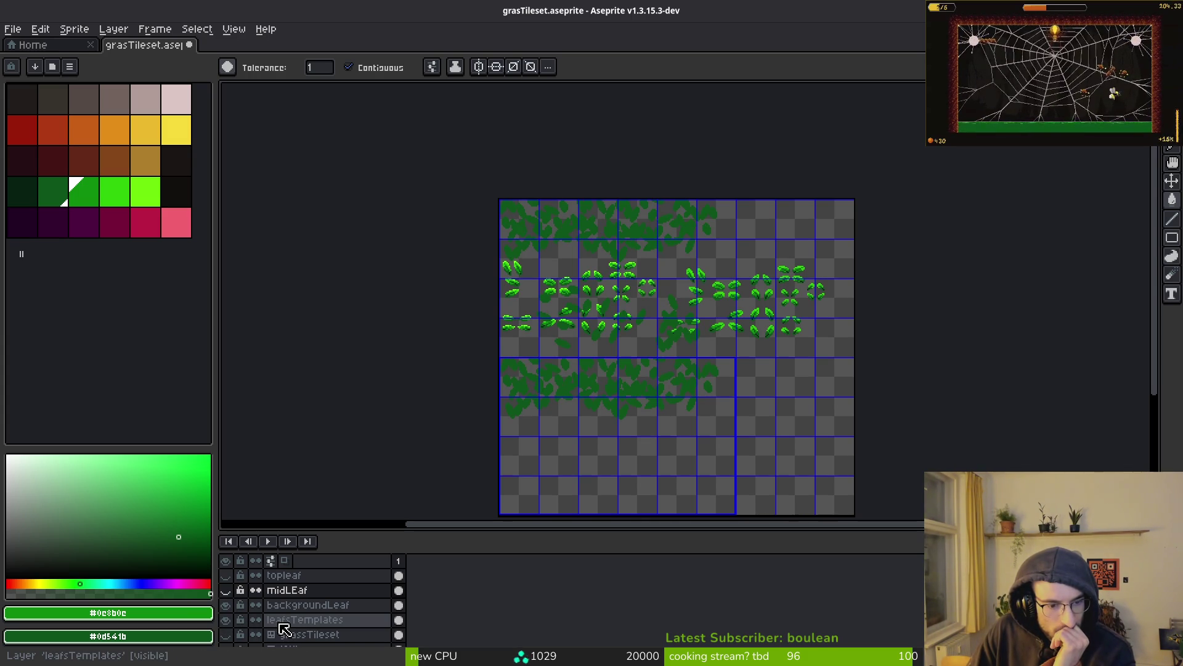
click(226, 619)
click(226, 605)
click(226, 619)
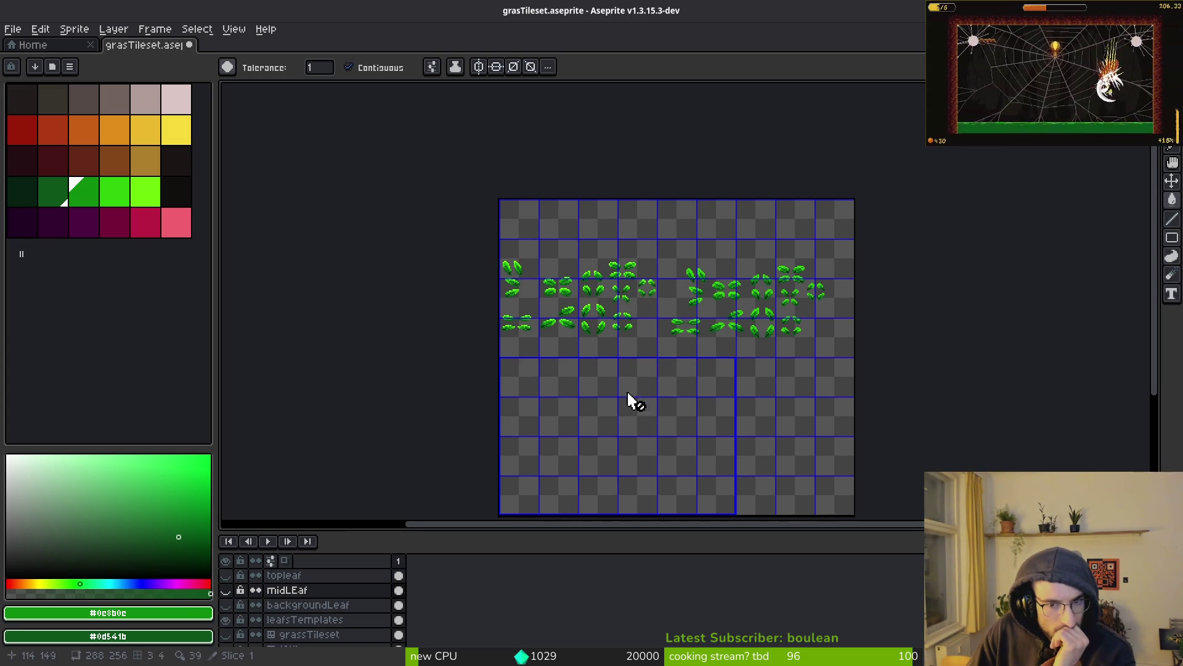
Step: Select the template leaves and grass row area and paste them onto the grassTileset layer
key(m)
mouse_move(485, 226)
mouse_down()
mouse_move(531, 301)
mouse_move(839, 420)
mouse_up()
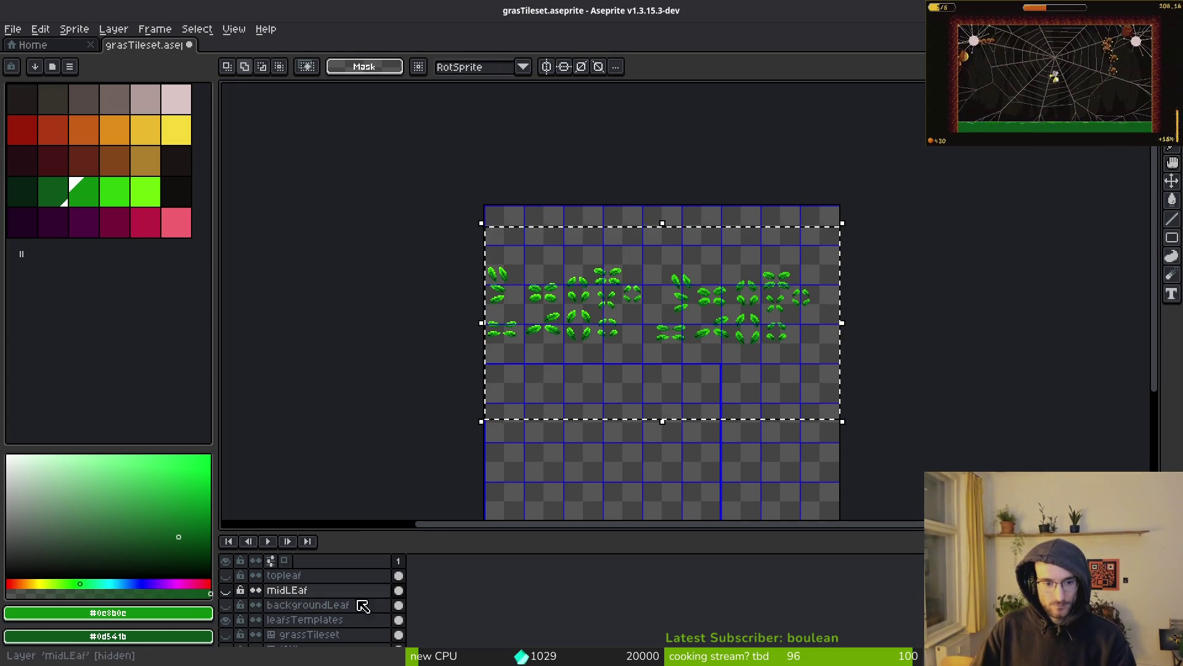
click(315, 635)
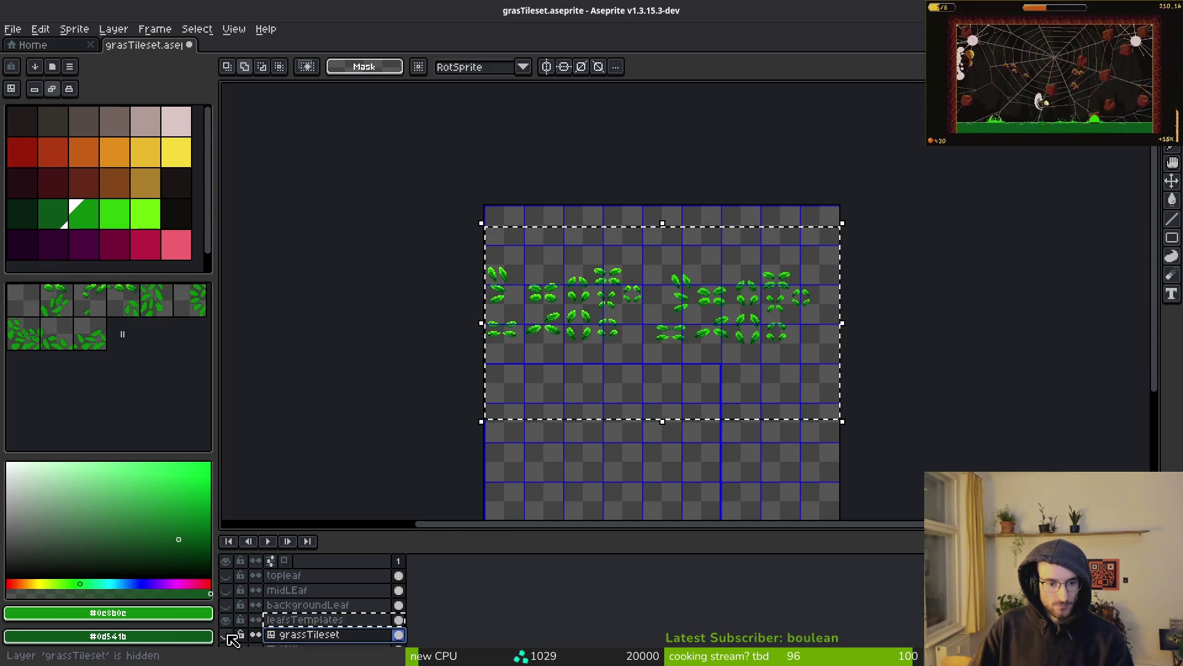
click(226, 634)
key(ctrl+v)
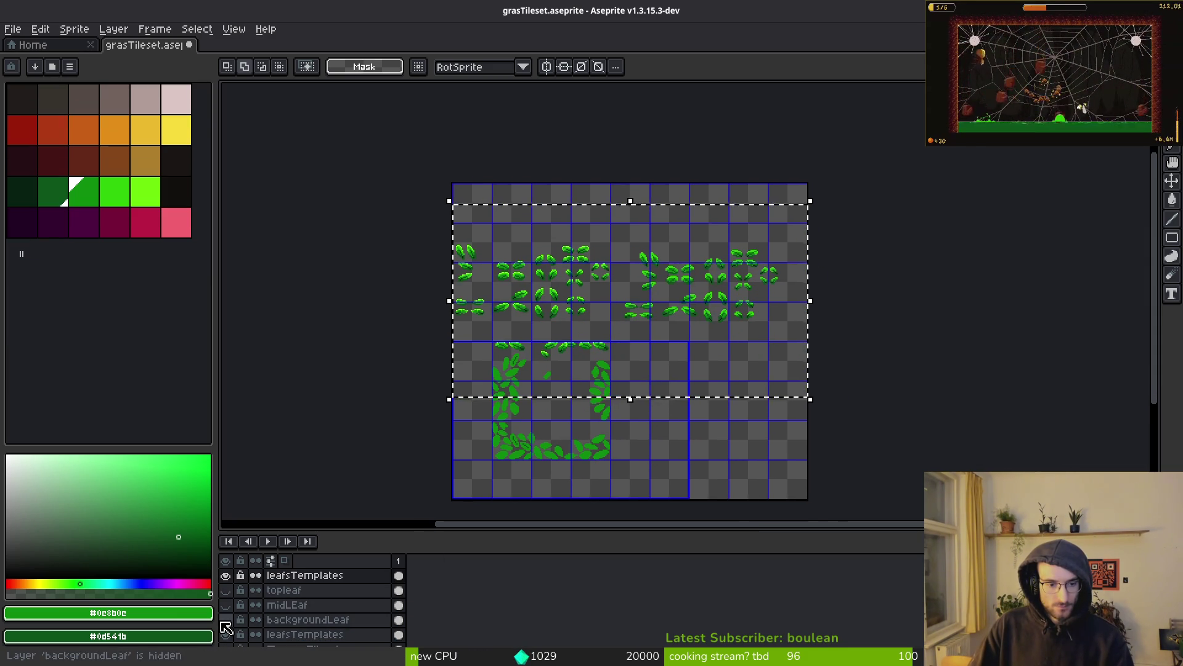
click(226, 575)
click(464, 410)
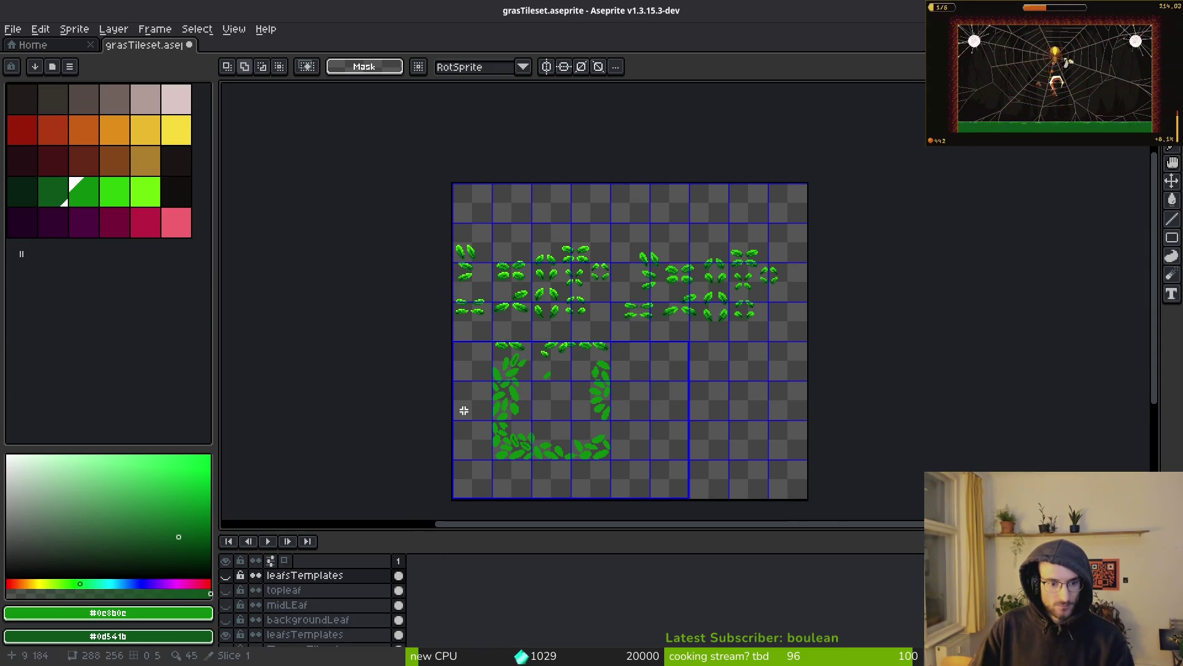
click(312, 635)
Step: Select the leaf frame templates area and pick yellow as the drawing colour
scroll(602, 345, up, 2)
scroll(617, 383, down, 1)
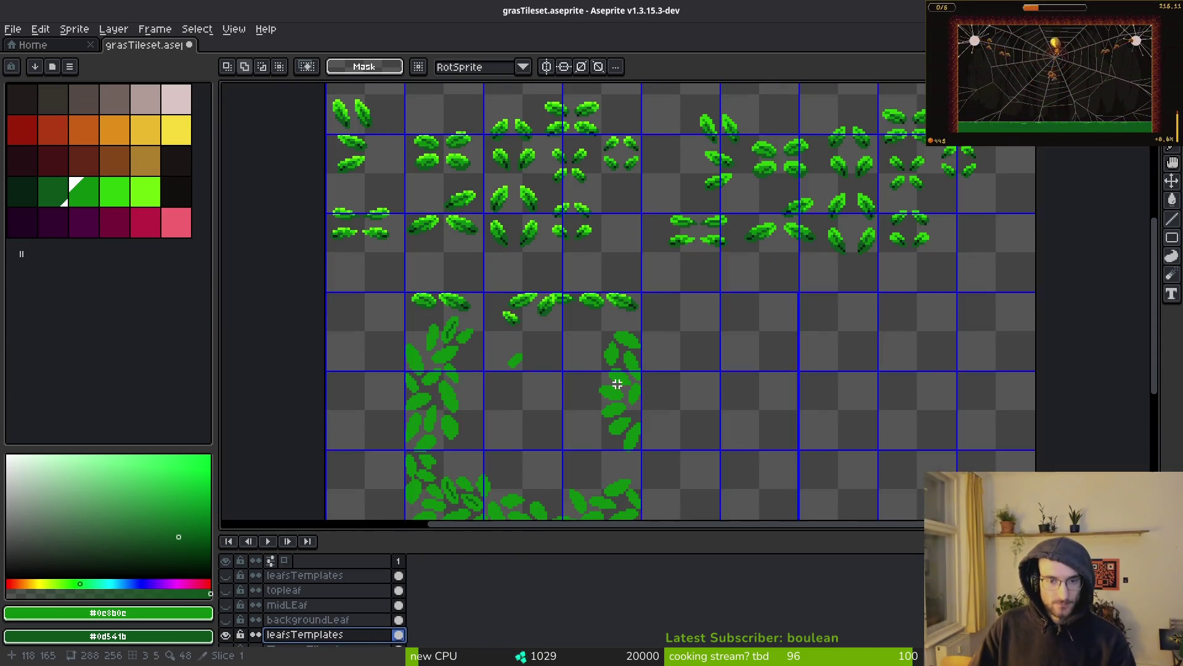
scroll(576, 312, up, 2)
scroll(572, 302, down, 1)
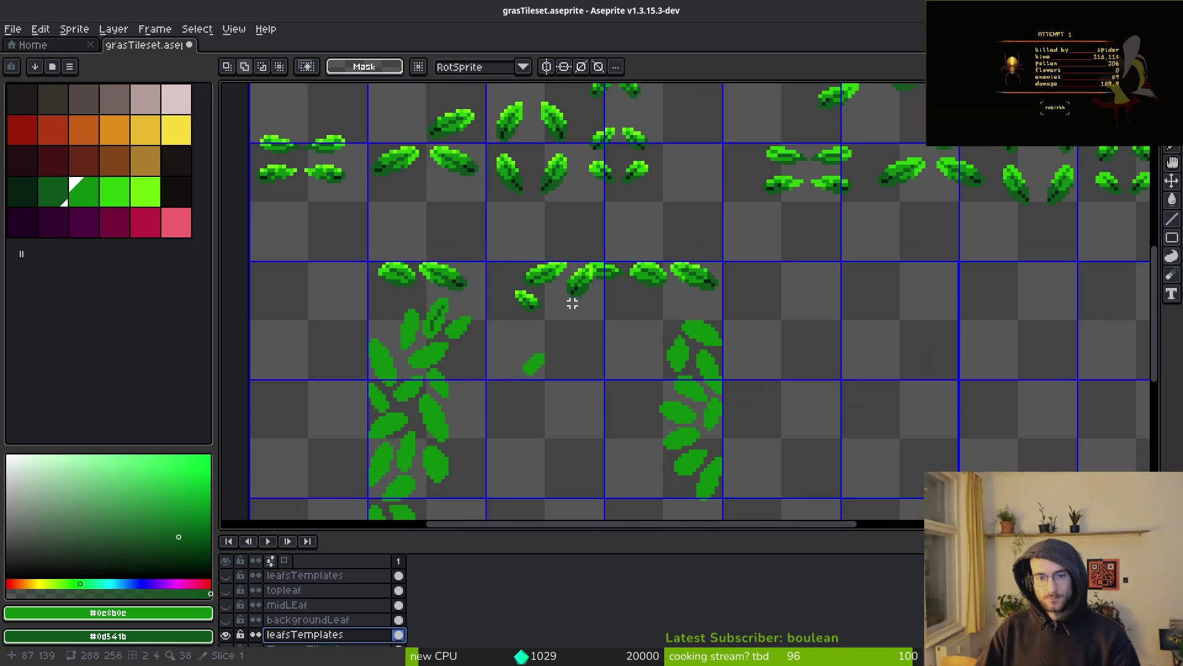
drag(576, 322, 643, 298)
drag(639, 339, 635, 284)
ctrl+click(643, 311)
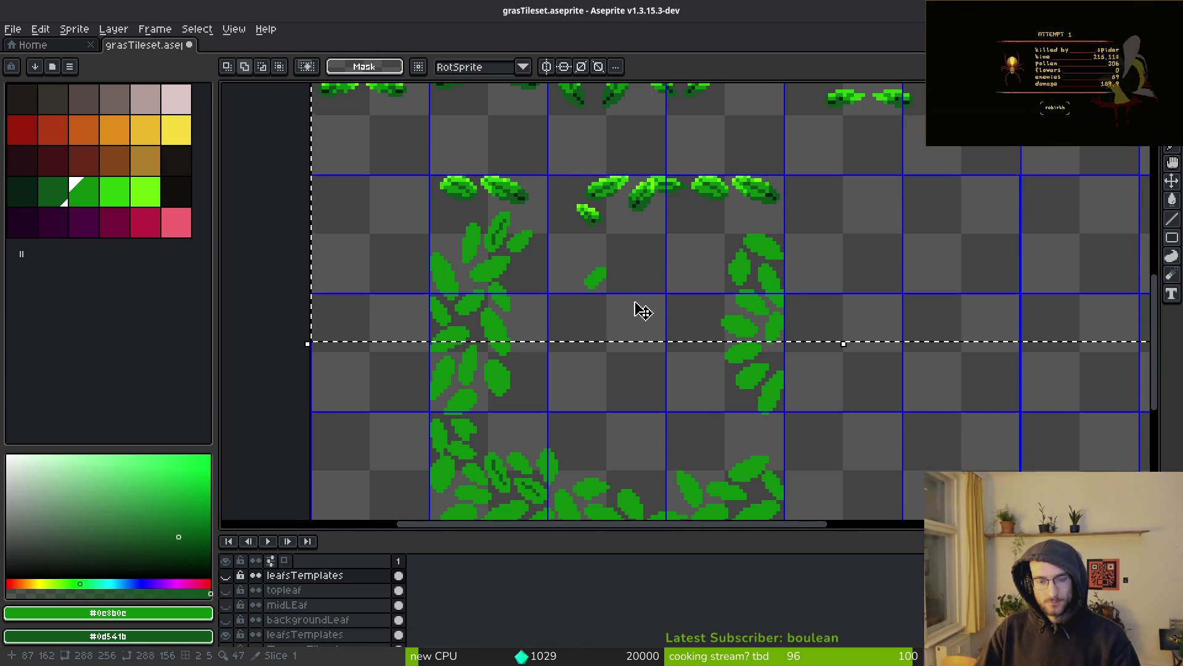
scroll(652, 307, down, 5)
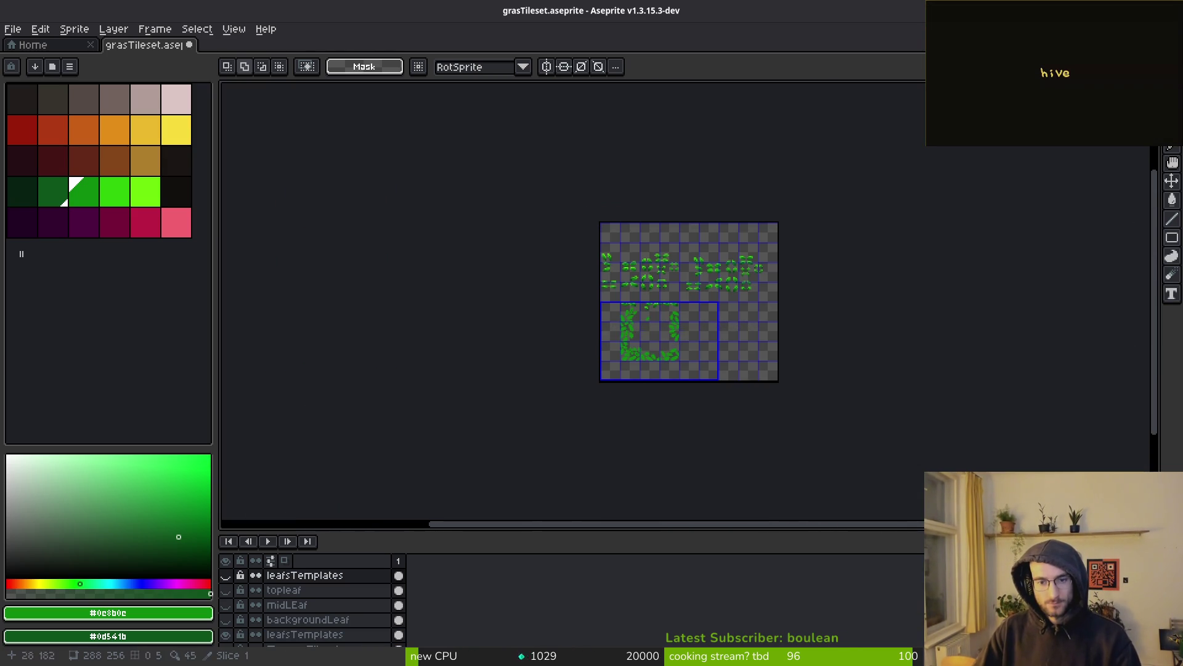
scroll(715, 344, up, 5)
click(185, 141)
scroll(436, 177, up, 2)
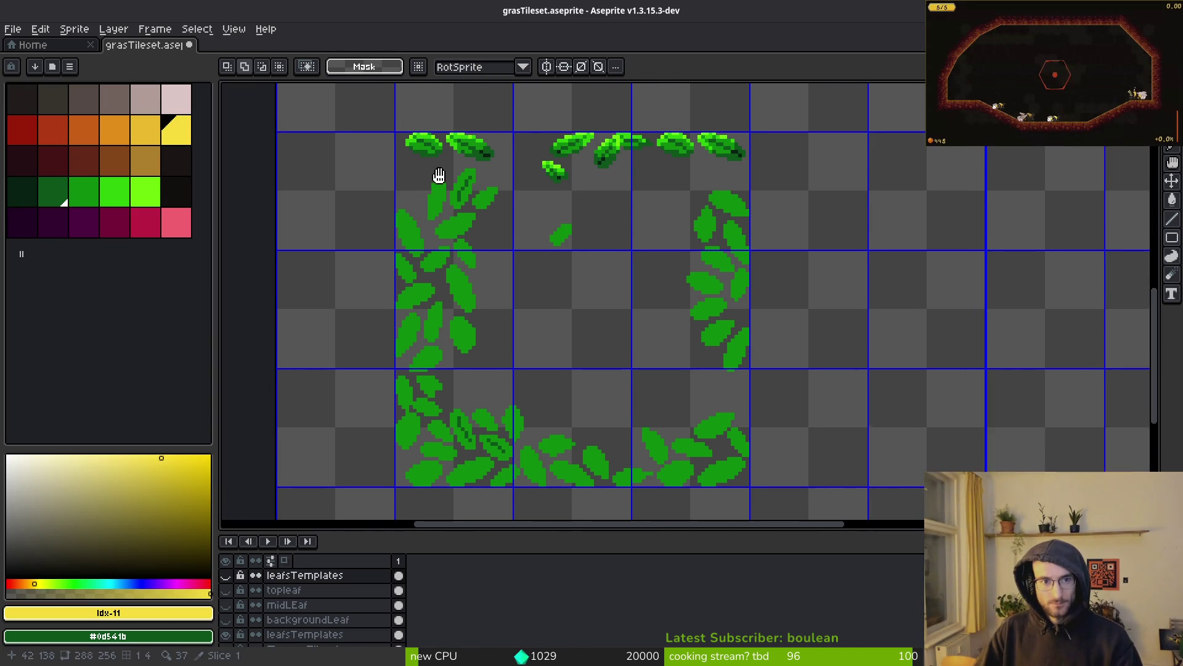
Step: Draw a rectangle around the framed tile block on the grassTileset layer
key(r)
click(316, 635)
scroll(316, 604, down, 3)
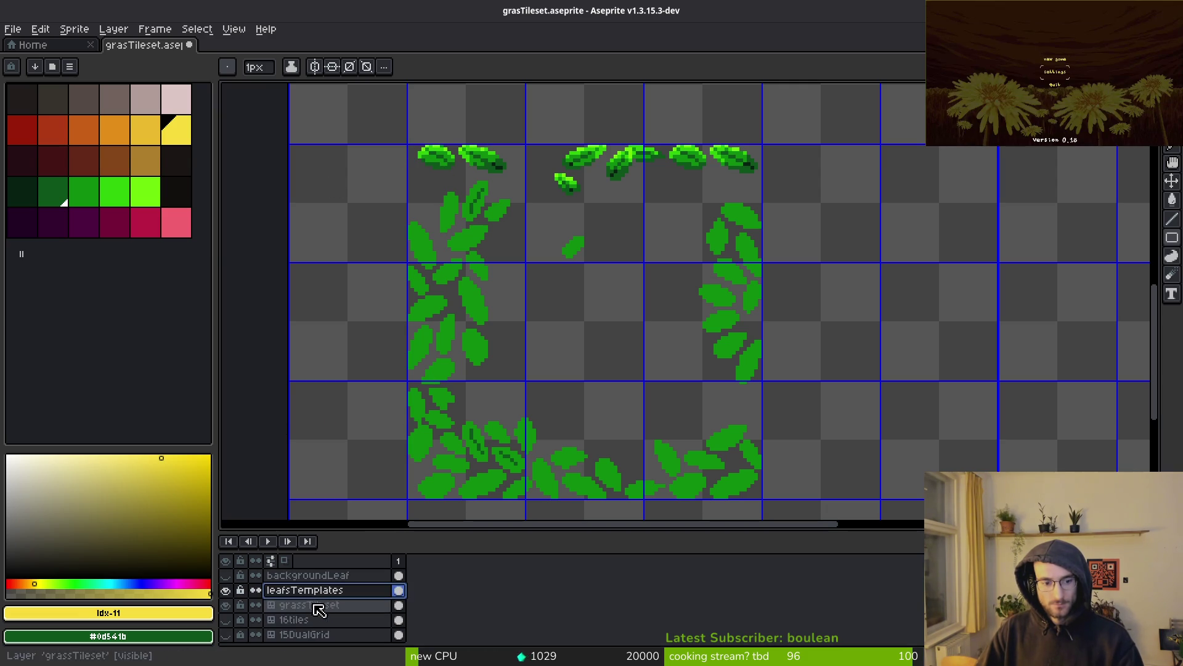
click(311, 605)
drag(405, 142, 764, 501)
Step: Flood-fill the block's empty interior with the dark green swatch
click(24, 216)
key(g)
click(582, 330)
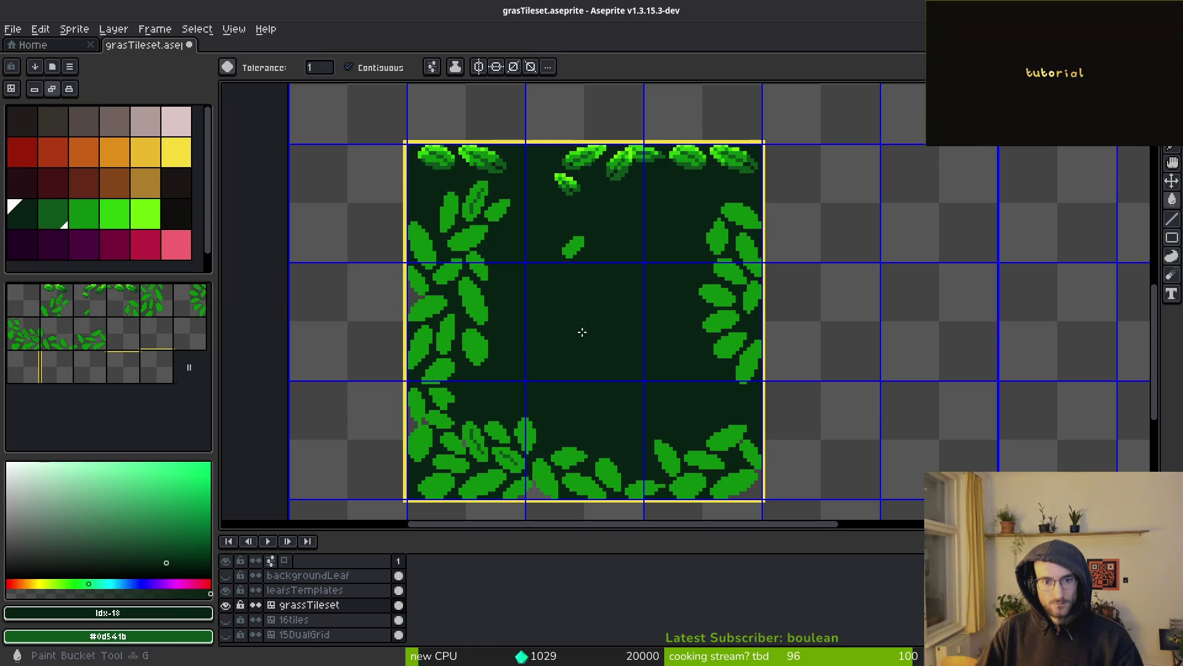
Step: Sample the tile's dark green and open Replace Color, then cancel it
alt+click(574, 374)
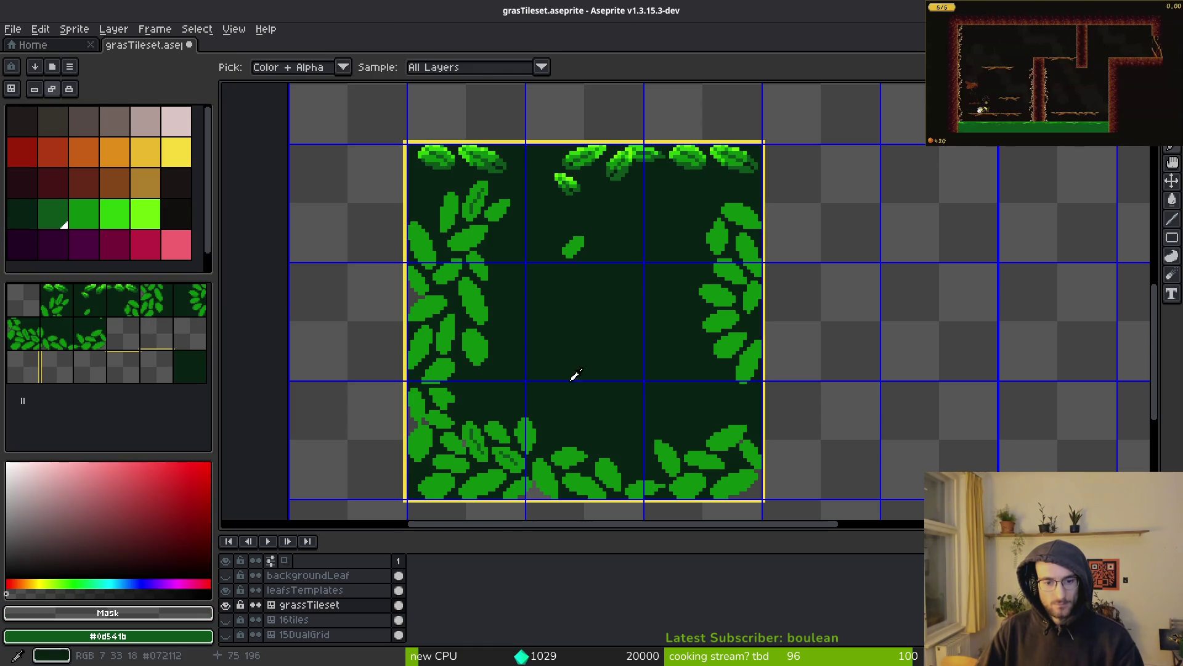
key(shift+r)
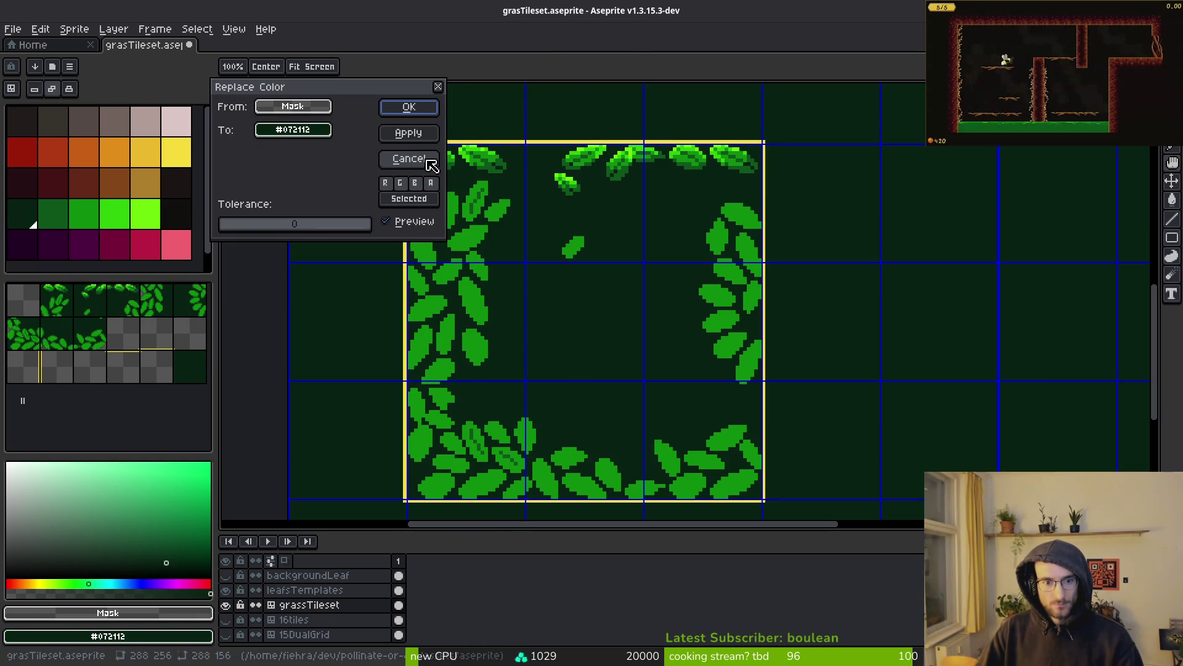
key(Escape)
scroll(509, 412, down, 1)
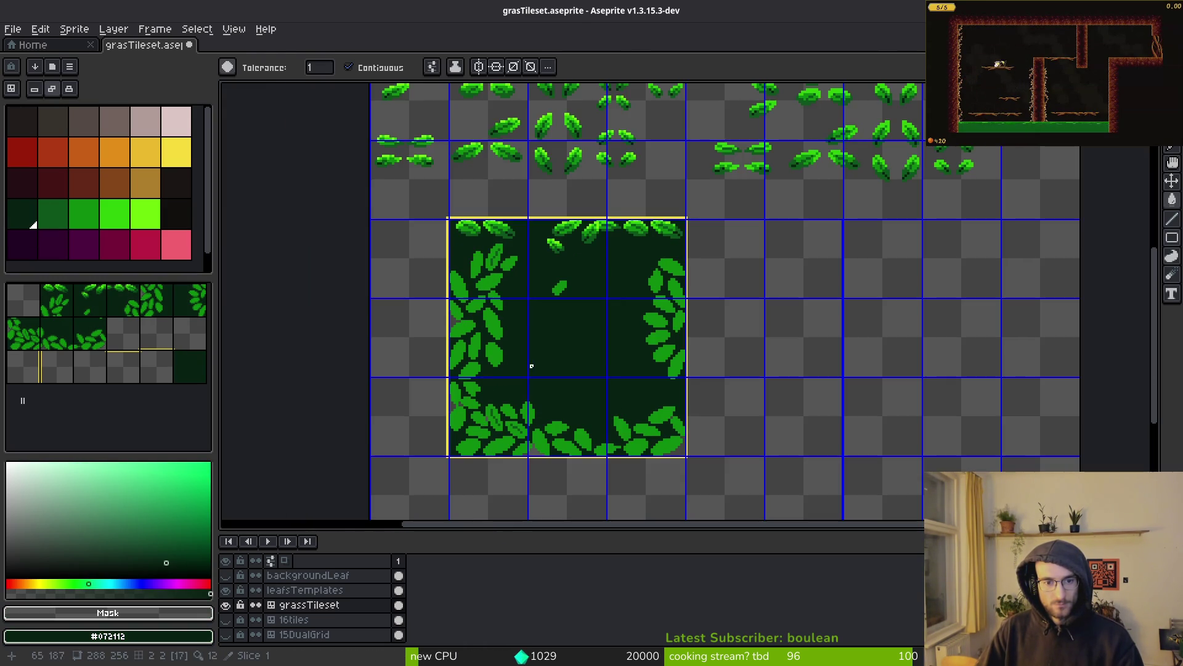
scroll(529, 365, up, 2)
Step: Select the whole framed tile block and try Replace Color again without applying
key(m)
mouse_move(509, 245)
mouse_down()
mouse_move(775, 476)
mouse_move(766, 505)
mouse_up()
scroll(683, 391, down, 3)
scroll(767, 475, up, 3)
scroll(682, 414, down, 2)
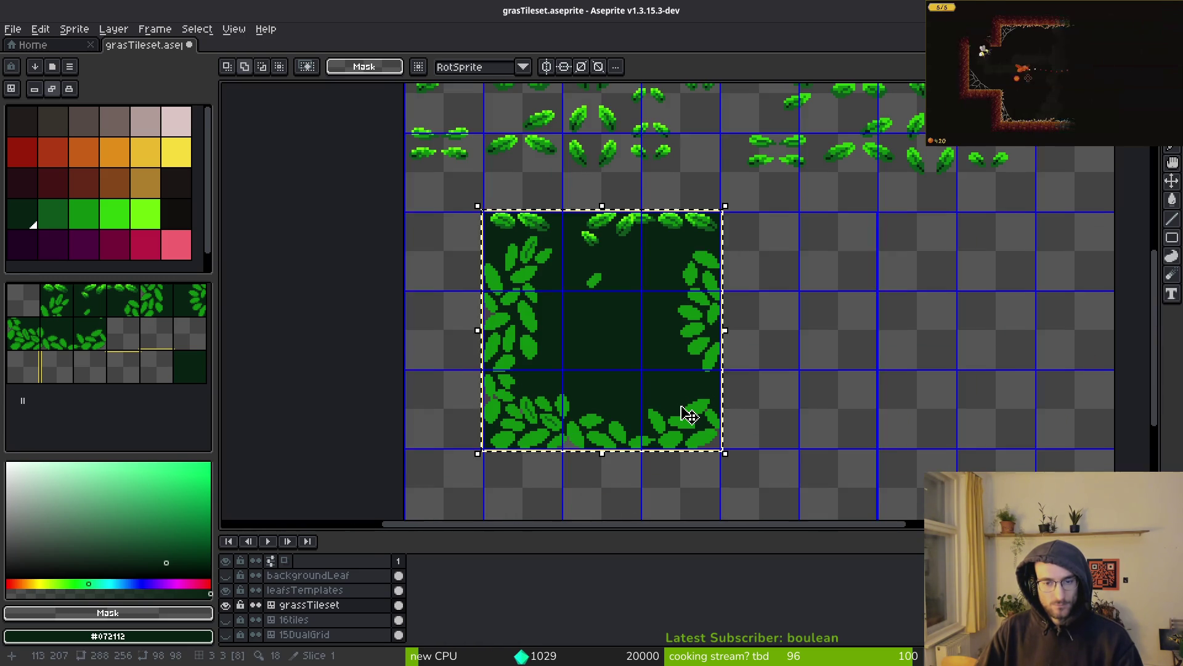
scroll(635, 275, up, 2)
key(i)
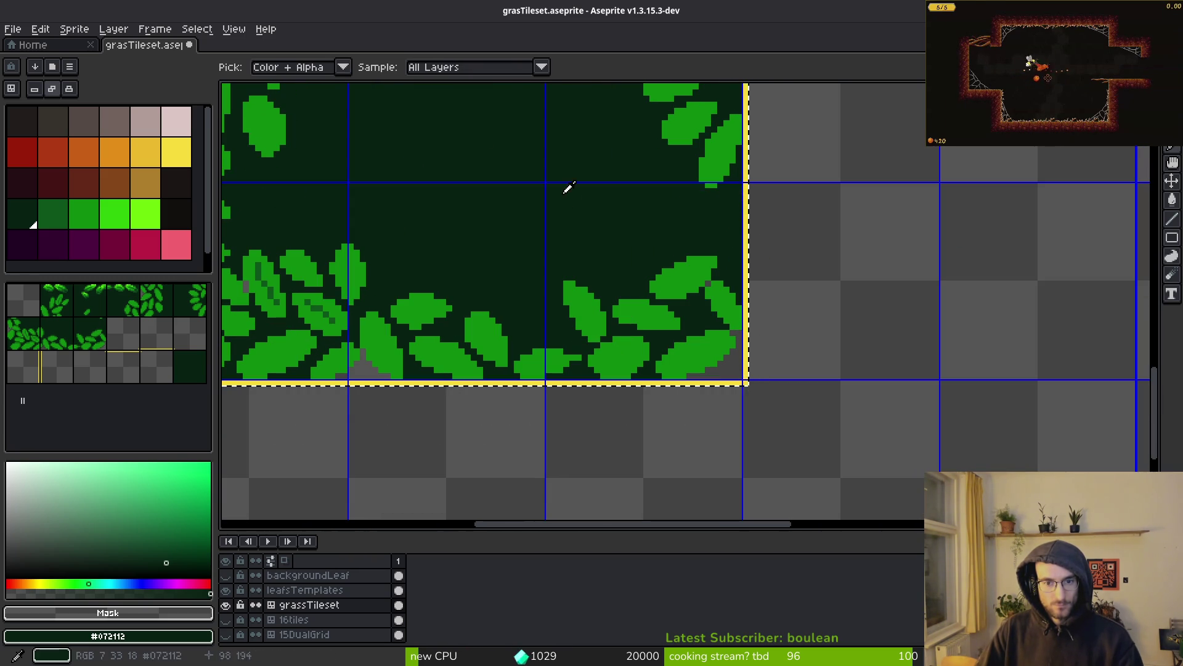
key(shift+r)
key(Escape)
Step: Save the tileset file
key(ctrl+s)
scroll(514, 230, down, 2)
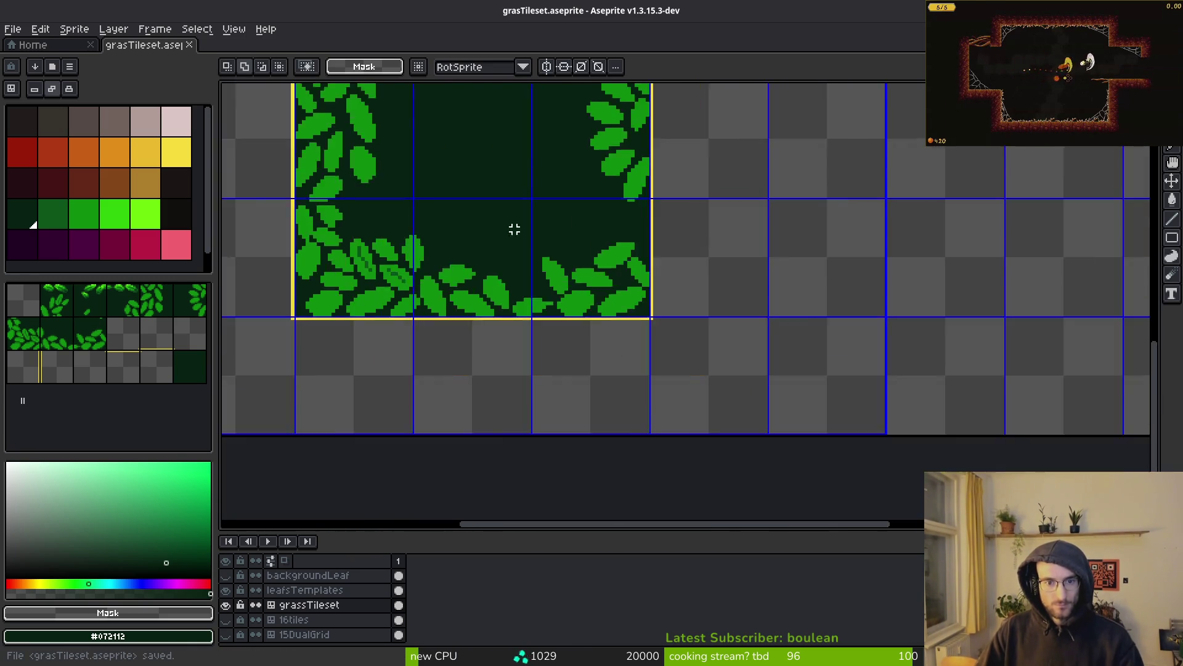
scroll(624, 241, down, 2)
scroll(536, 193, up, 4)
Step: Magic-wand the empty area around the tile block and delete it
key(w)
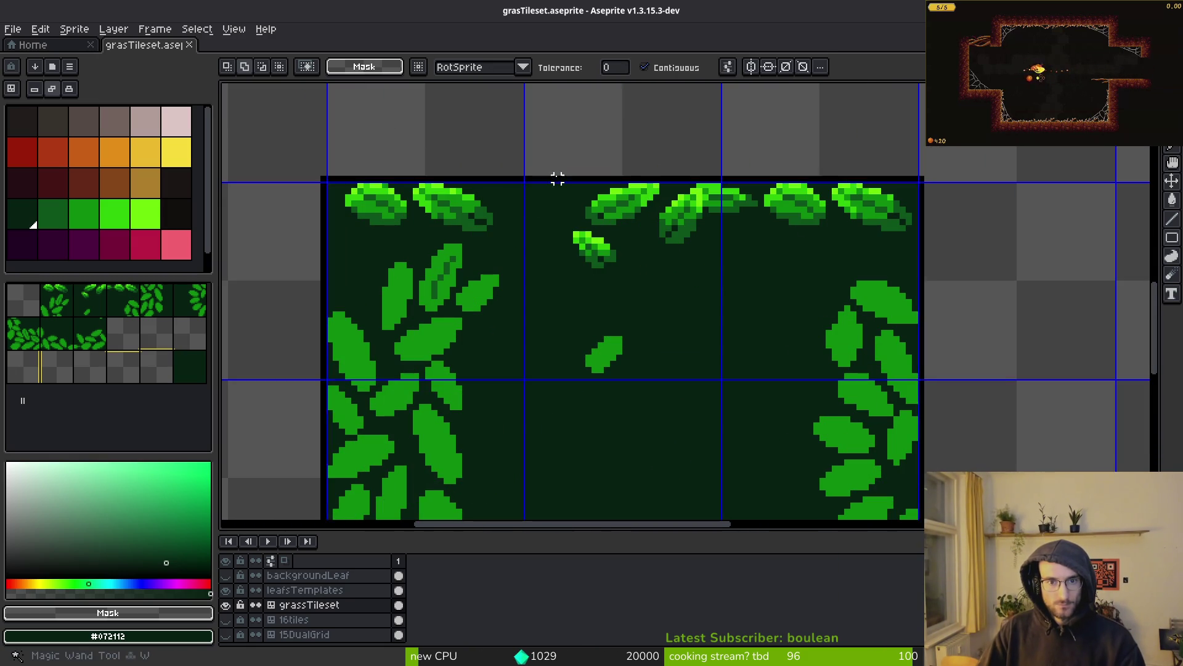
click(558, 178)
key(Delete)
Step: Pan back toward the top tiles and make the backgroundLeaf layer visible again
scroll(634, 456, up, 3)
scroll(634, 456, right, 4)
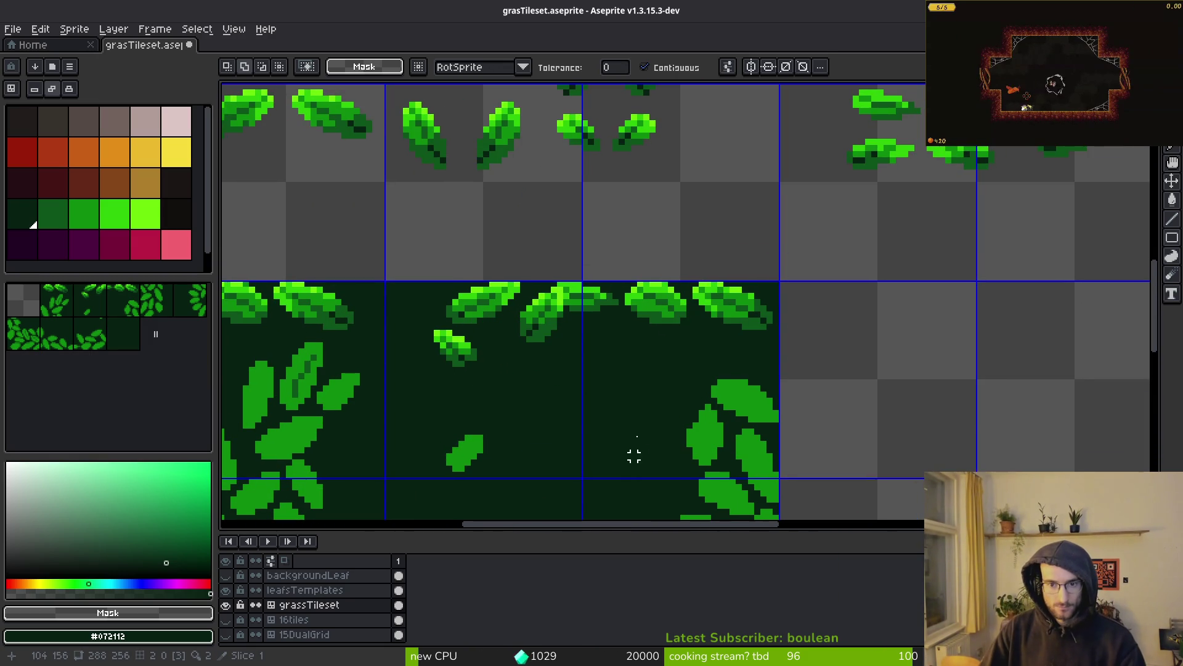
scroll(690, 370, down, 2)
scroll(691, 364, up, 3)
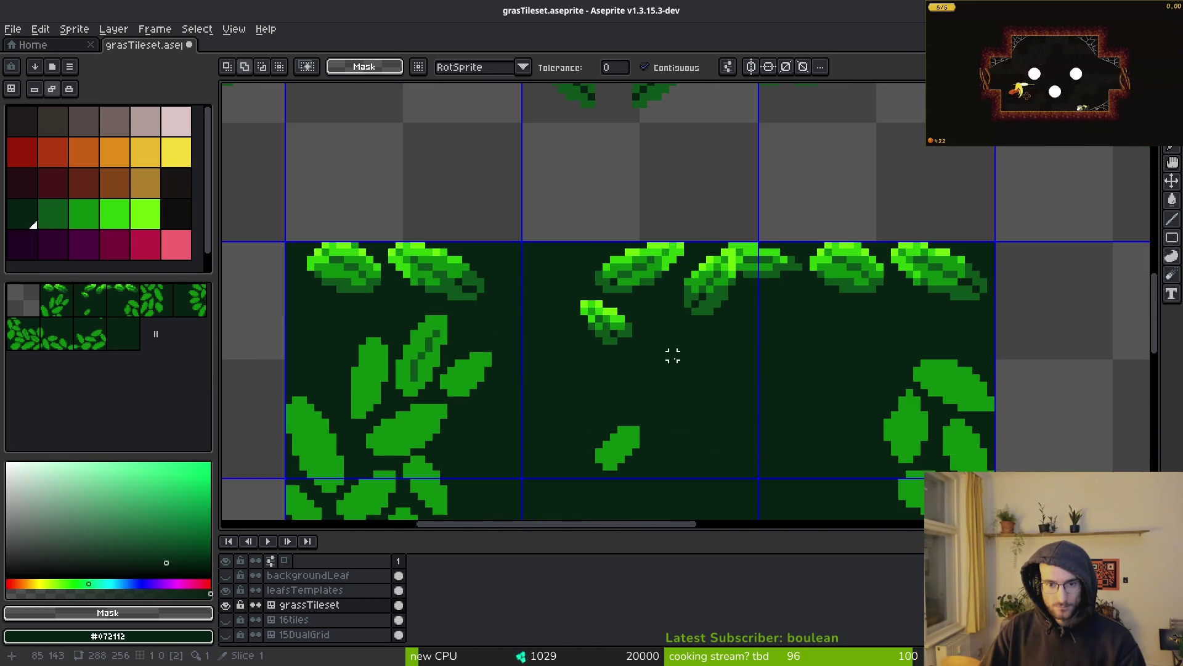
scroll(695, 327, down, 1)
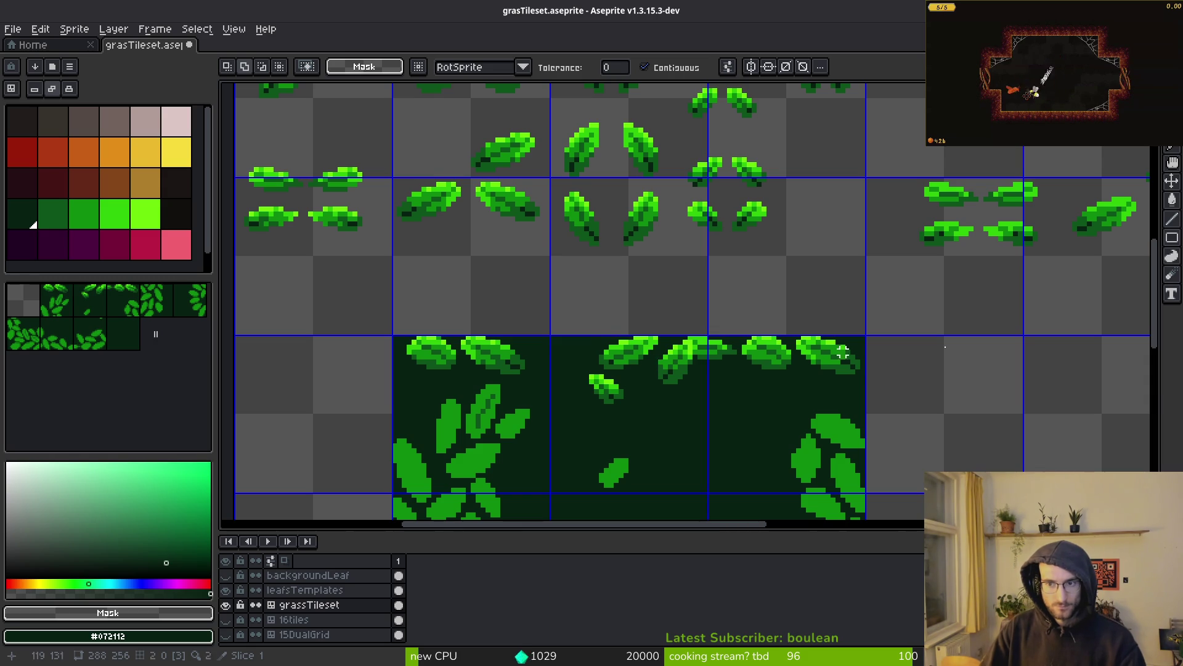
scroll(761, 330, down, 3)
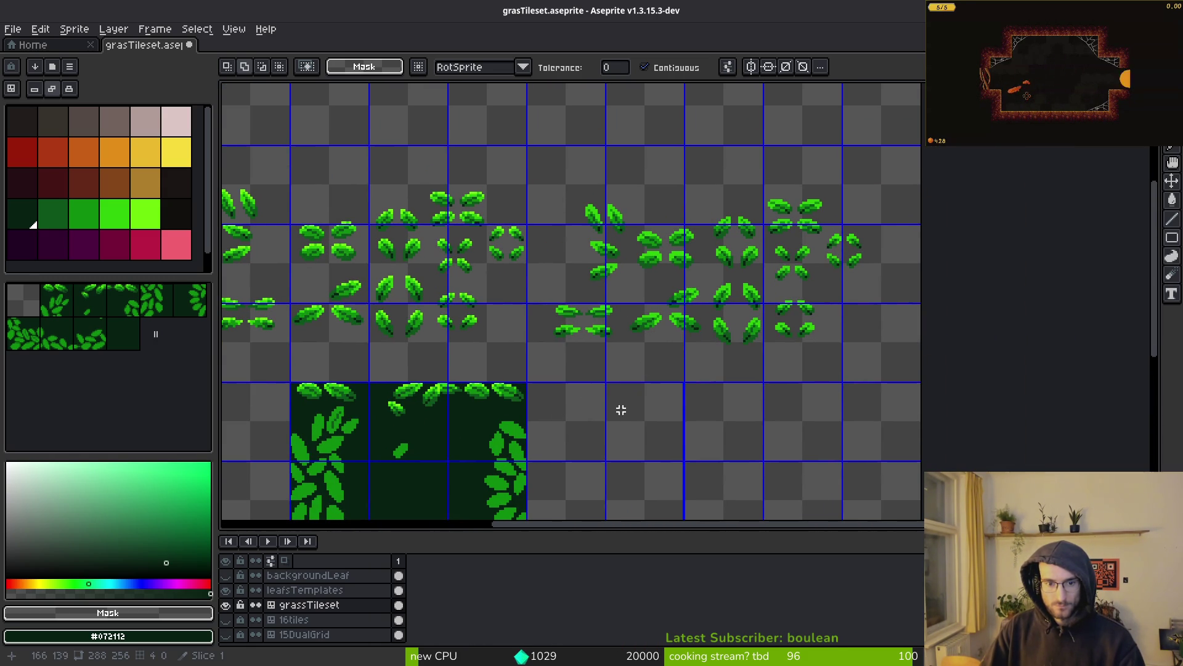
drag(621, 410, 668, 407)
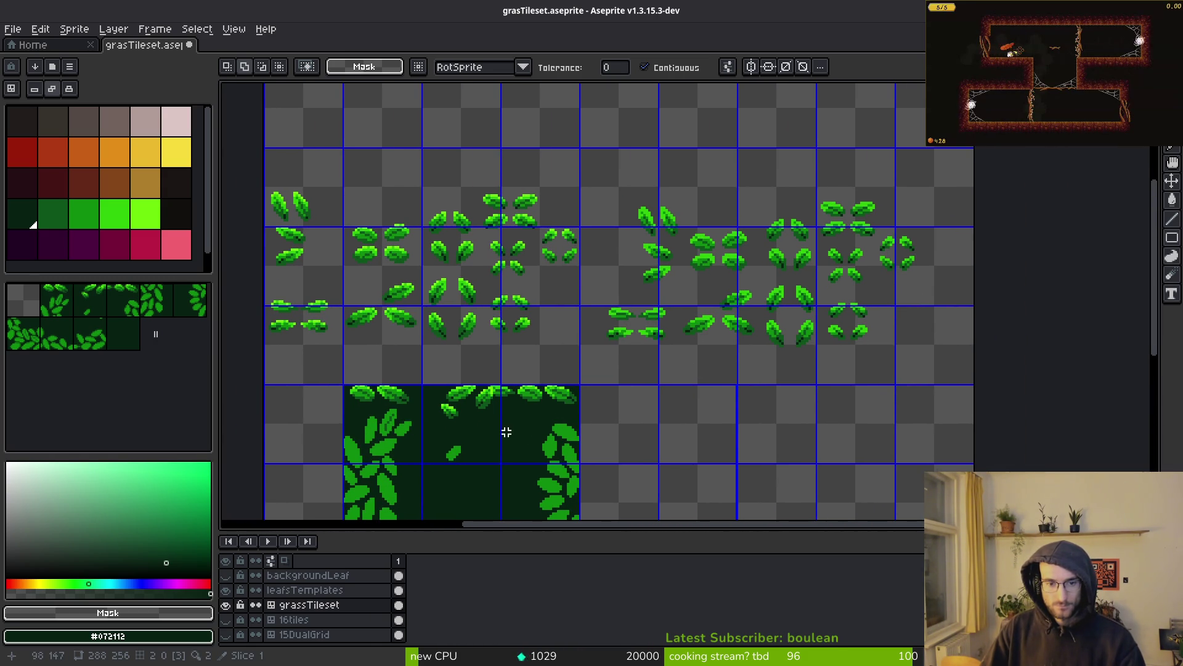
drag(506, 432, 533, 384)
click(227, 576)
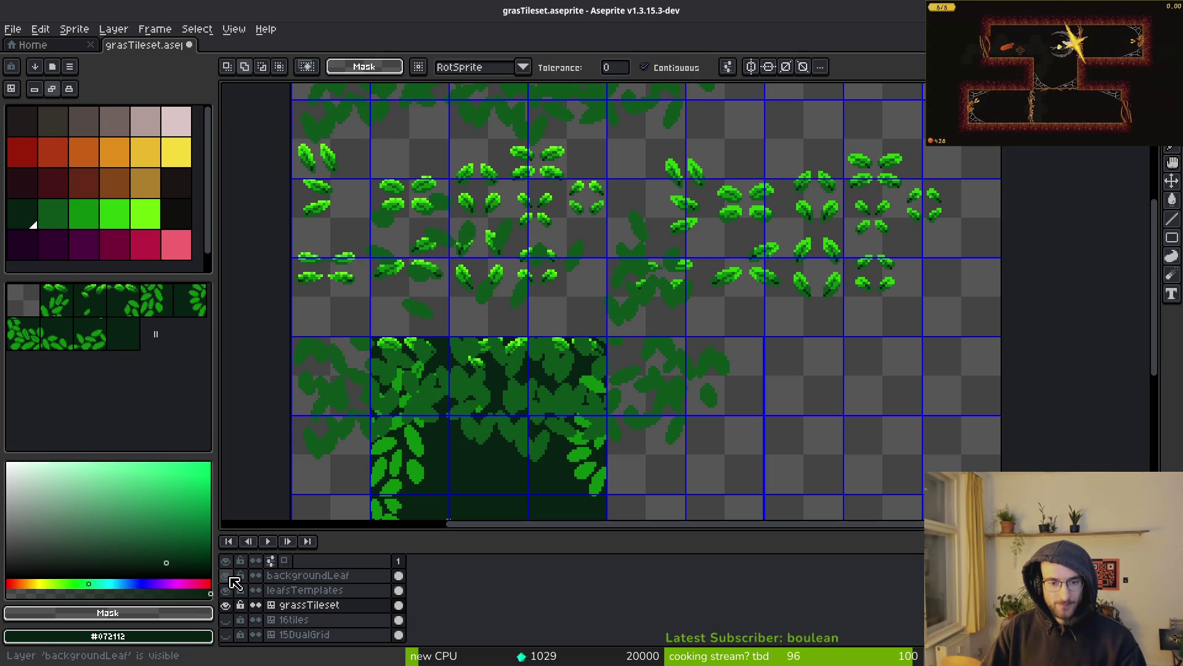
Step: Select the top row of leaves on backgroundLeaf and cut it
scroll(550, 391, up, 5)
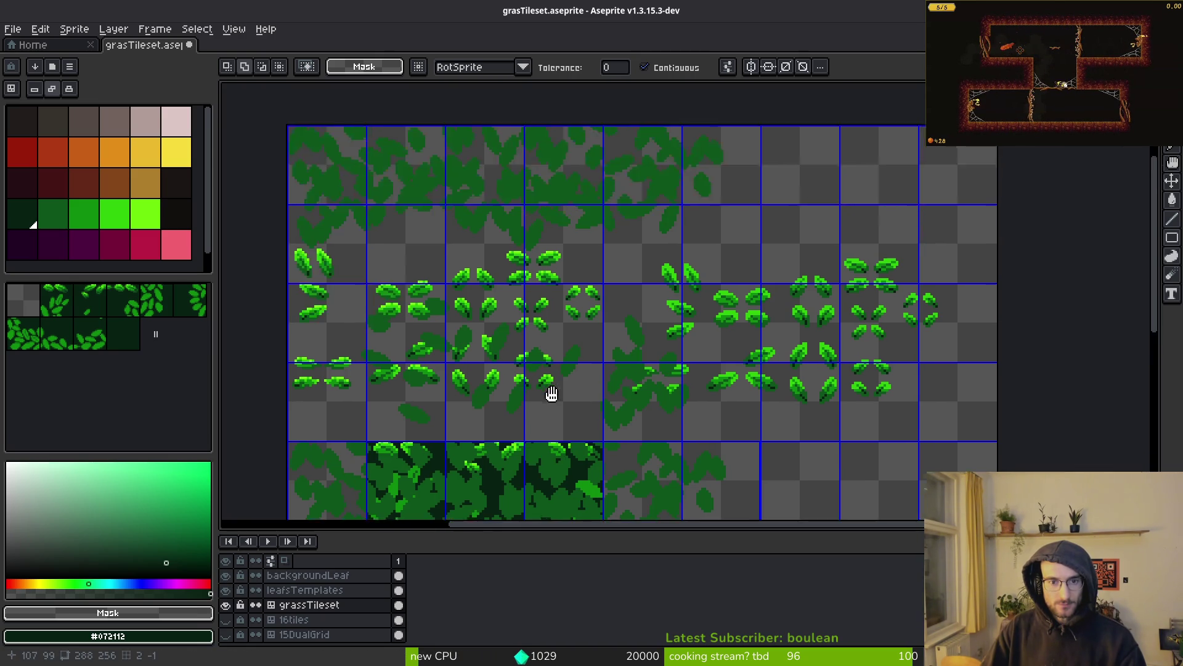
scroll(455, 292, up, 1)
key(l)
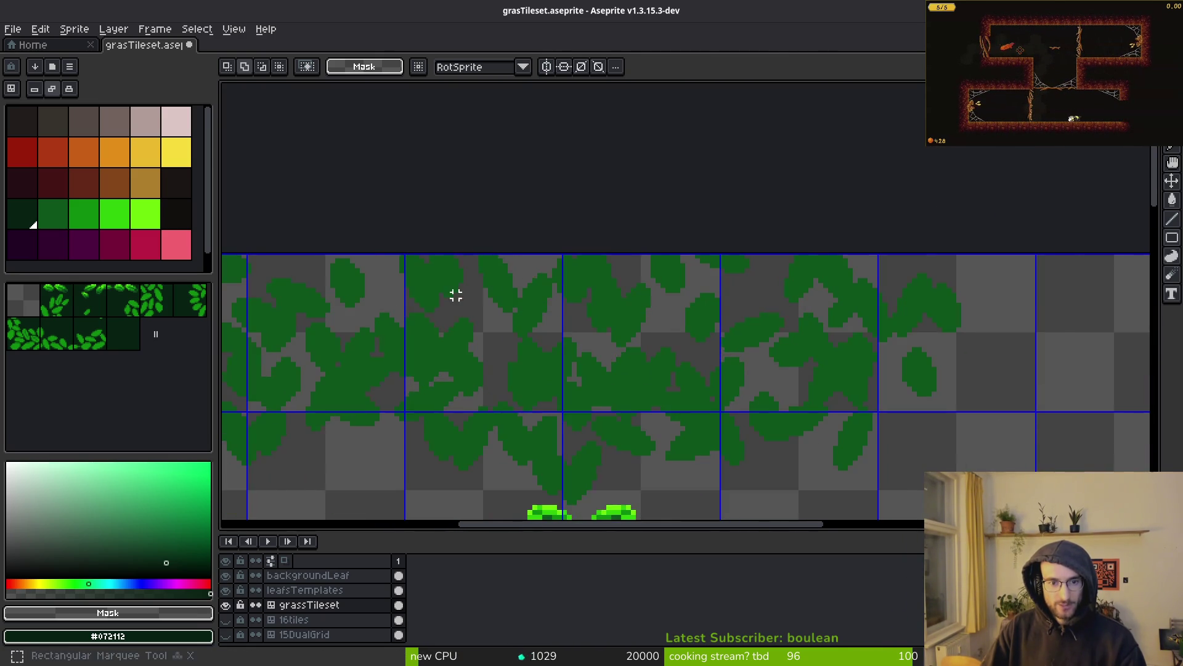
mouse_move(238, 167)
mouse_down()
mouse_move(1073, 318)
mouse_move(1142, 349)
mouse_up()
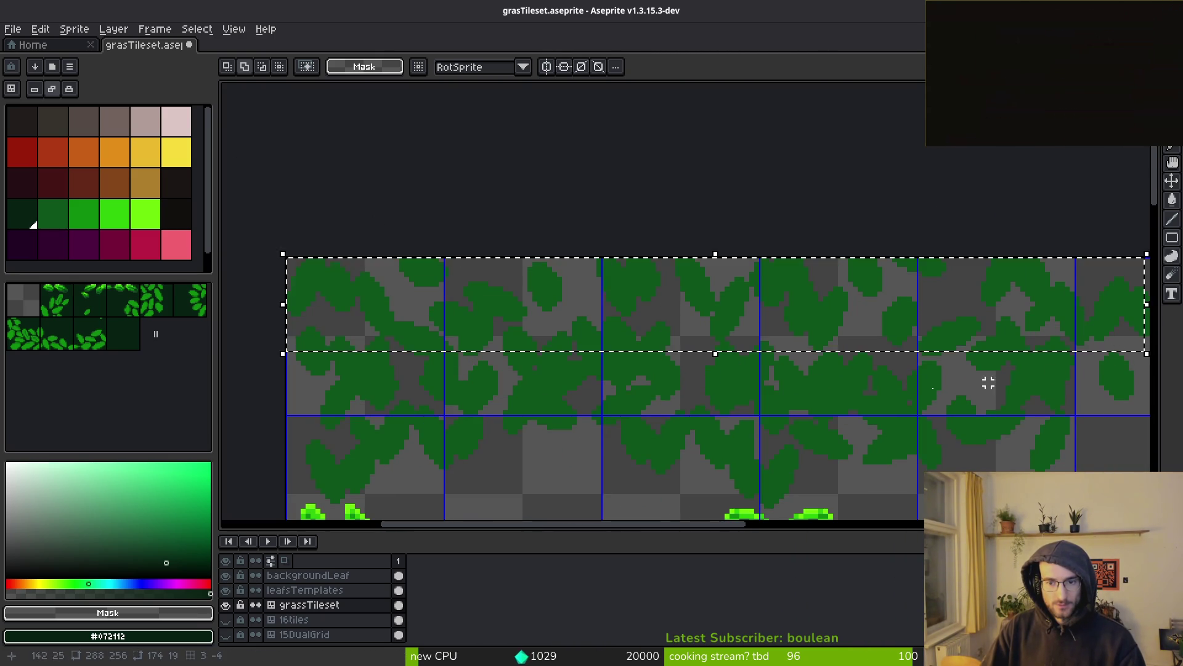
scroll(719, 322, down, 2)
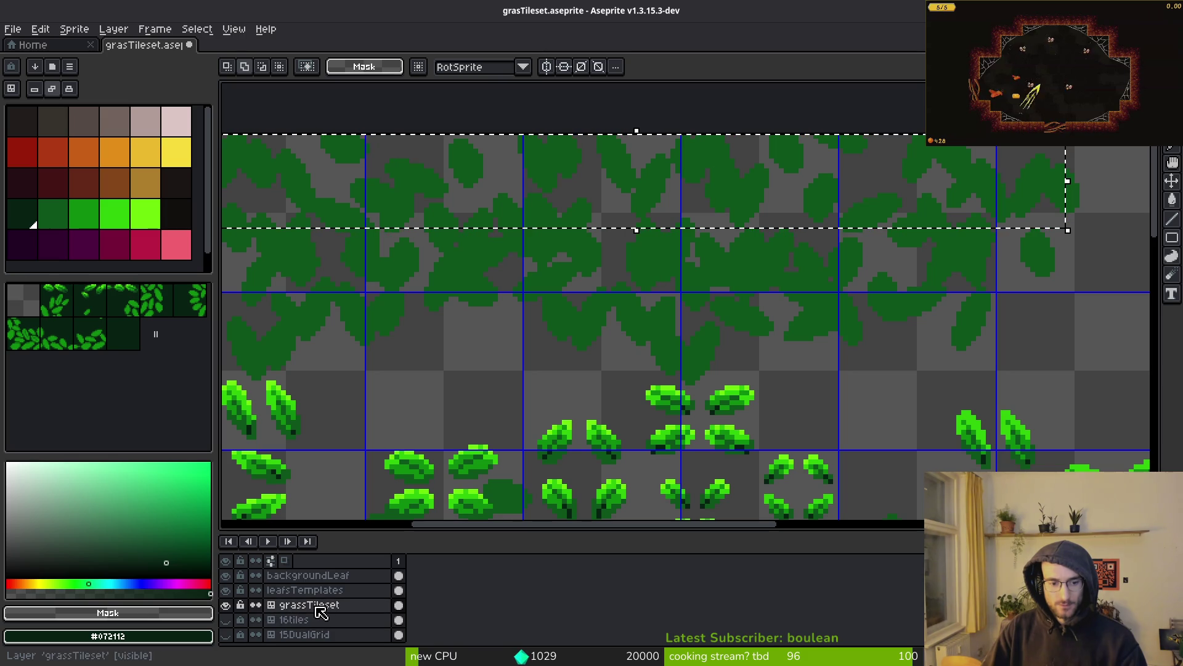
click(311, 576)
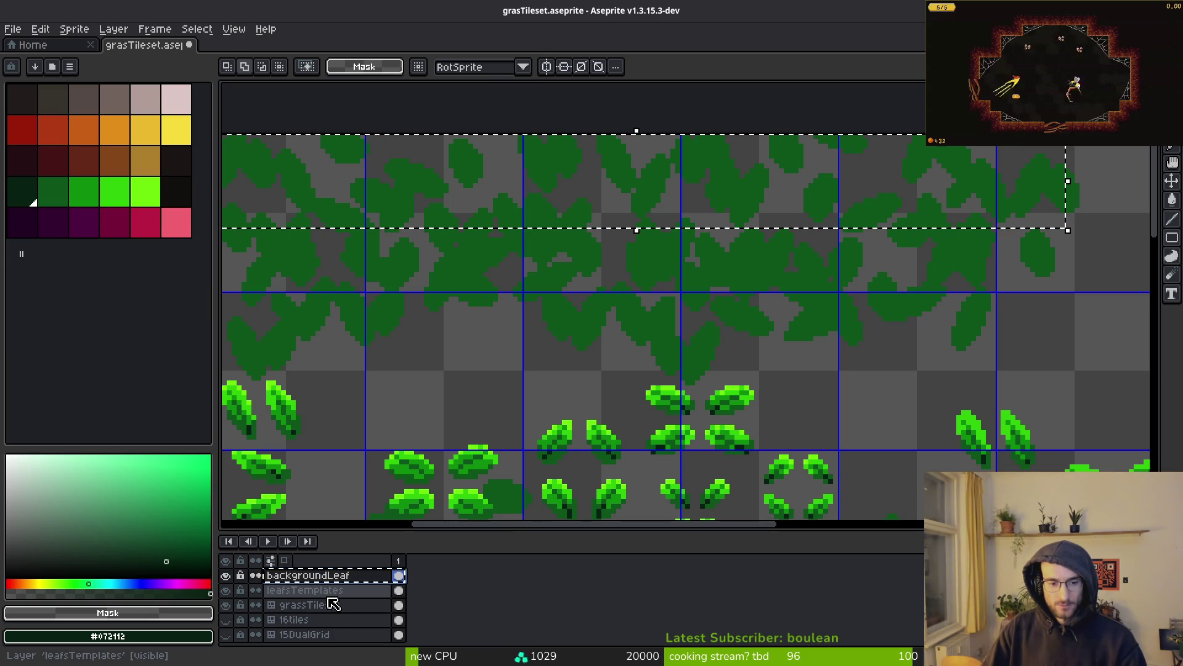
key(ctrl+c)
scroll(487, 382, up, 1)
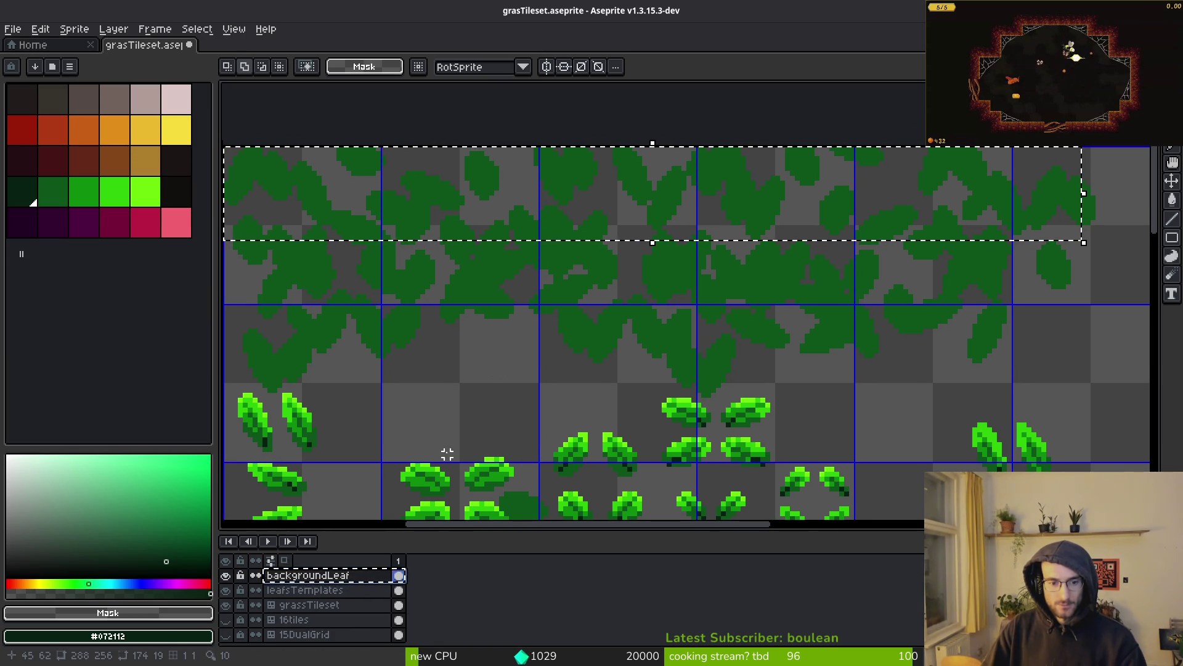
key(ctrl+x)
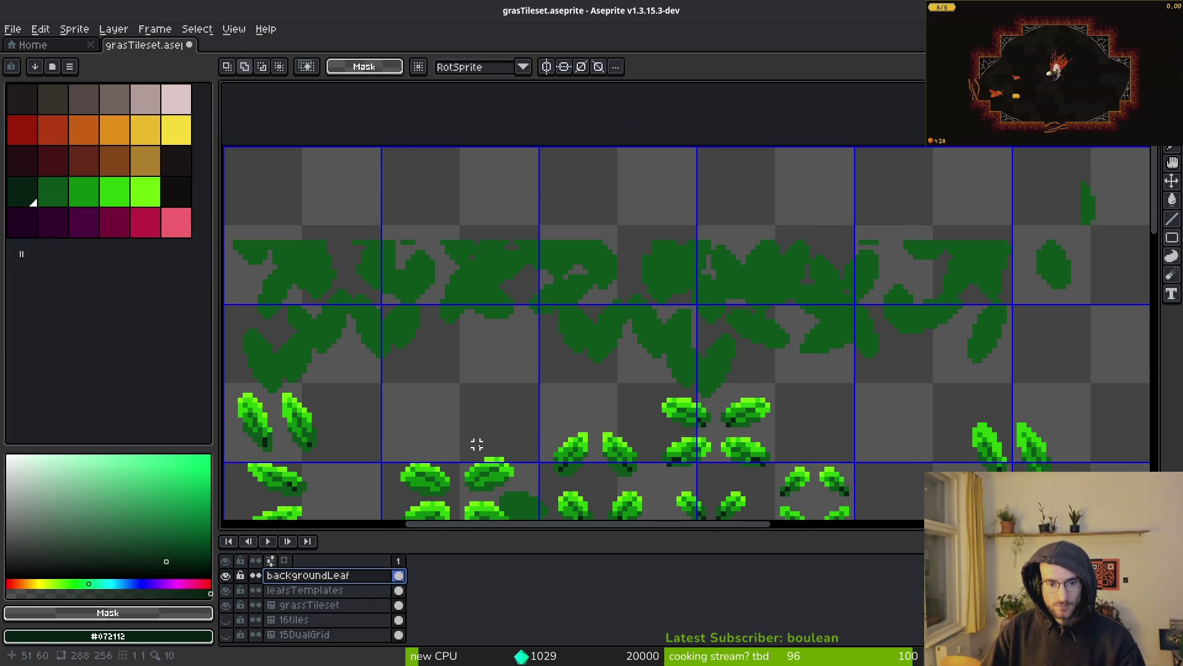
key(ctrl+v)
Step: Make grassTileset active and hide the backgroundLeaf and leafsTemplates layers
click(308, 605)
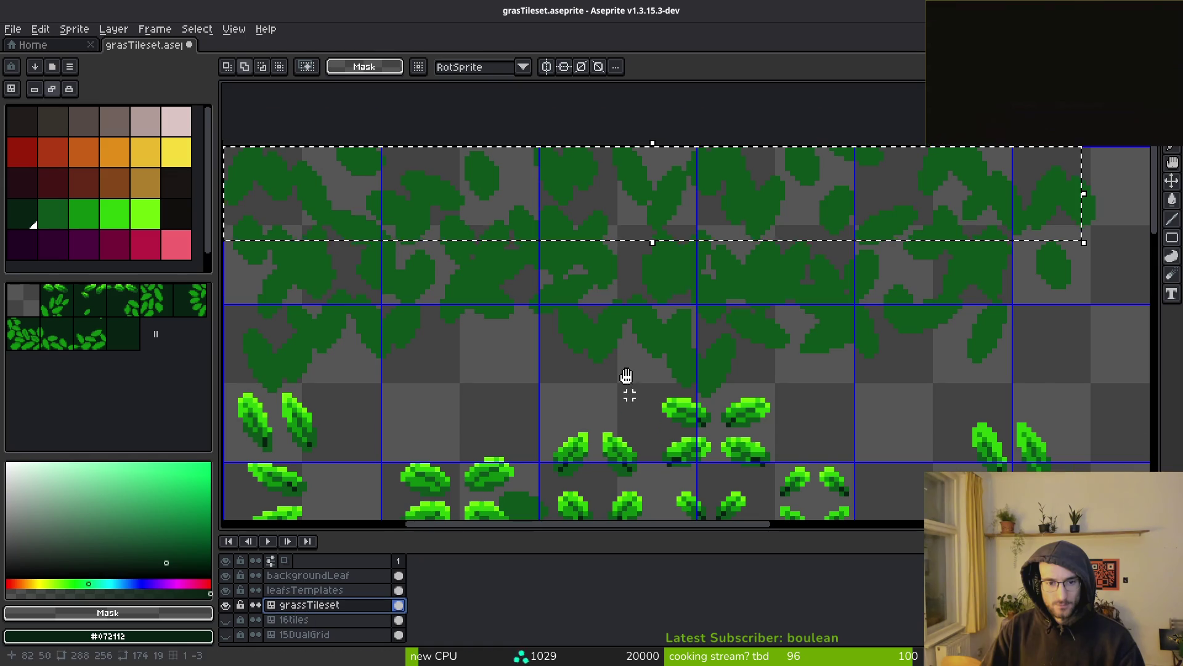
scroll(623, 357, down, 3)
drag(620, 324, 590, 260)
scroll(589, 260, up, 3)
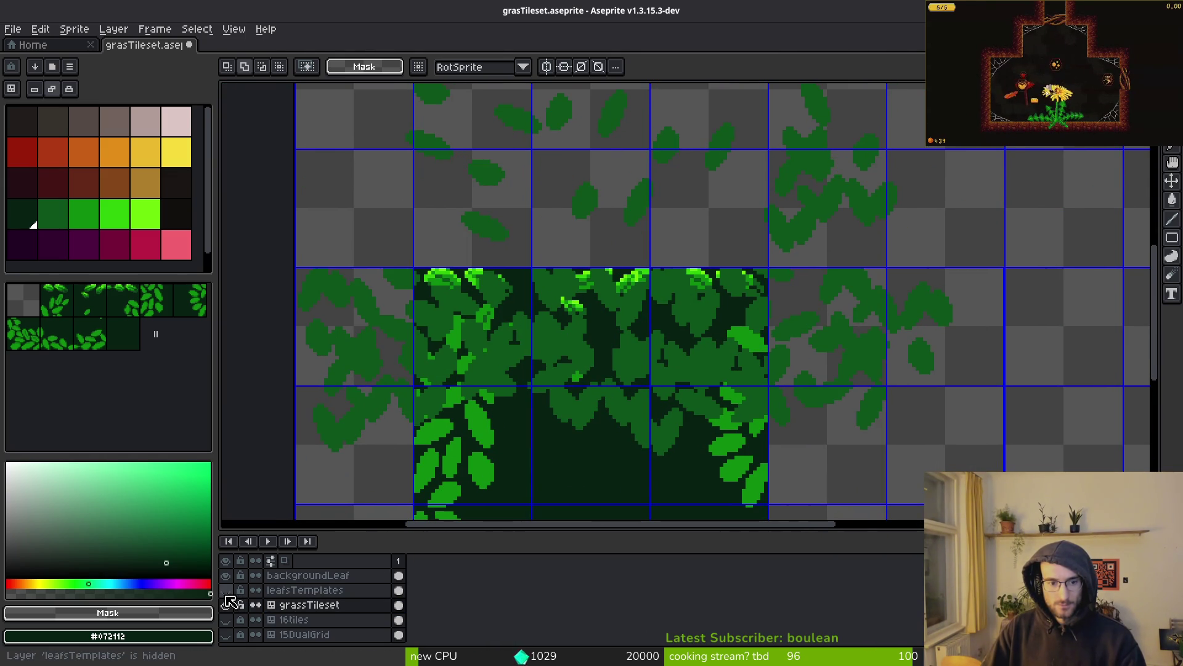
click(227, 577)
click(227, 590)
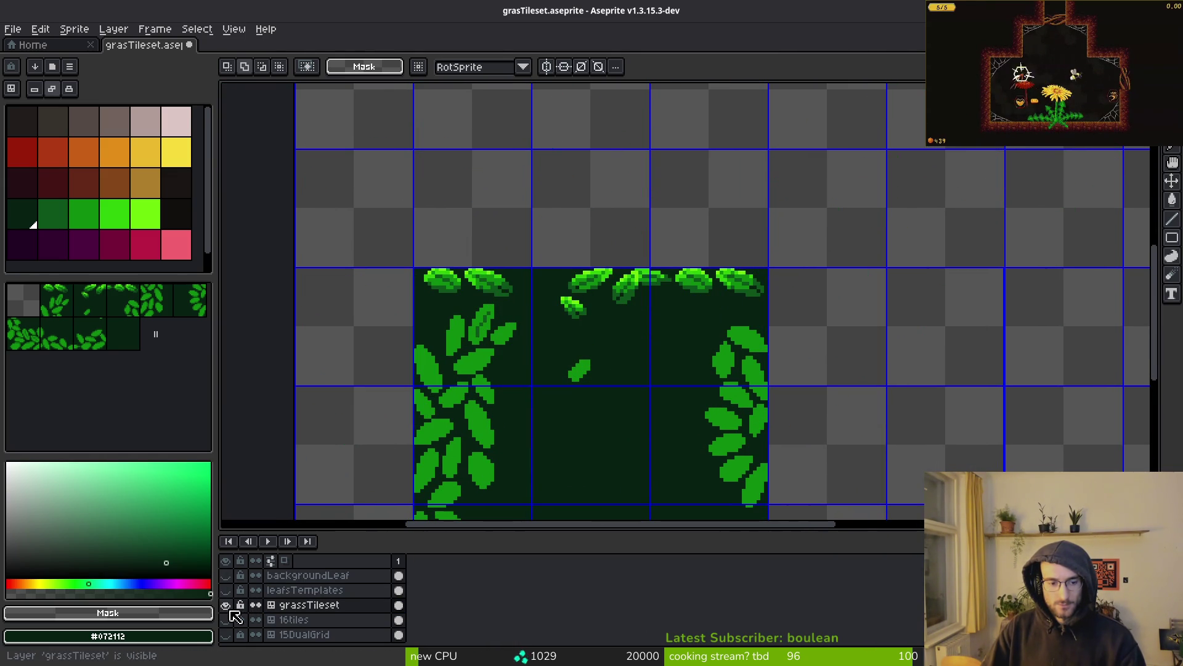
Step: Paste the leaf strip and move it into the tile row above the framed block
key(ctrl+v)
mouse_move(598, 314)
mouse_down()
mouse_move(612, 362)
mouse_move(570, 313)
mouse_move(967, 206)
mouse_move(835, 140)
mouse_move(553, 312)
mouse_move(545, 290)
mouse_move(539, 319)
mouse_move(462, 294)
mouse_move(455, 280)
mouse_move(607, 140)
mouse_up()
click(527, 290)
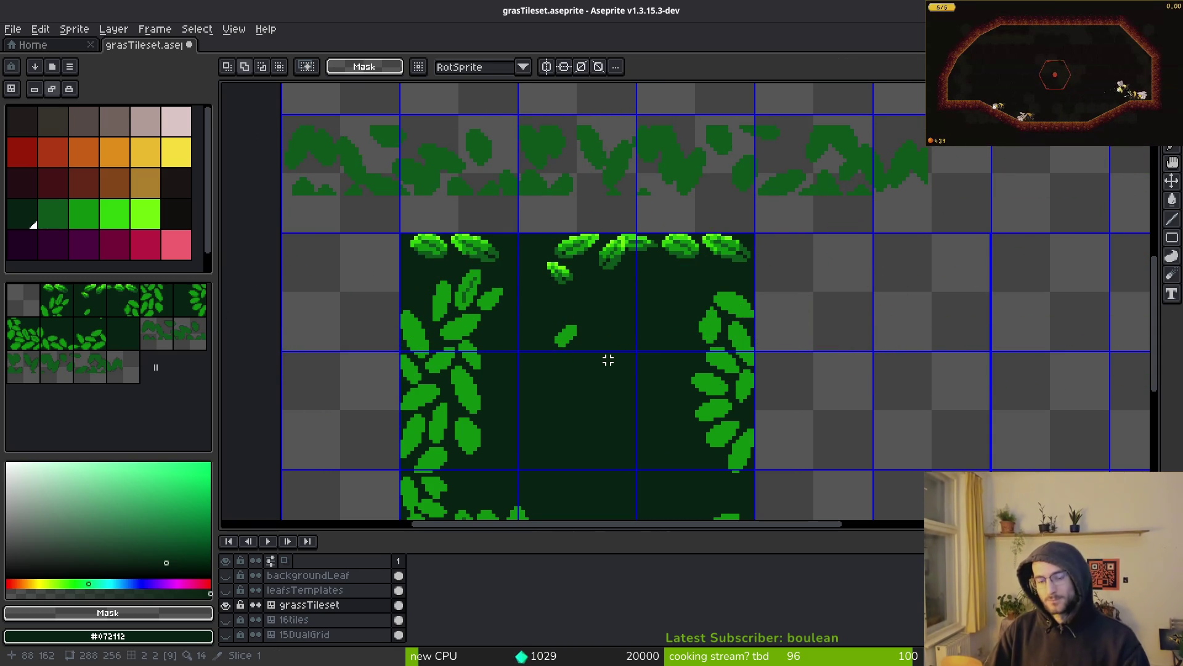
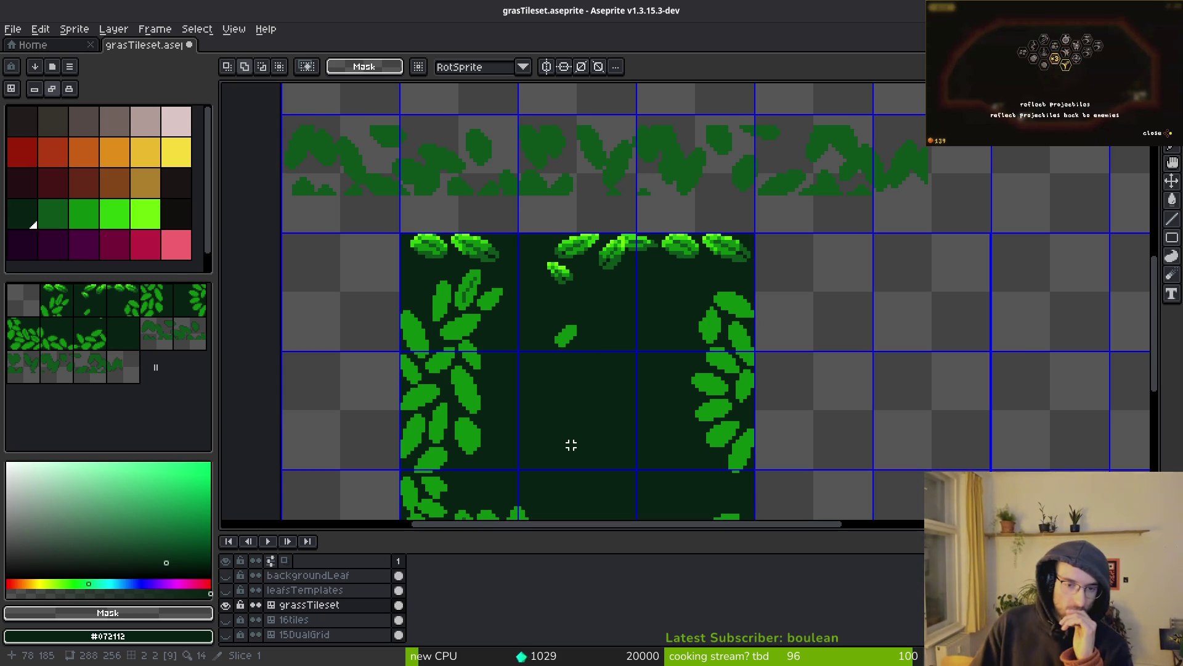
Step: Hide the grassTileset layer, show Layer 1's brown wall tiles, and make Layer 1 active
scroll(609, 444, down, 2)
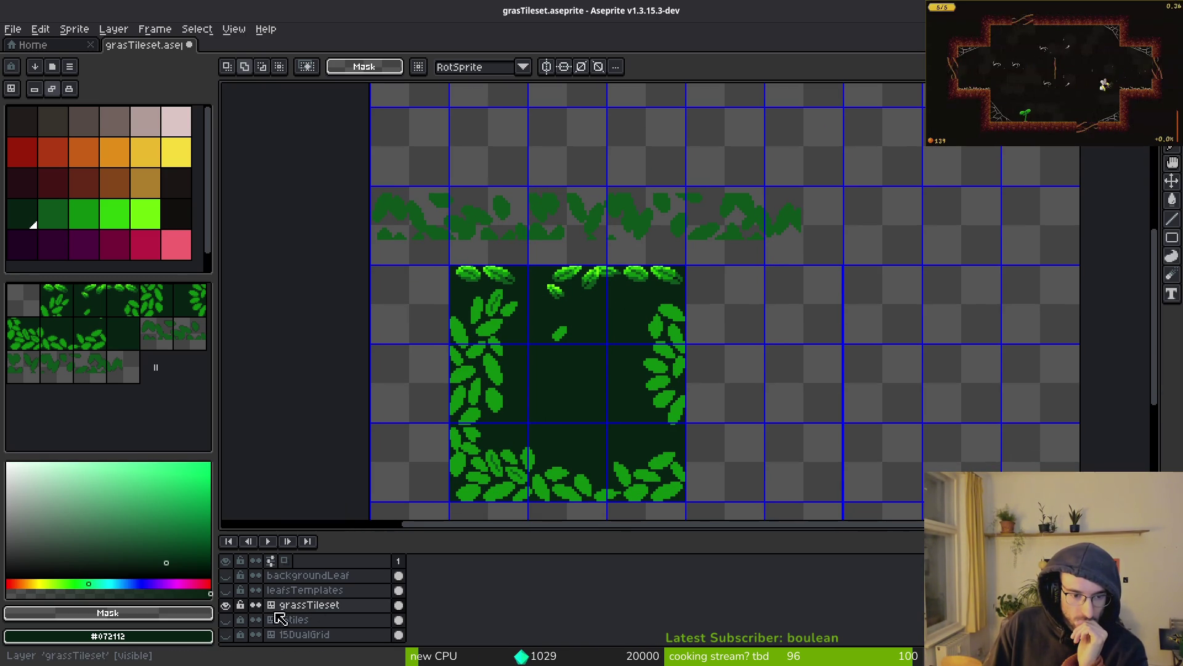
click(226, 605)
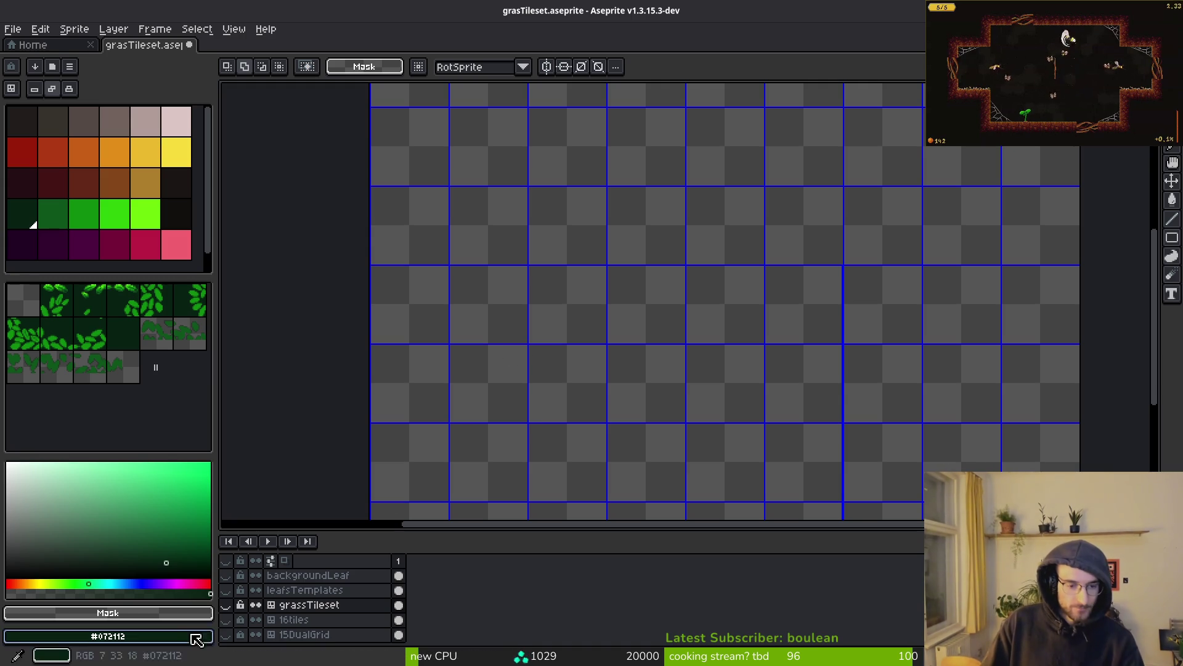
click(226, 620)
click(226, 620)
click(226, 620)
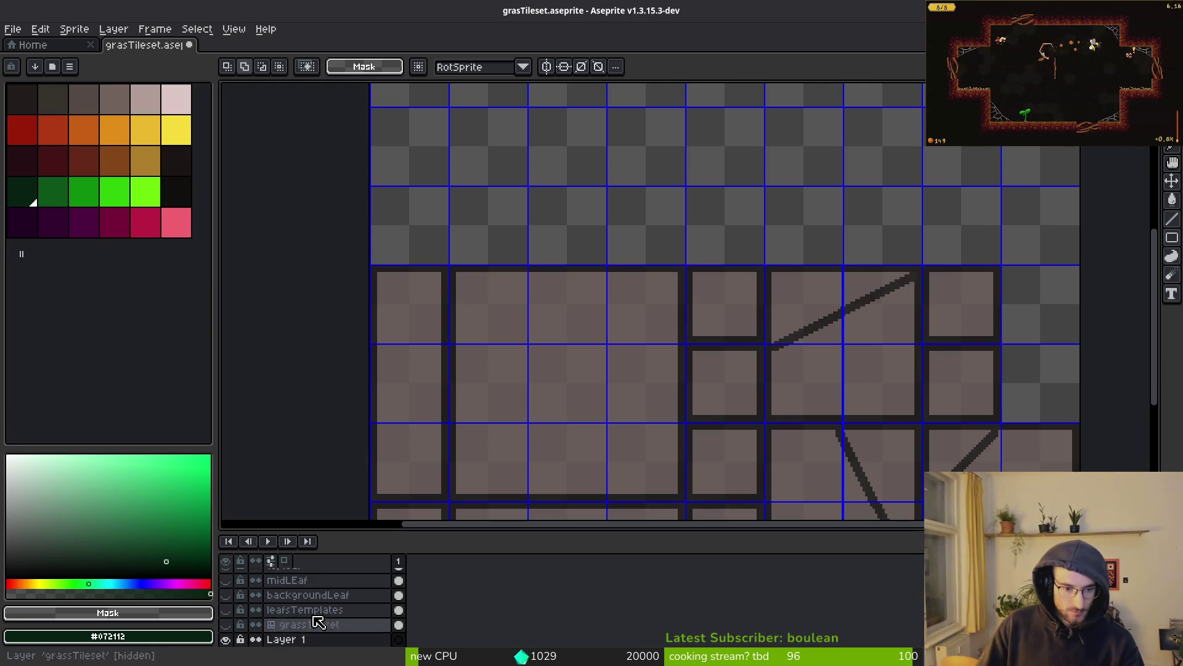
scroll(317, 621, down, 1)
click(327, 616)
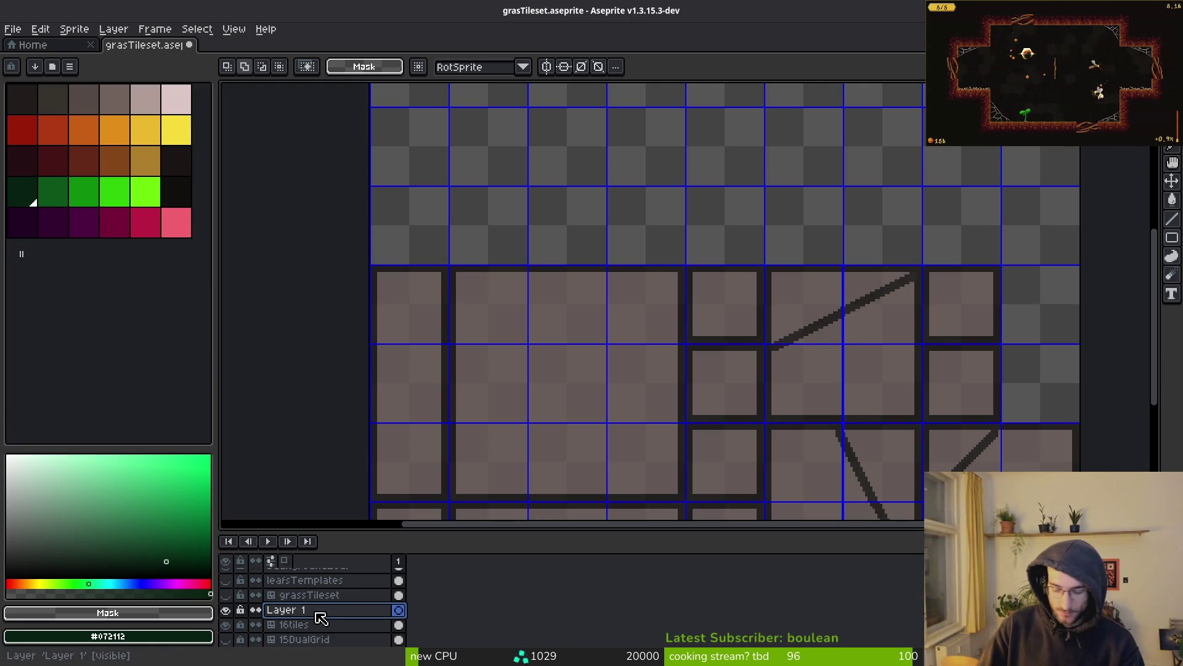
Step: Rename Layer 1 to tilesetBackground and convert it to a tilemap with a tilesetBackground tileset
double_click(321, 616)
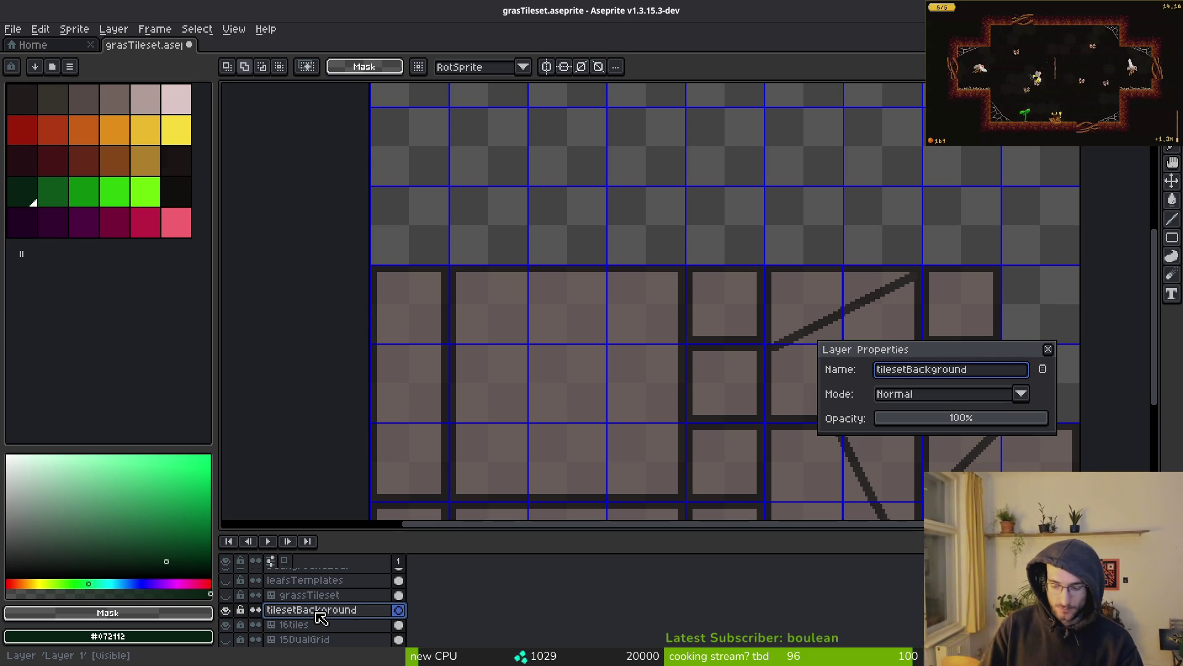
key(Return)
right_click(283, 615)
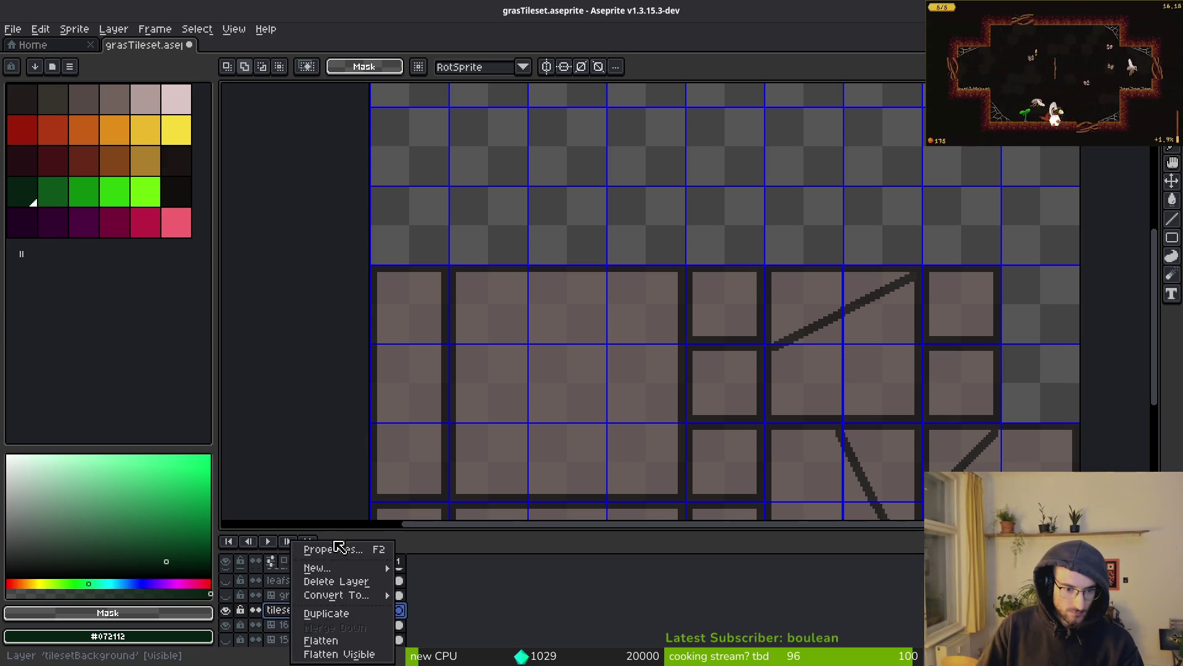
mouse_move(337, 601)
click(564, 311)
text(tilesetBack)
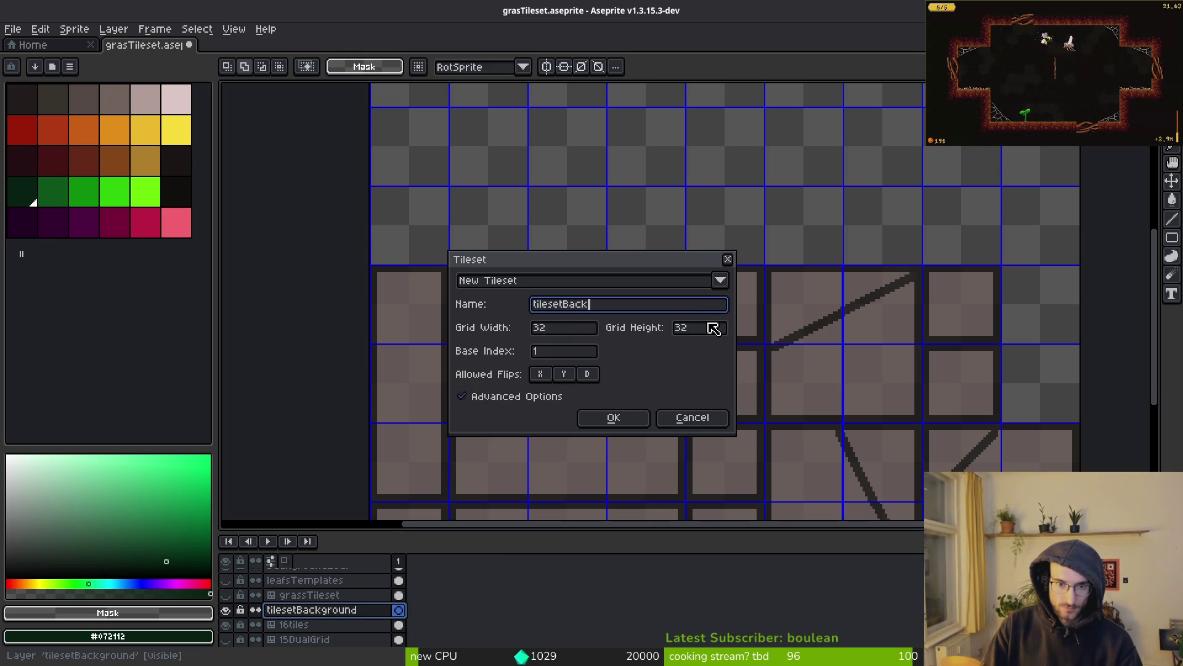
text(ground)
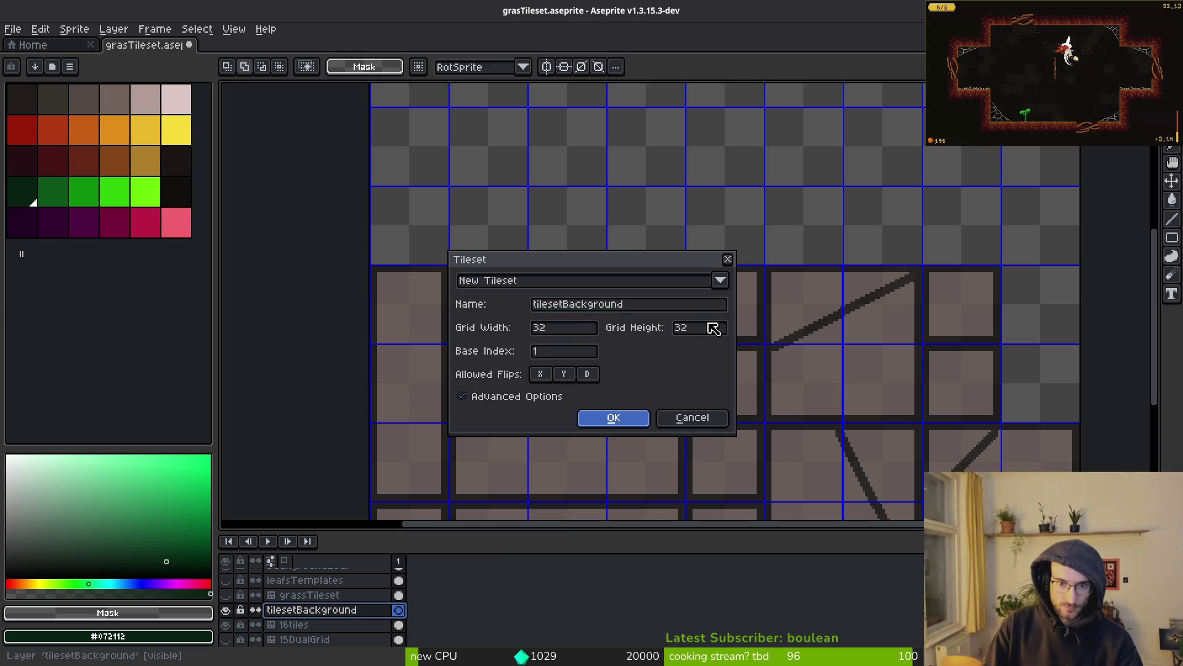
key(Return)
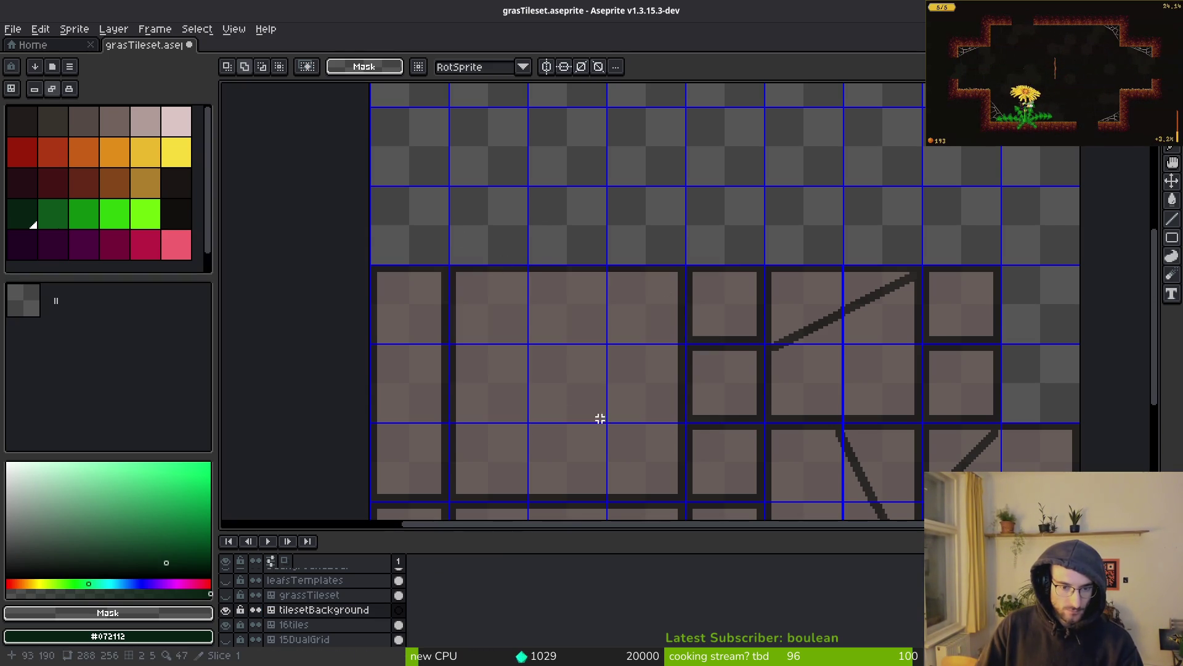
Step: Use the pencil with dark green as the primary colour and brighter green as the secondary colour
scroll(600, 415, down, 3)
click(35, 221)
scroll(401, 228, up, 2)
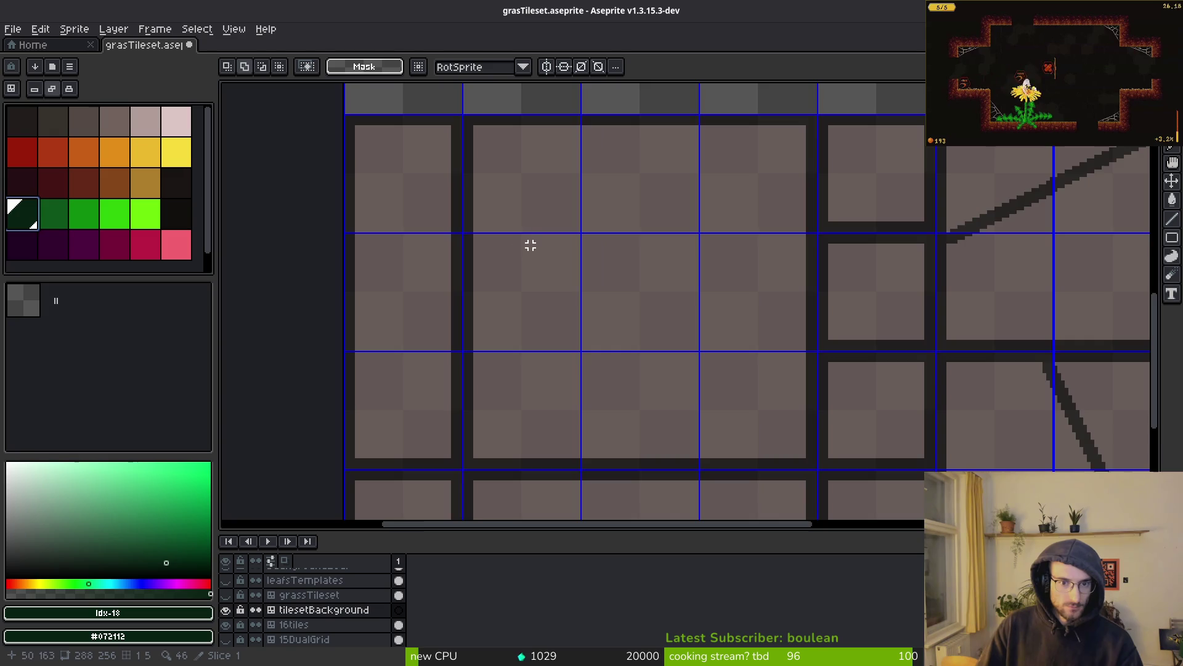
scroll(348, 203, down, 3)
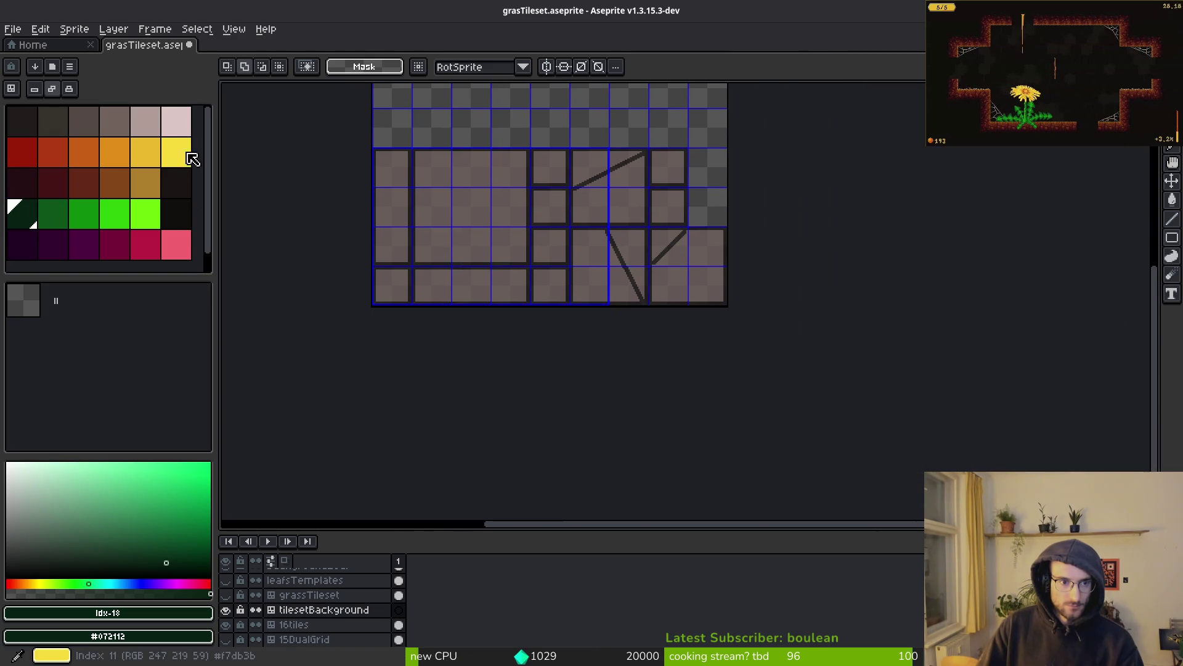
scroll(462, 188, up, 4)
key(b)
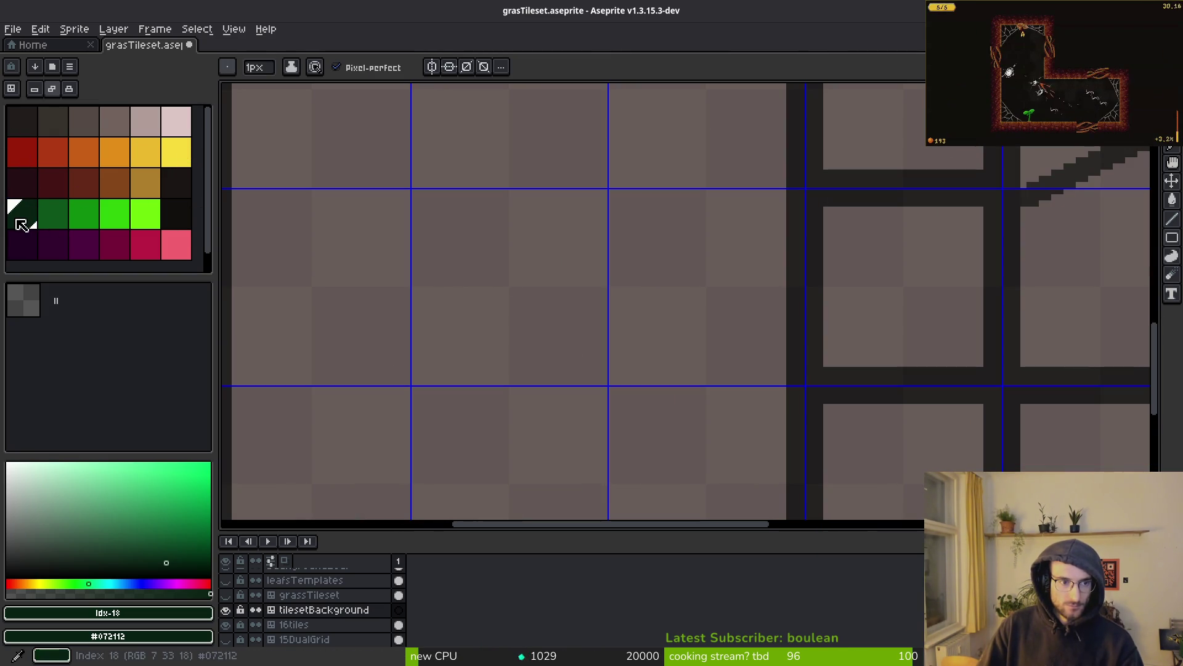
right_click(68, 221)
scroll(489, 283, up, 13)
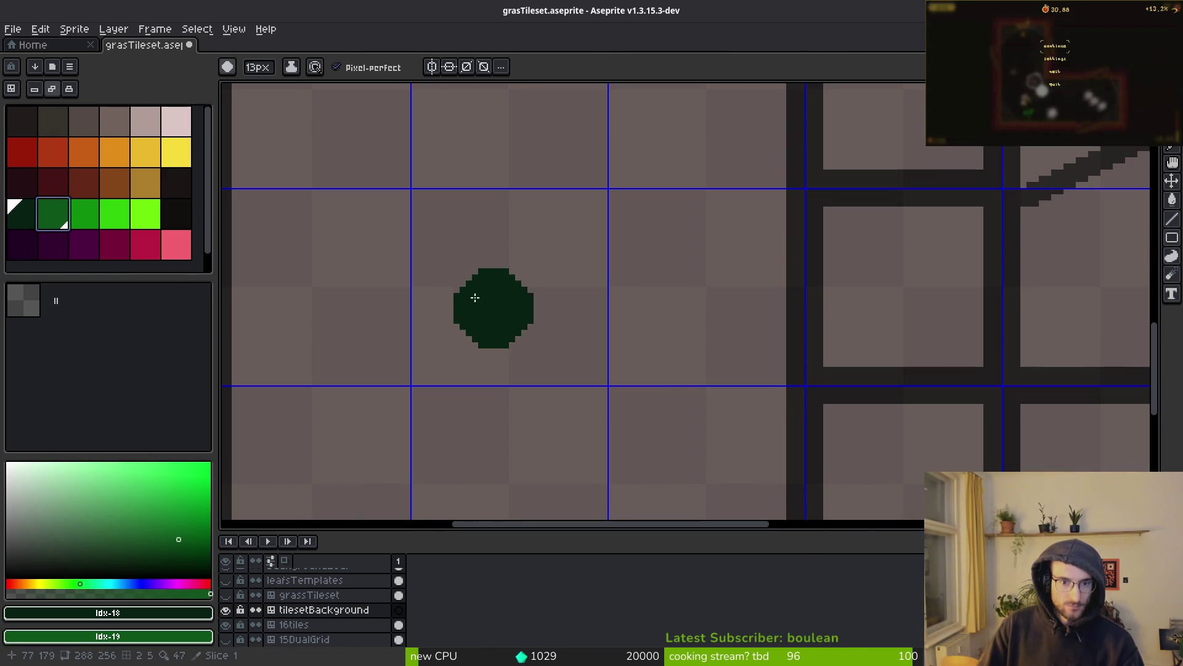
scroll(520, 283, down, 3)
scroll(546, 288, up, 1)
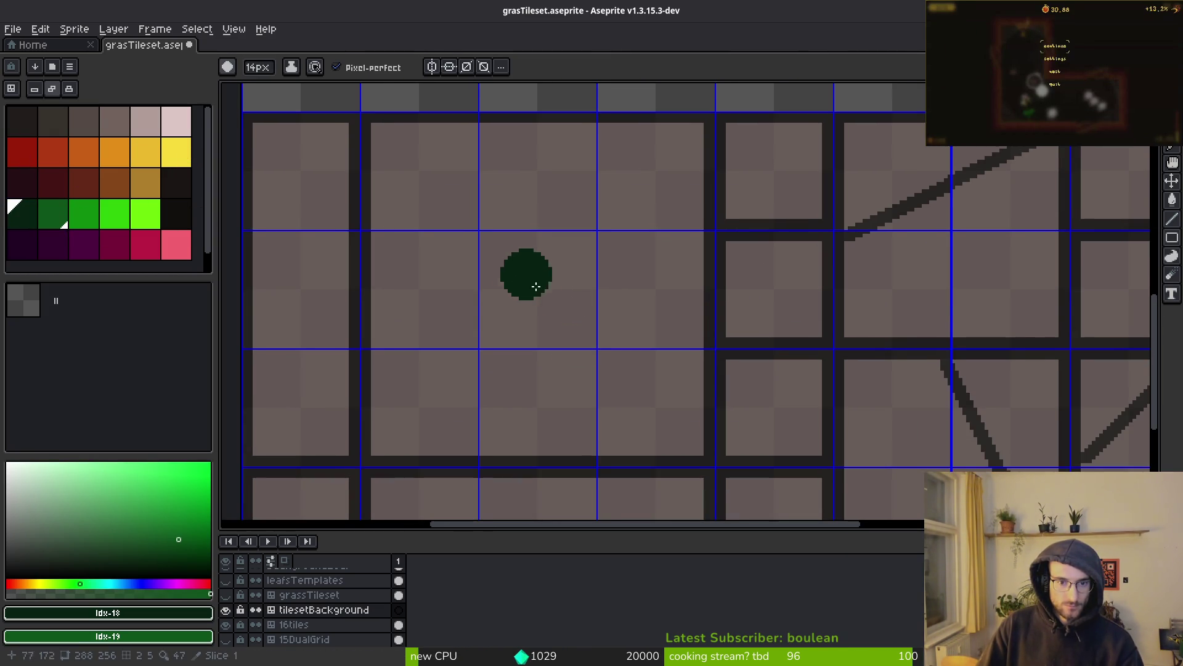
scroll(526, 272, up, 1)
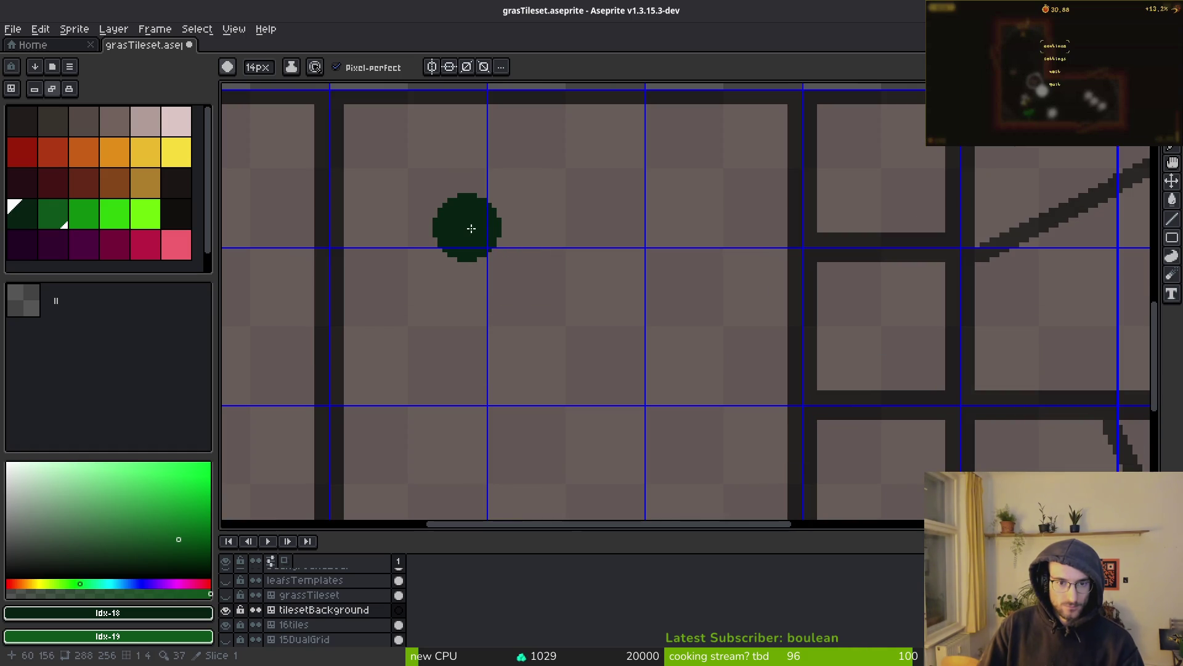
scroll(487, 253, down, 8)
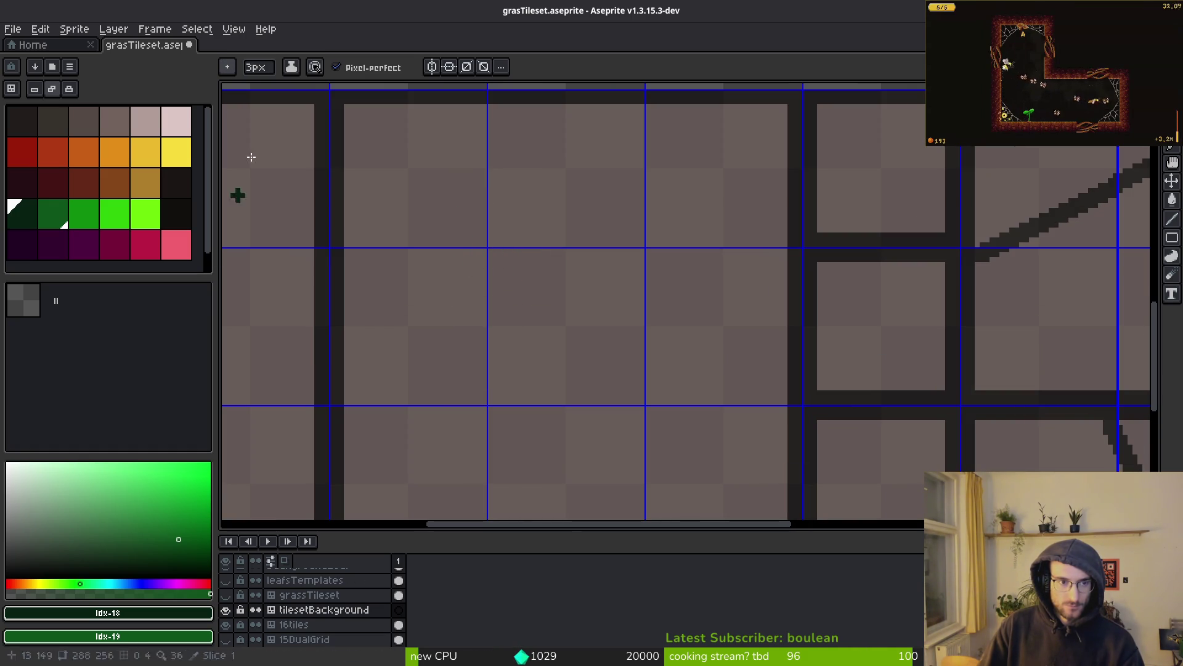
Step: Open dirtTileset.aseprite from recent files for reference, then return to the grasTileset file
click(35, 45)
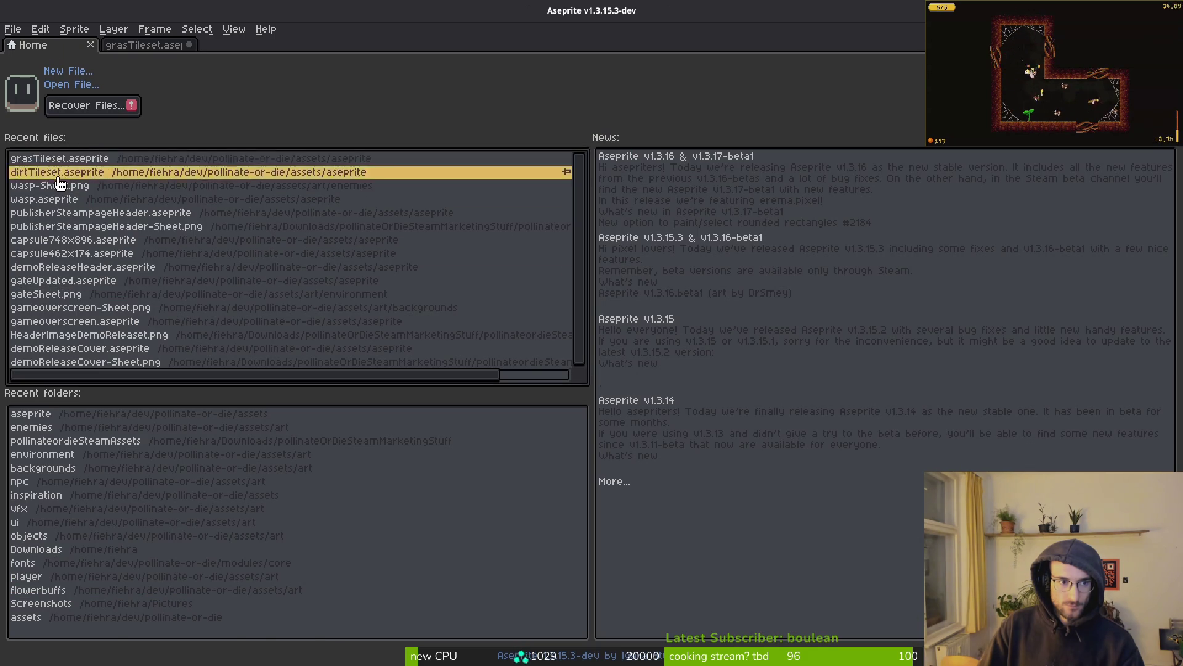
click(37, 172)
scroll(529, 360, up, 5)
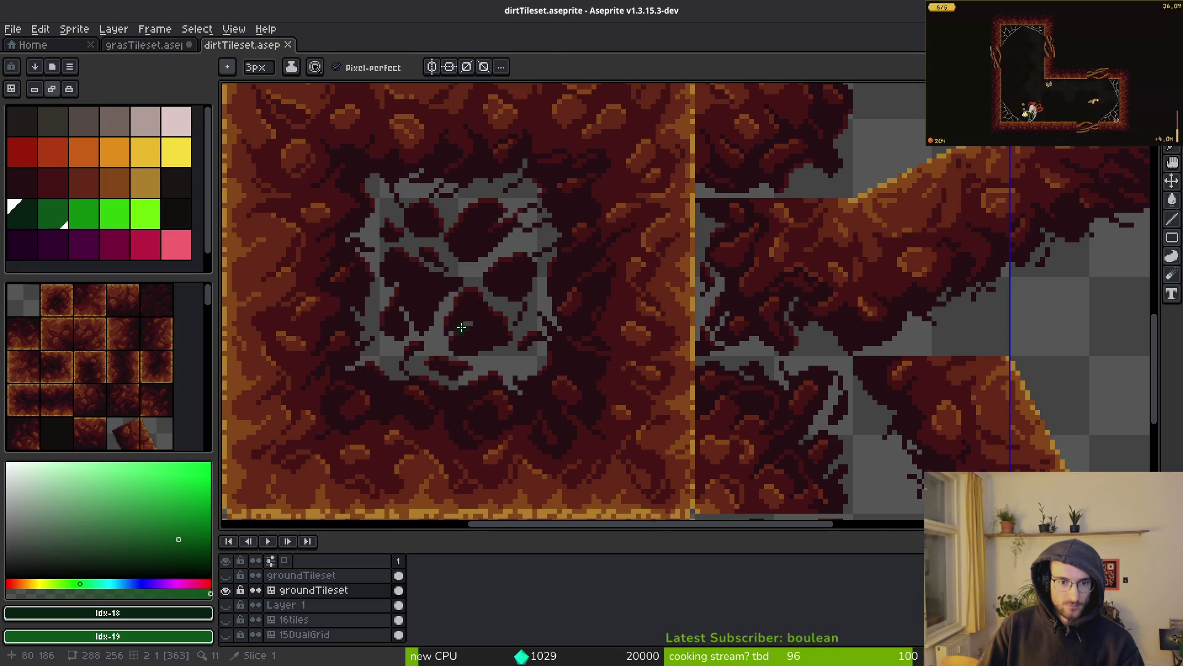
scroll(463, 327, down, 1)
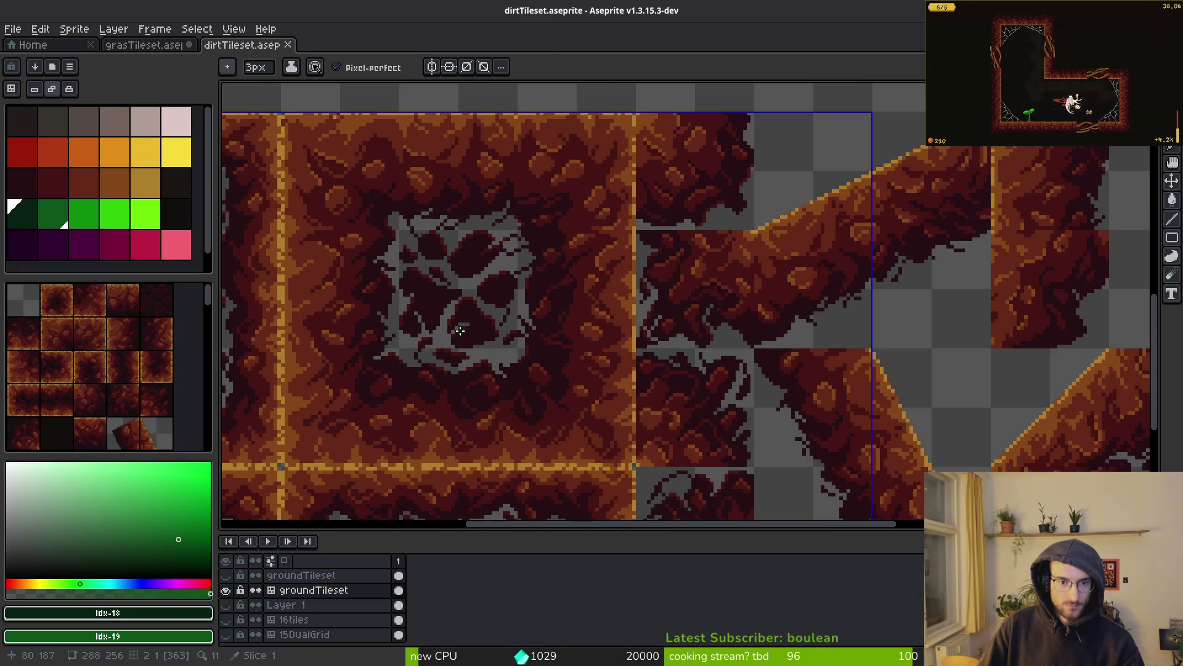
click(157, 46)
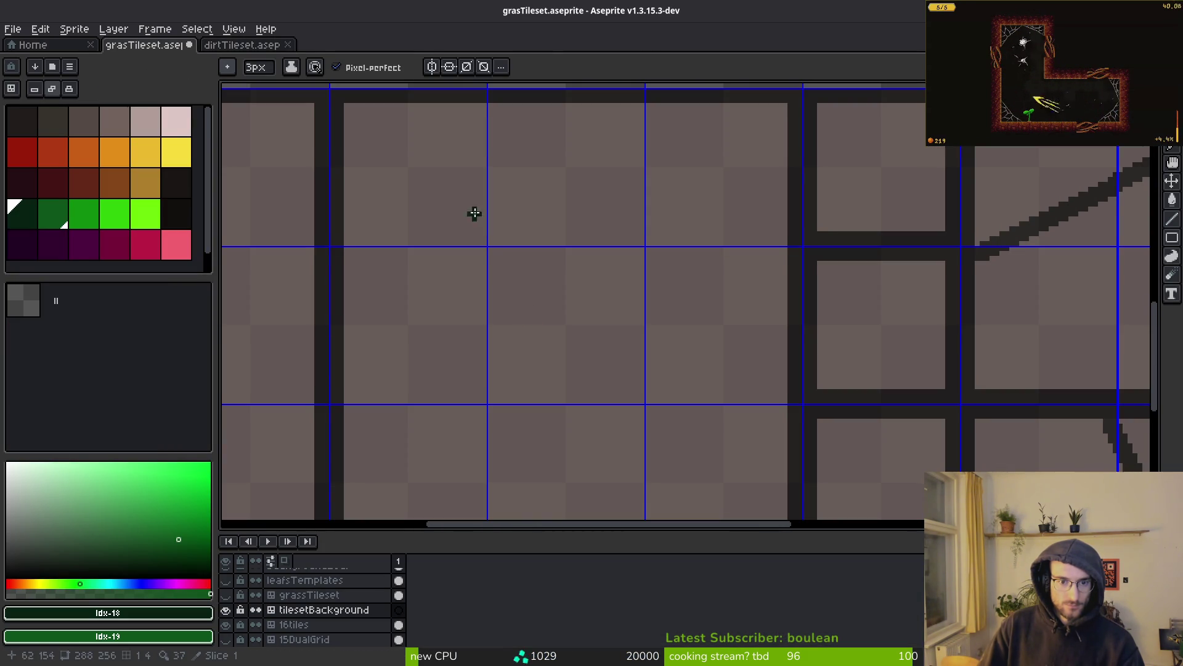
scroll(488, 241, up, 1)
Step: Draw a closed wavy dark-green outline around the moss tile
mouse_move(490, 231)
mouse_down()
mouse_move(454, 253)
mouse_move(438, 342)
mouse_move(455, 416)
mouse_up()
key(ctrl+z)
drag(432, 349, 415, 251)
mouse_move(429, 318)
mouse_down()
mouse_move(441, 416)
mouse_move(651, 417)
mouse_up()
mouse_move(703, 346)
mouse_down()
mouse_move(703, 176)
mouse_move(650, 124)
mouse_move(525, 90)
mouse_up()
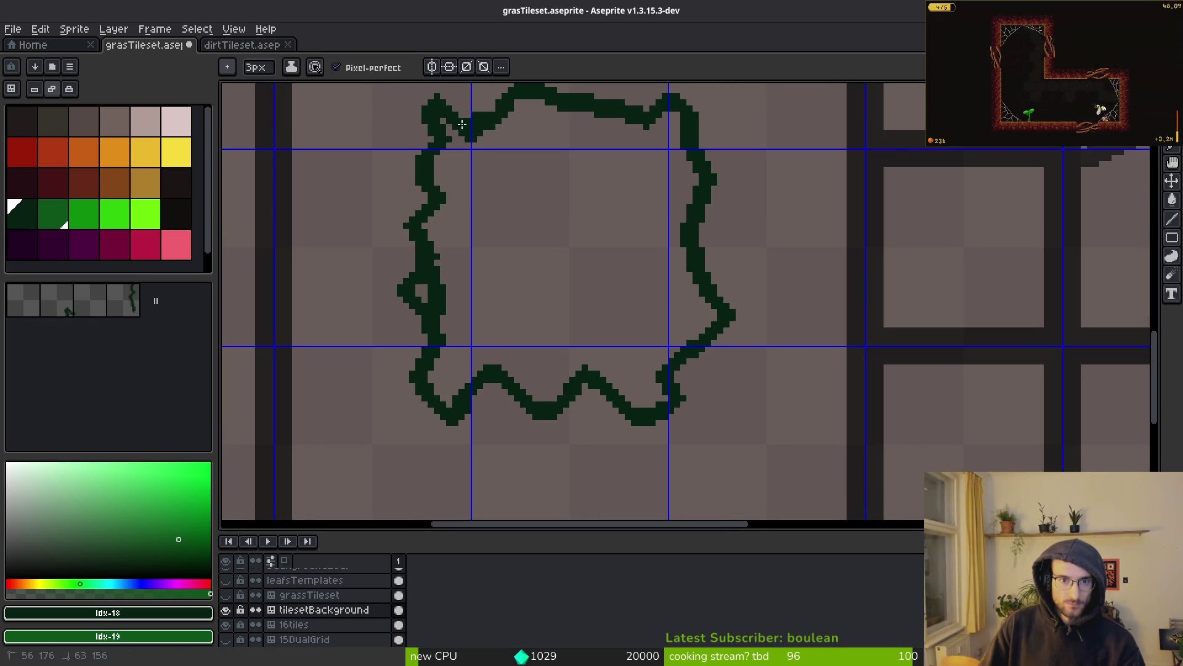
drag(583, 189, 602, 251)
Step: Trim excess pixels from the outline's left edge and resample the dark green #072112
key(g)
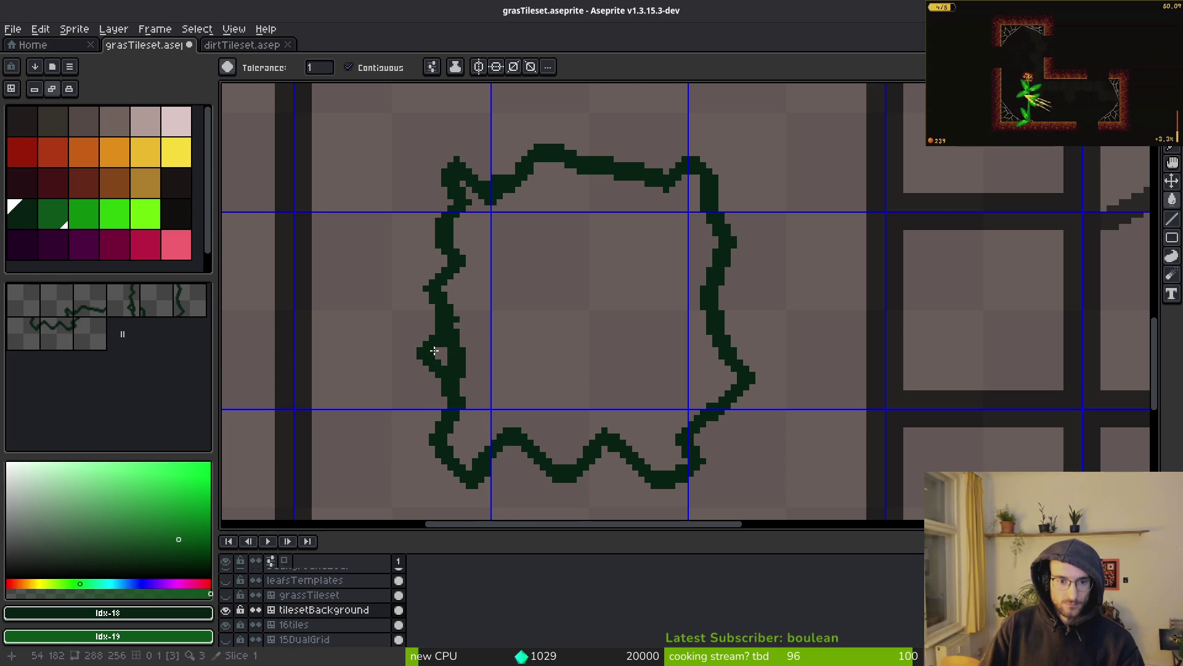
scroll(444, 359, down, 1)
key(b)
scroll(439, 345, up, 2)
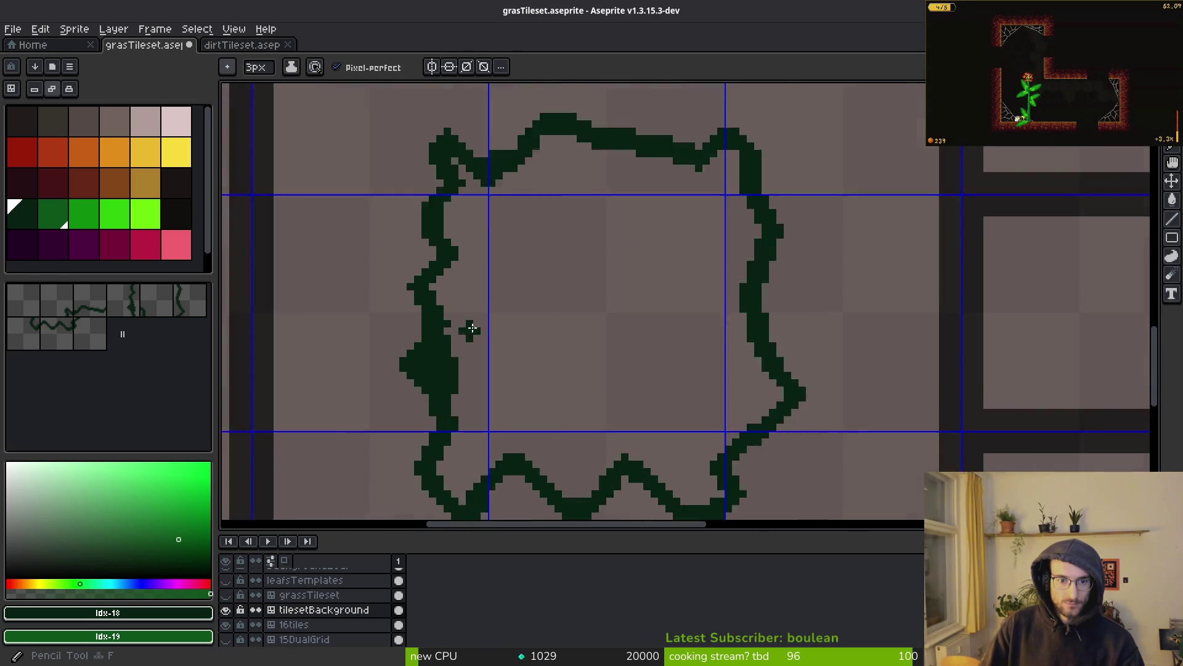
key(e)
drag(453, 324, 442, 330)
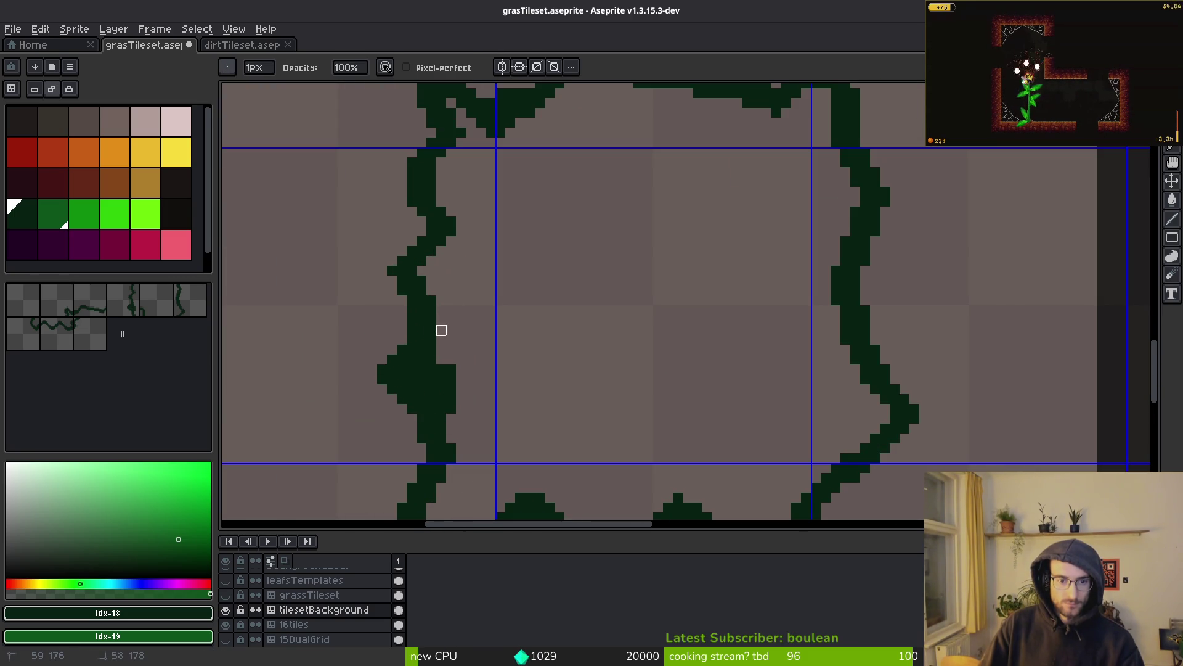
key(i)
click(419, 337)
key(b)
scroll(431, 329, up, 1)
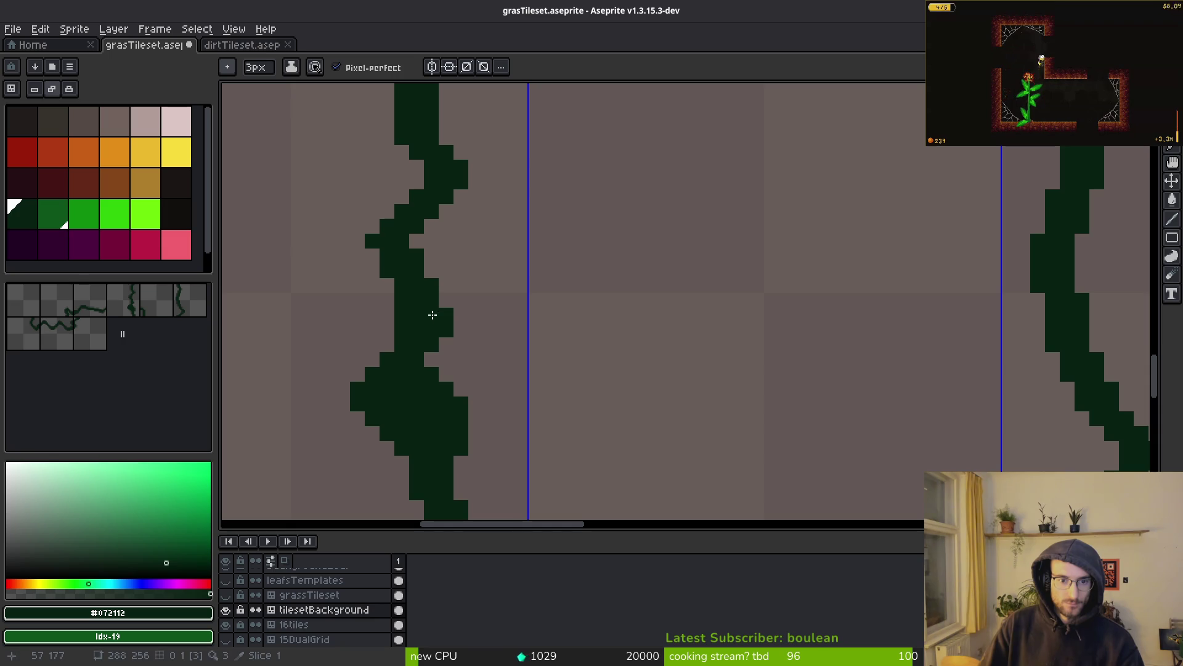
scroll(417, 393, down, 5)
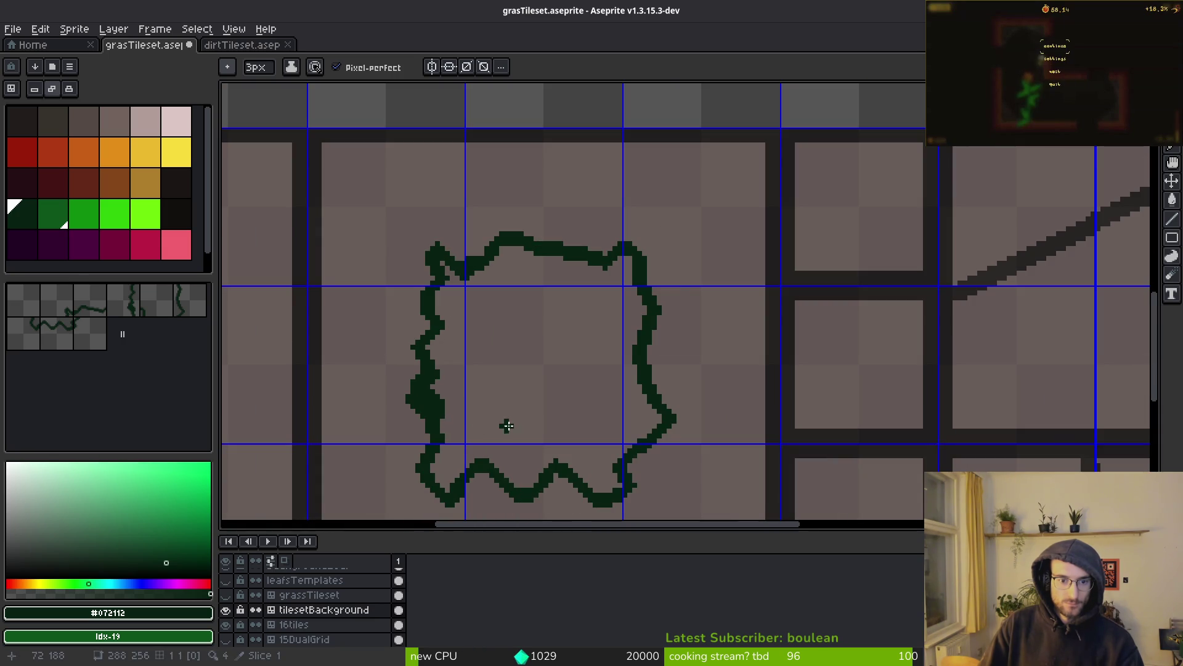
scroll(580, 466, up, 3)
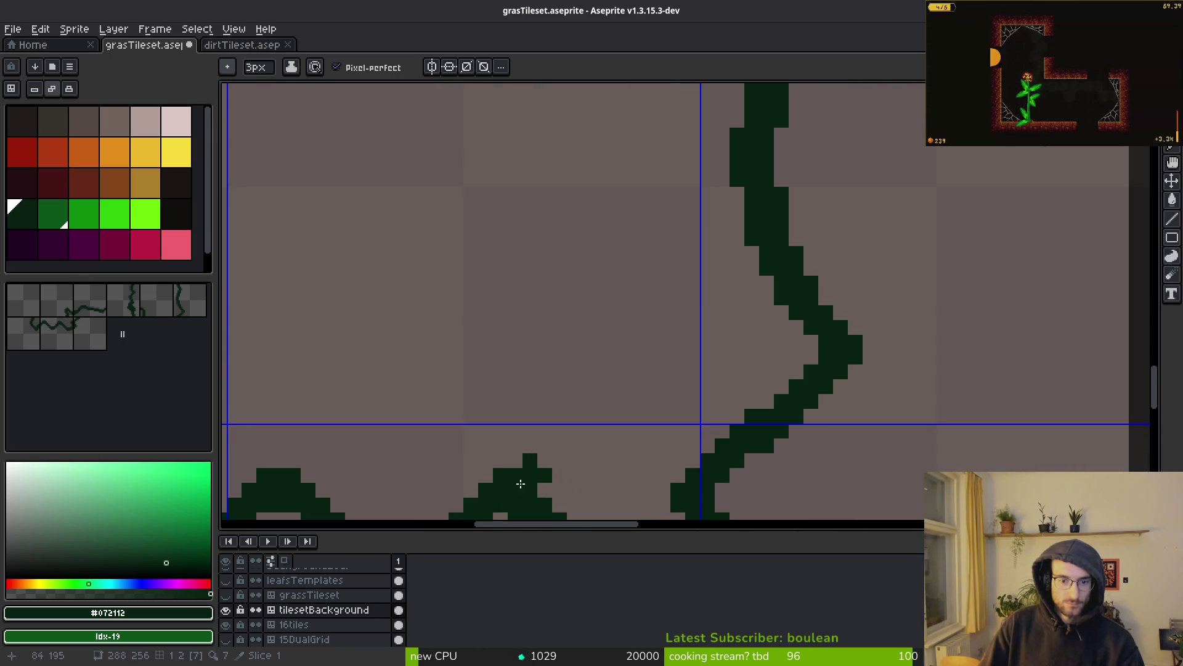
scroll(516, 491, down, 3)
scroll(502, 369, up, 3)
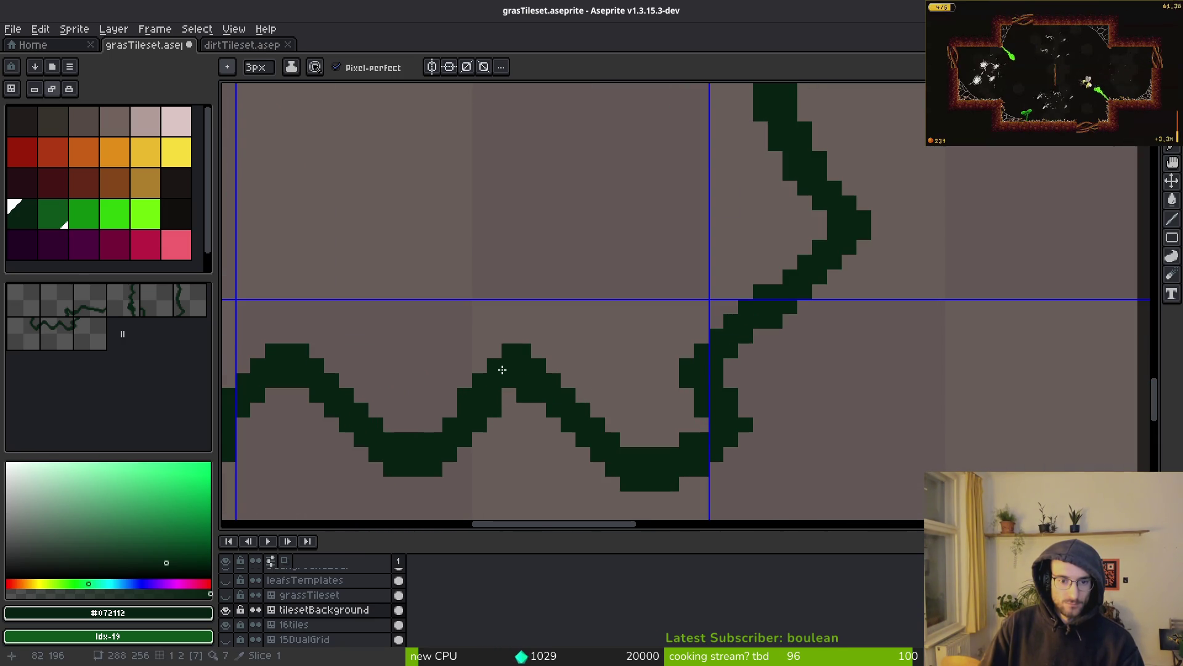
scroll(498, 363, down, 3)
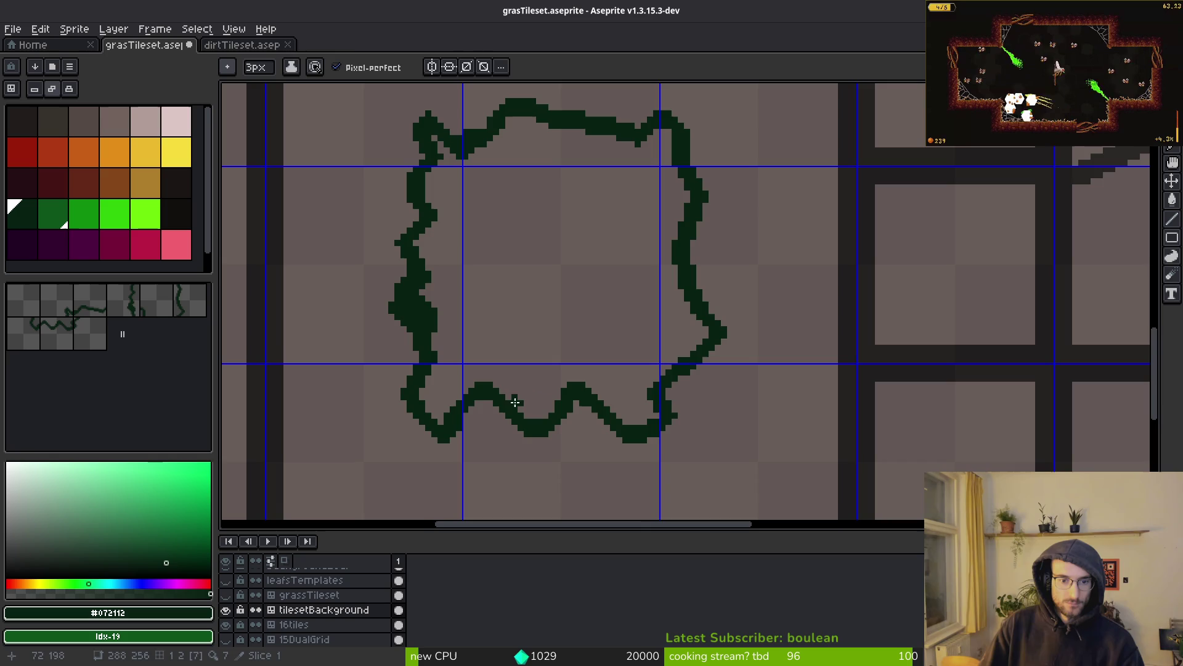
Step: Set a 3px pixel-perfect pencil and start a second wavy stroke outside the top edge
key(e)
scroll(444, 411, up, 3)
scroll(444, 411, up, 1)
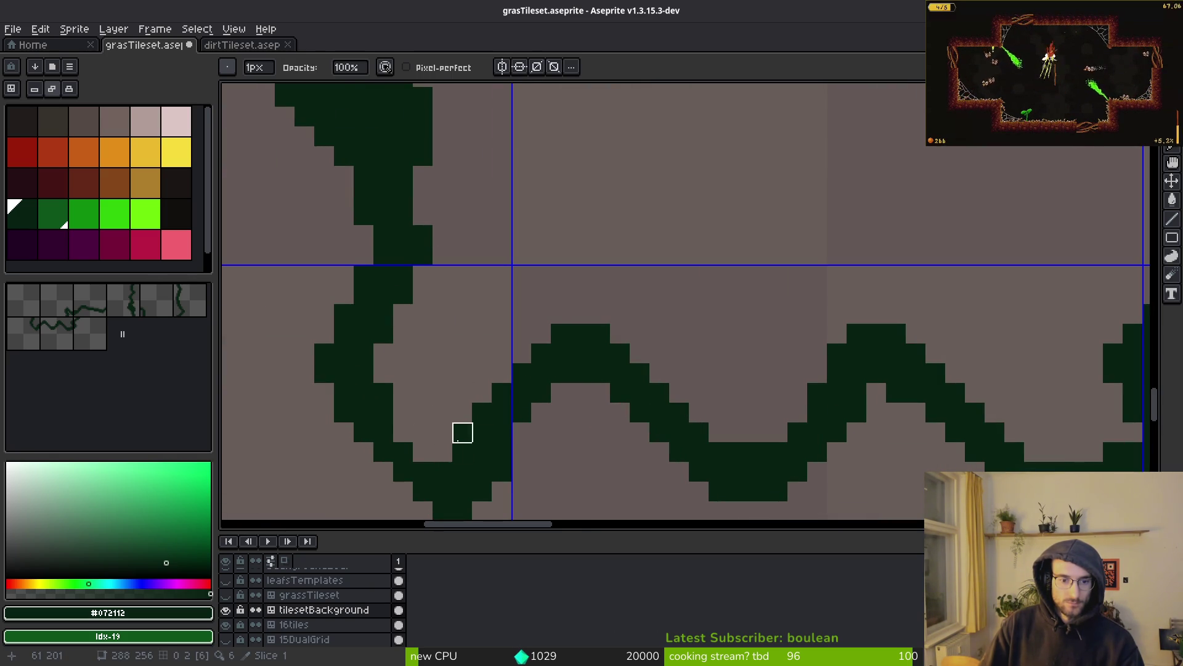
scroll(462, 432, down, 3)
scroll(518, 454, up, 1)
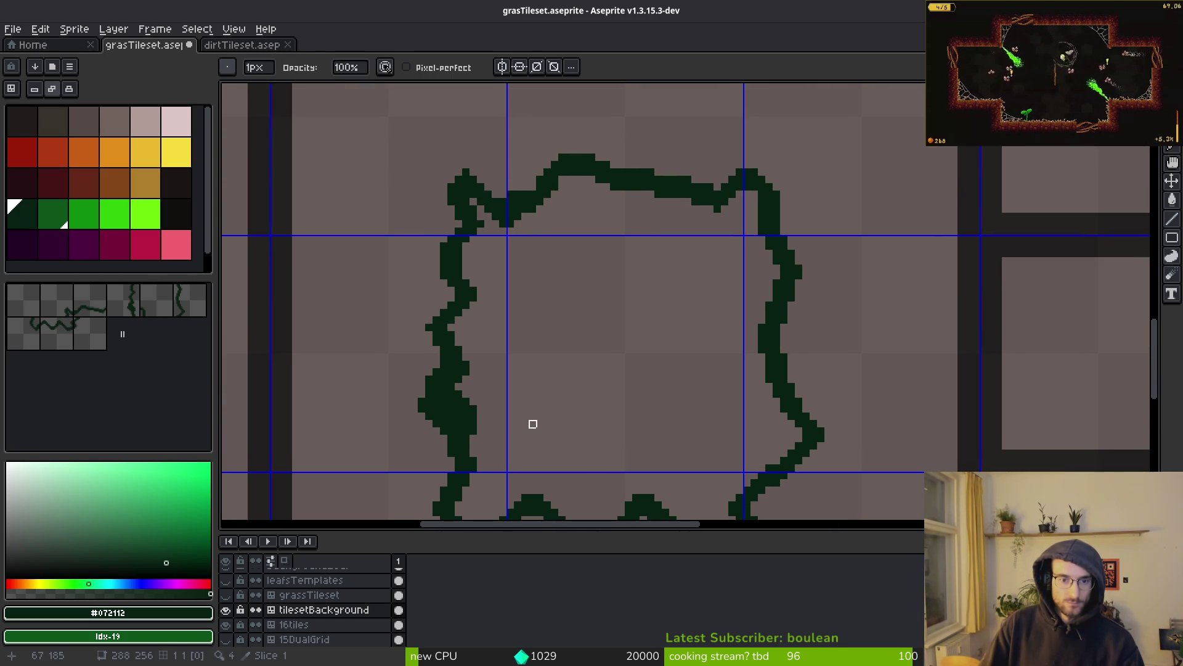
scroll(533, 407, down, 1)
scroll(438, 267, up, 2)
scroll(695, 287, down, 3)
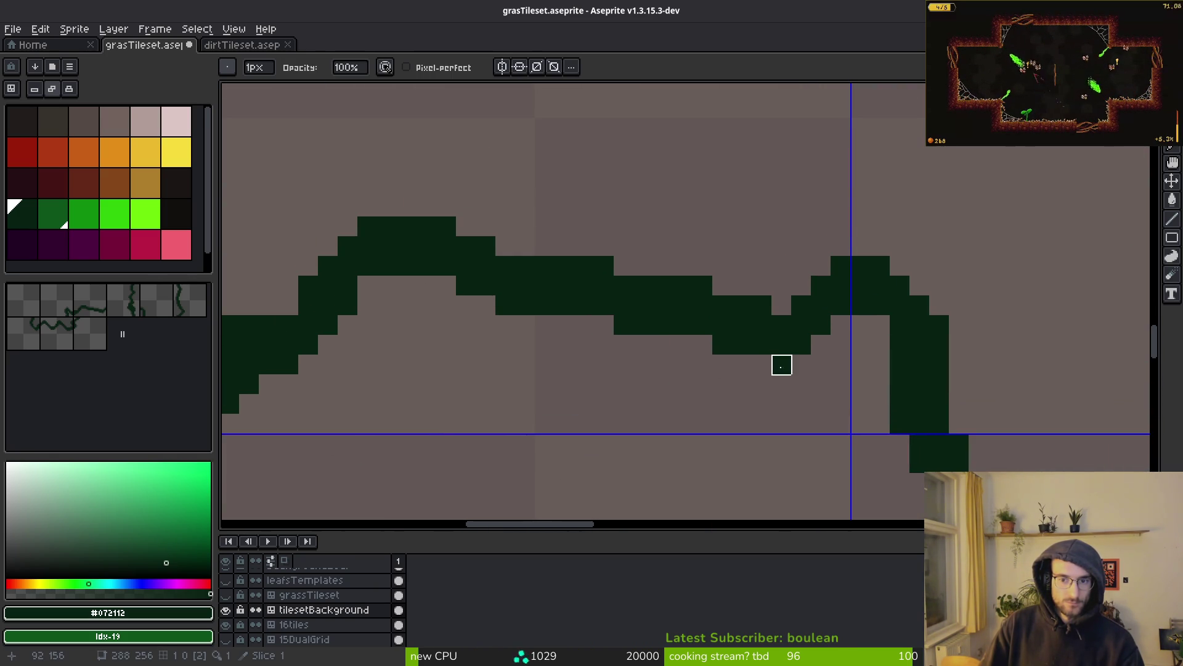
scroll(570, 420, up, 2)
scroll(585, 312, down, 1)
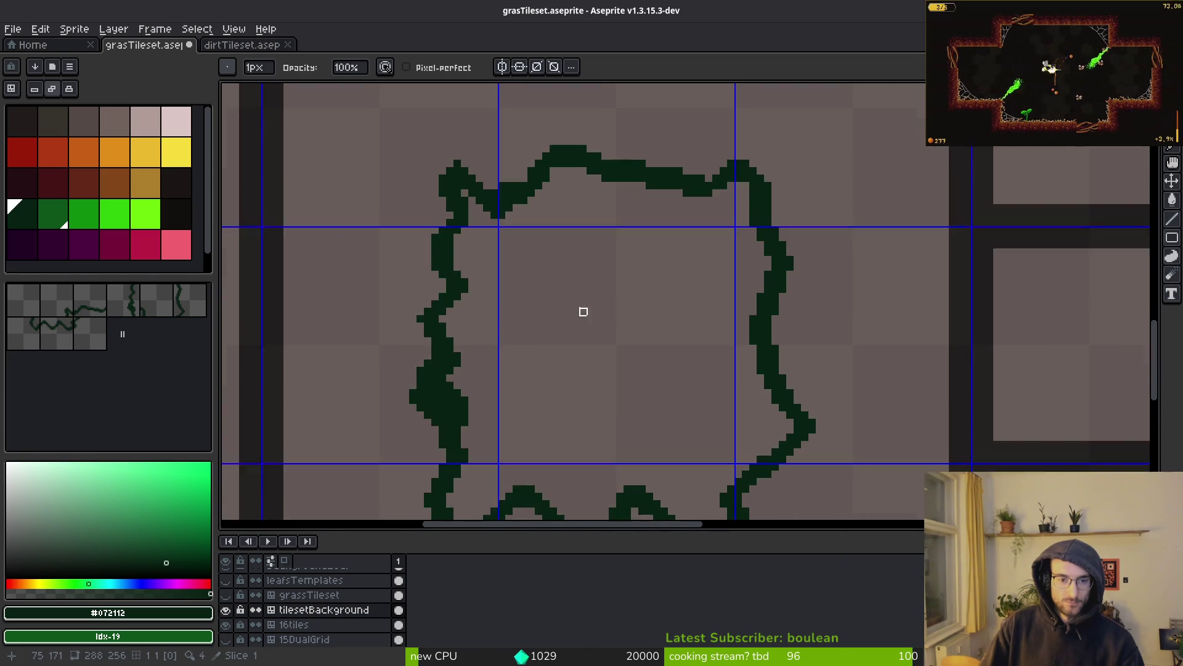
scroll(386, 248, up, 3)
key(e)
scroll(480, 456, down, 2)
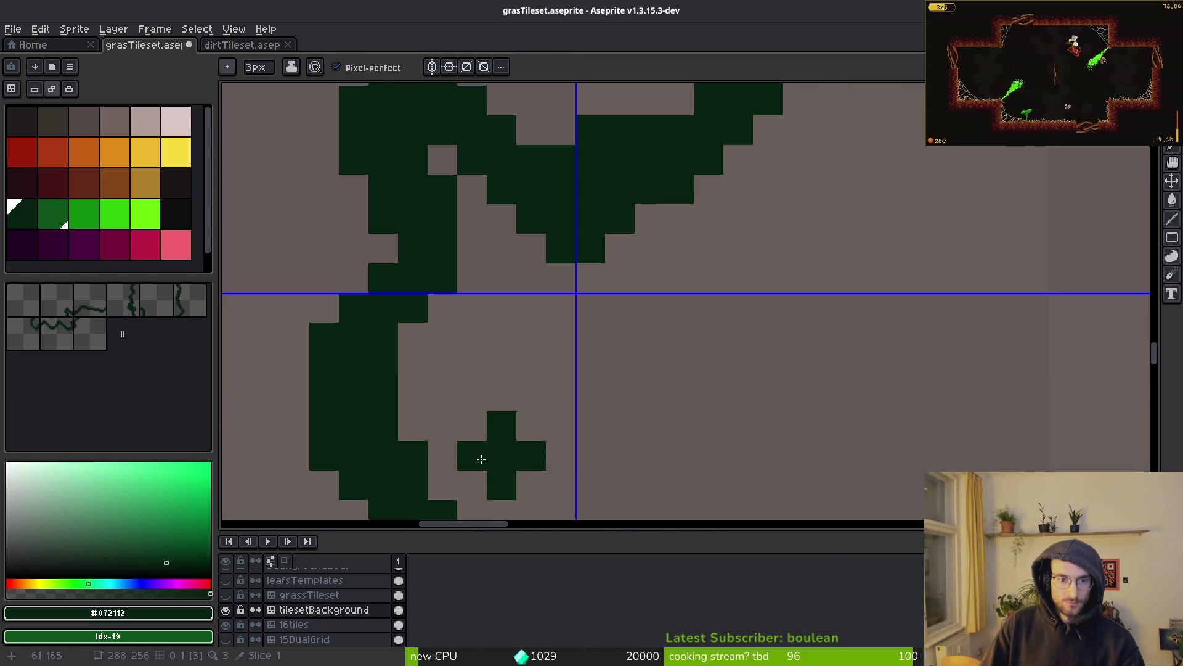
scroll(594, 405, down, 1)
scroll(605, 425, down, 1)
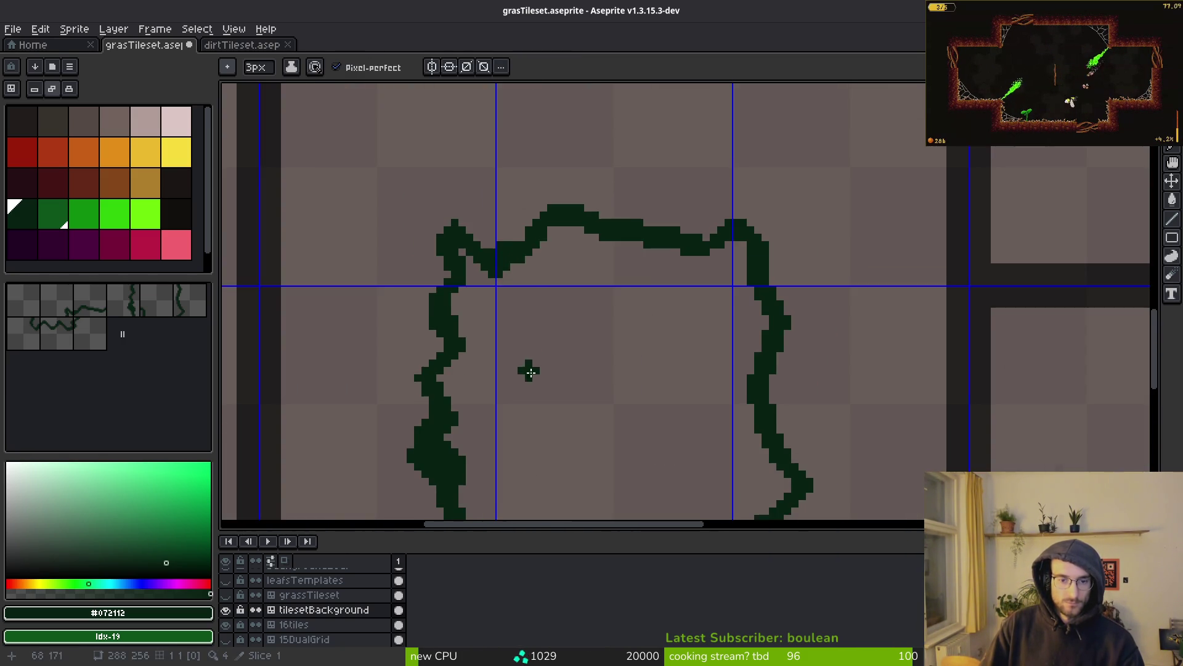
scroll(613, 423, down, 1)
scroll(531, 335, up, 1)
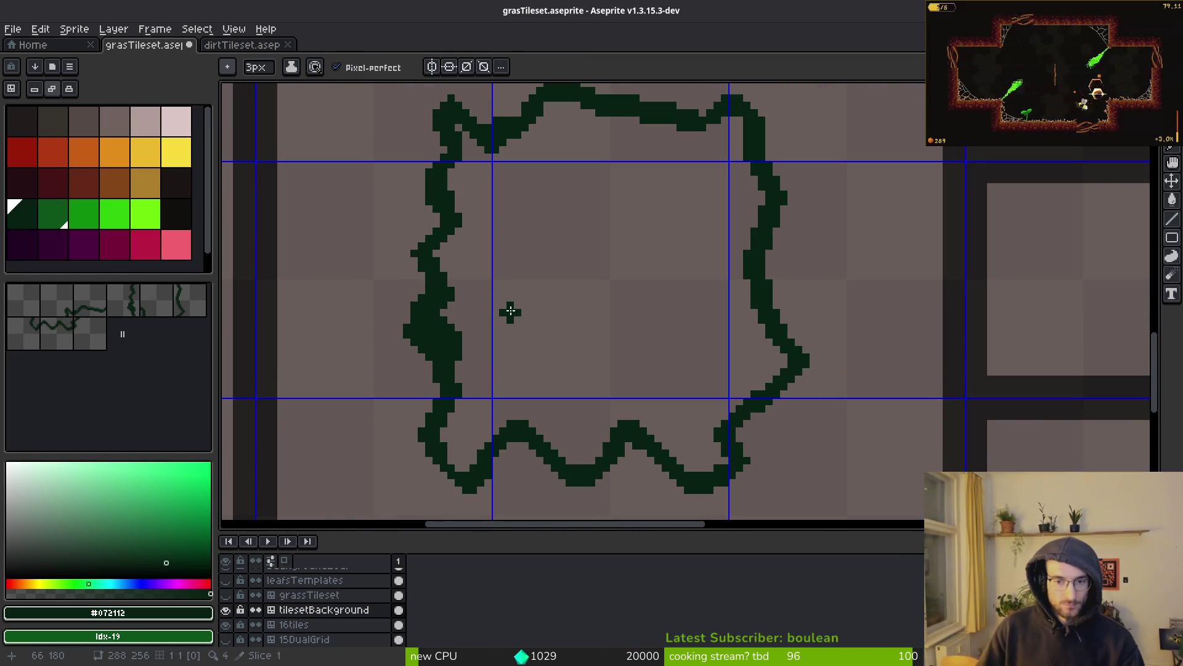
scroll(591, 349, down, 1)
scroll(570, 407, down, 1)
scroll(607, 308, up, 1)
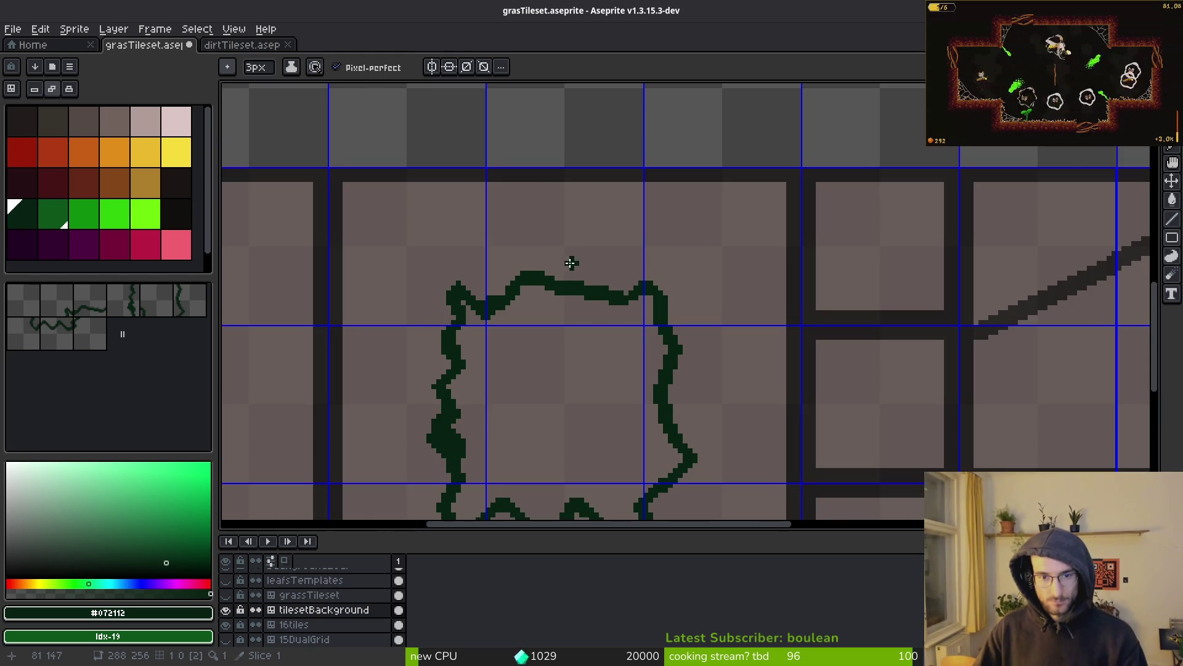
scroll(568, 253, up, 1)
mouse_move(564, 235)
mouse_down()
mouse_move(650, 248)
mouse_move(740, 348)
mouse_up()
Step: Draw the outer wavy outline along the bottom and left sides, and close its top gap
scroll(742, 221, down, 3)
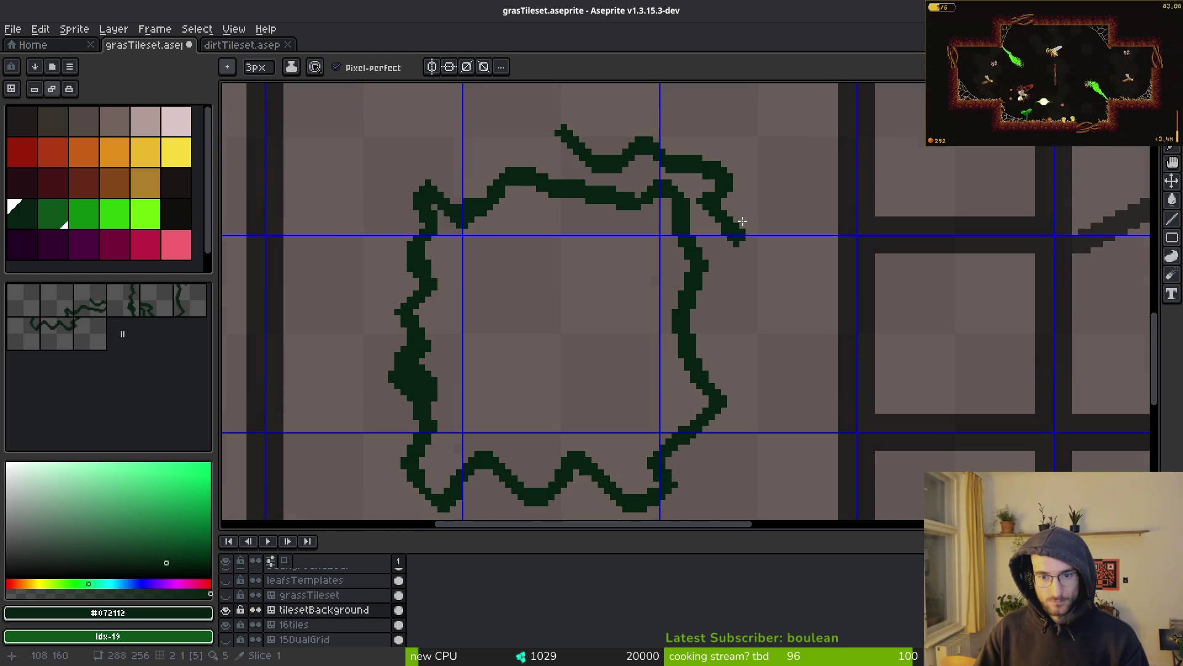
drag(713, 449, 708, 493)
scroll(709, 493, down, 3)
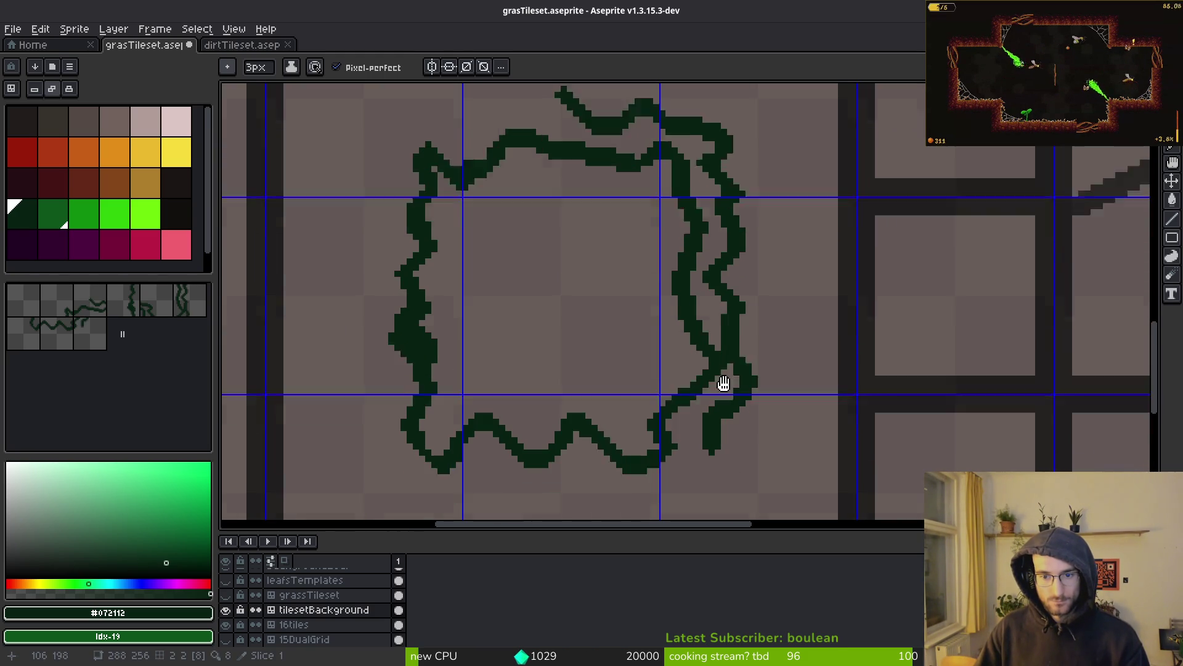
mouse_move(703, 388)
mouse_down()
mouse_move(647, 423)
mouse_move(558, 412)
mouse_move(436, 427)
mouse_up()
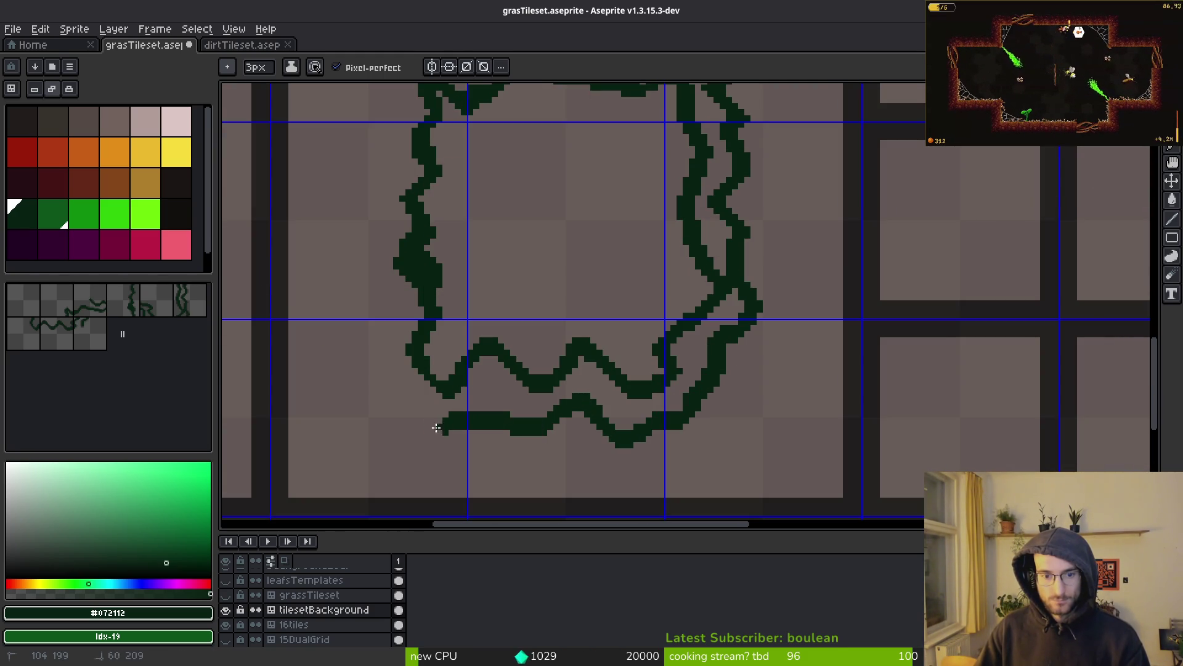
drag(374, 347, 377, 278)
scroll(400, 451, up, 3)
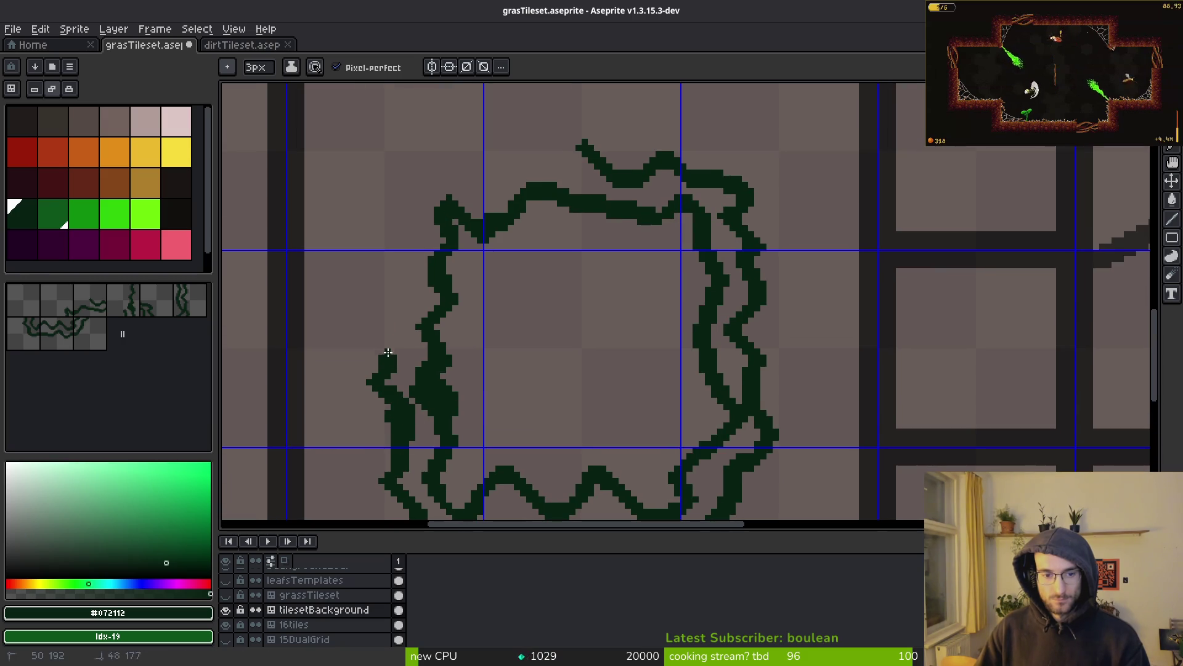
drag(536, 156, 583, 145)
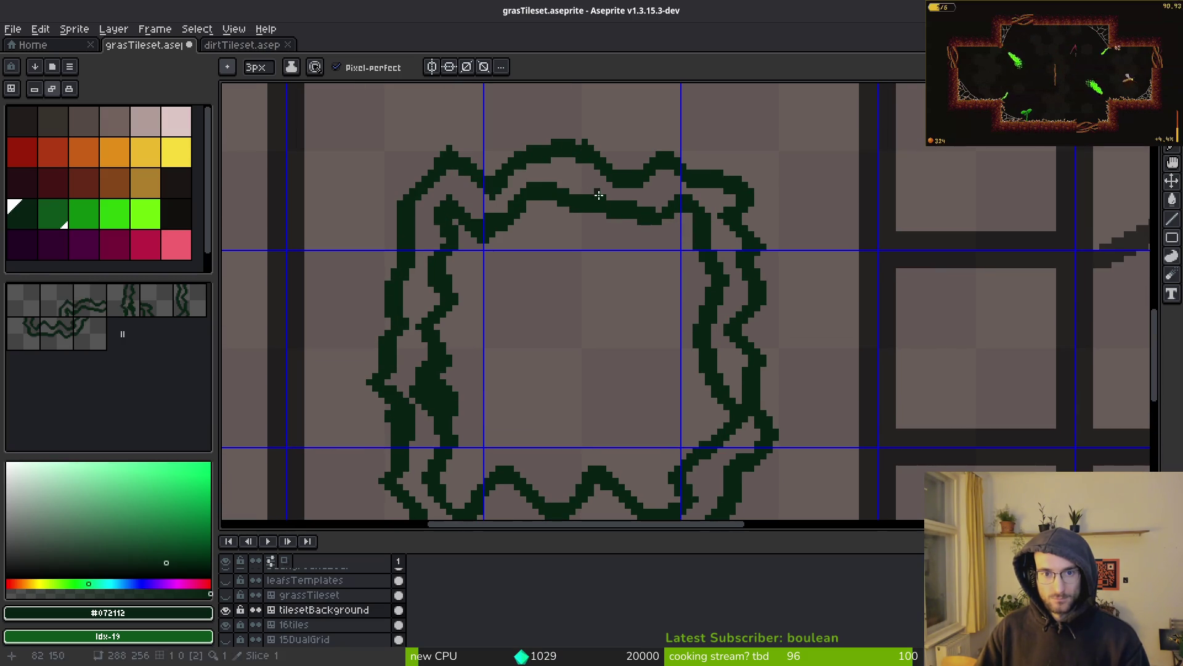
Step: Bucket-fill the band between the outlines and the leftover gaps solid dark green
key(g)
click(718, 269)
click(715, 463)
click(396, 402)
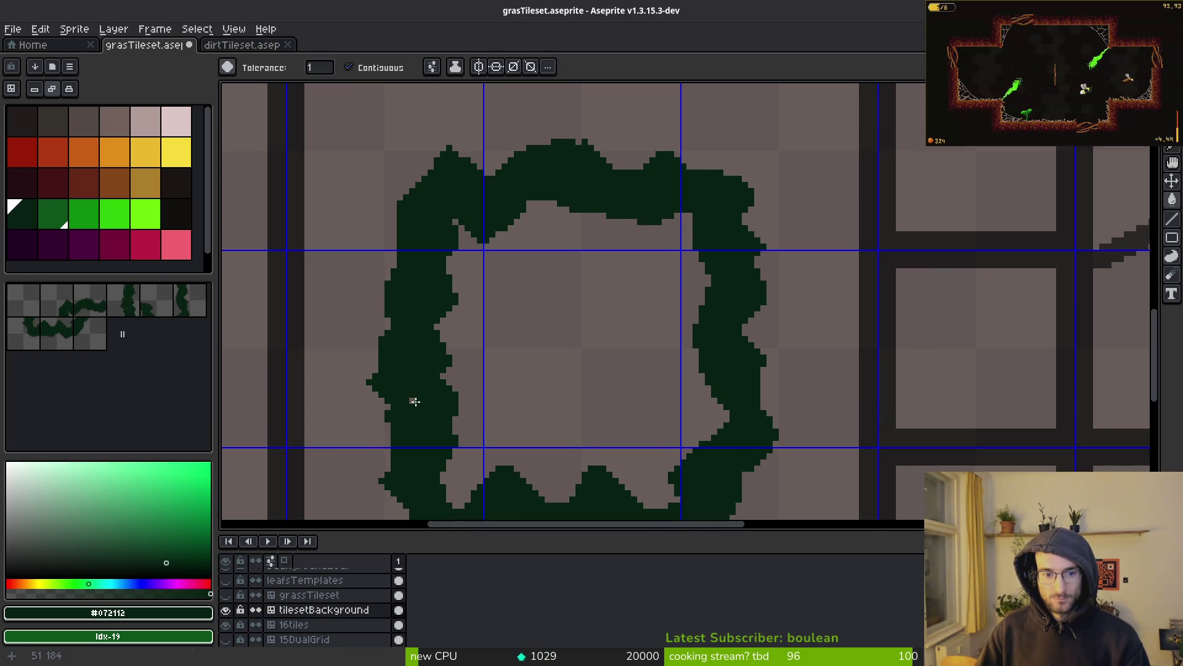
key(b)
scroll(454, 198, up, 2)
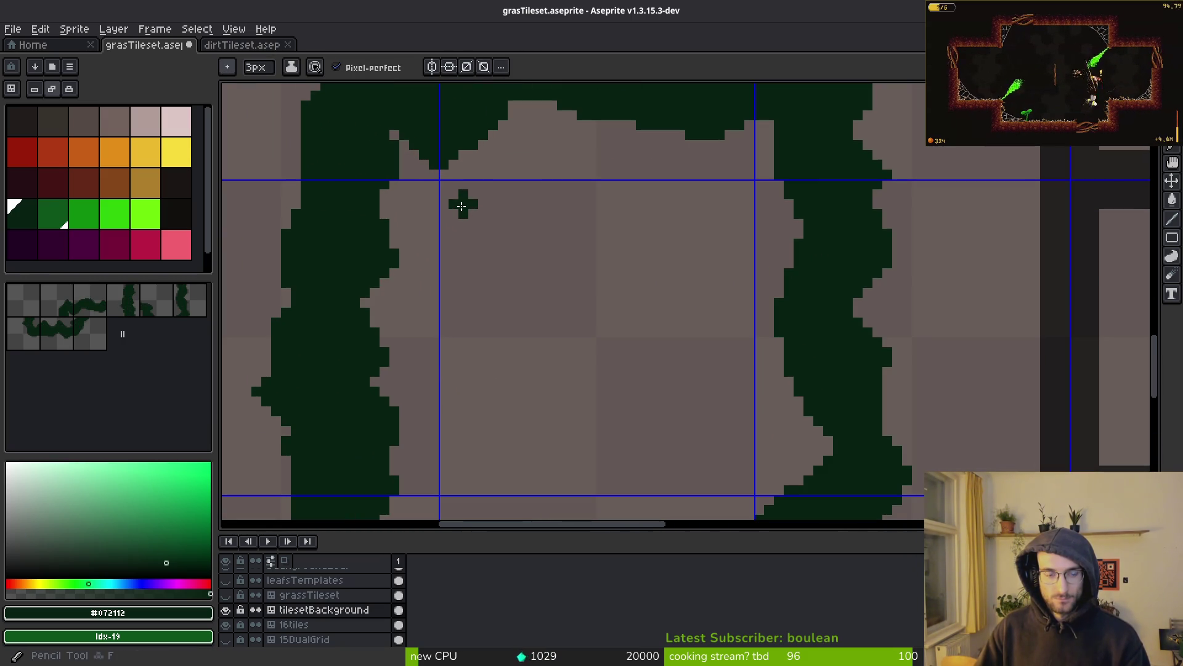
Step: Paint a small leaf blob and a diagonal leaf stroke inside the ring with the 3px pencil
alt+scroll(462, 210, up, 1)
scroll(459, 210, up, 1)
mouse_move(459, 180)
mouse_down()
mouse_move(447, 228)
mouse_move(481, 195)
mouse_move(528, 232)
mouse_up()
scroll(529, 232, down, 3)
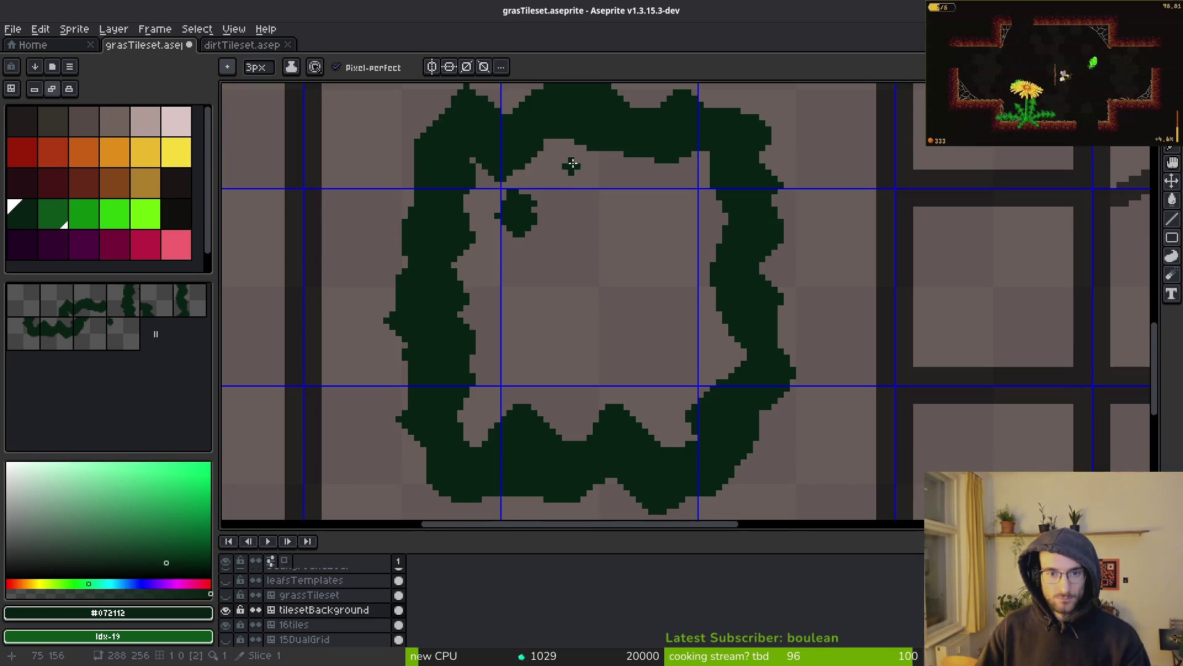
drag(568, 164, 610, 262)
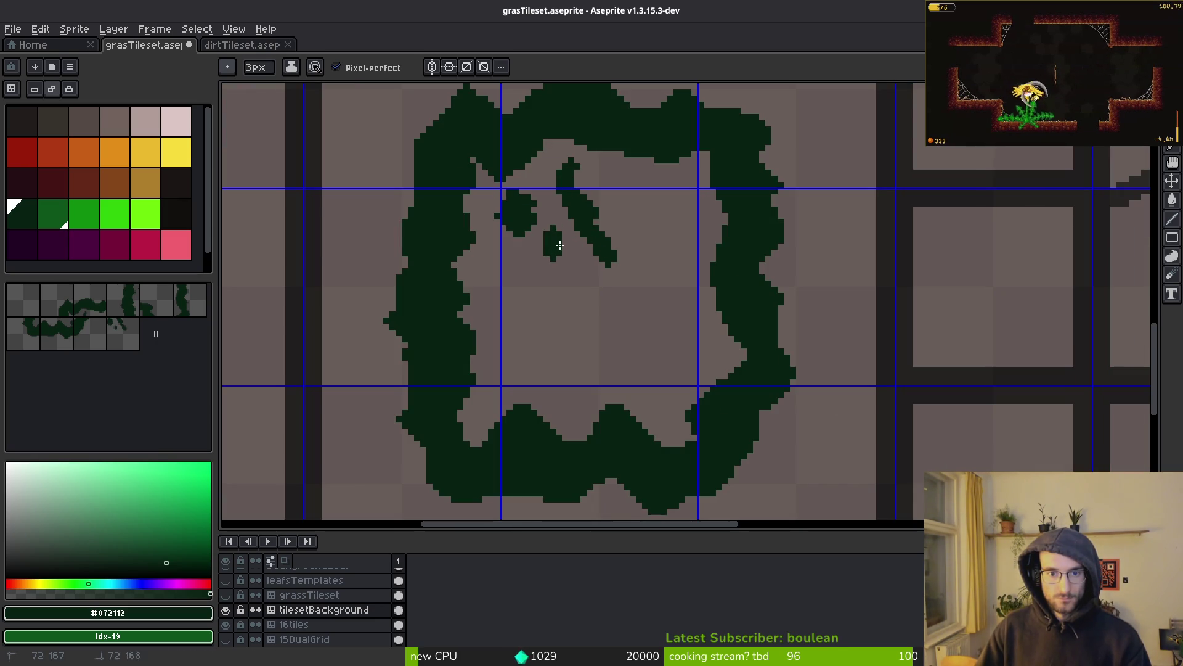
scroll(531, 274, up, 1)
Step: Switch to a 1px line and outline several leaf shapes, including a diamond leaf
key(minus)
key(minus)
scroll(674, 267, up, 1)
mouse_move(674, 266)
mouse_down()
mouse_move(693, 357)
mouse_move(684, 249)
mouse_move(776, 176)
mouse_up()
mouse_move(447, 194)
mouse_down()
mouse_move(562, 311)
mouse_move(407, 212)
mouse_move(428, 175)
mouse_up()
mouse_move(490, 312)
mouse_down()
mouse_move(496, 292)
mouse_move(489, 375)
mouse_move(641, 388)
mouse_move(607, 410)
mouse_move(620, 332)
mouse_move(581, 391)
mouse_move(626, 396)
mouse_up()
mouse_move(758, 310)
mouse_down()
mouse_move(637, 304)
mouse_move(835, 386)
mouse_move(939, 227)
mouse_move(906, 206)
mouse_up()
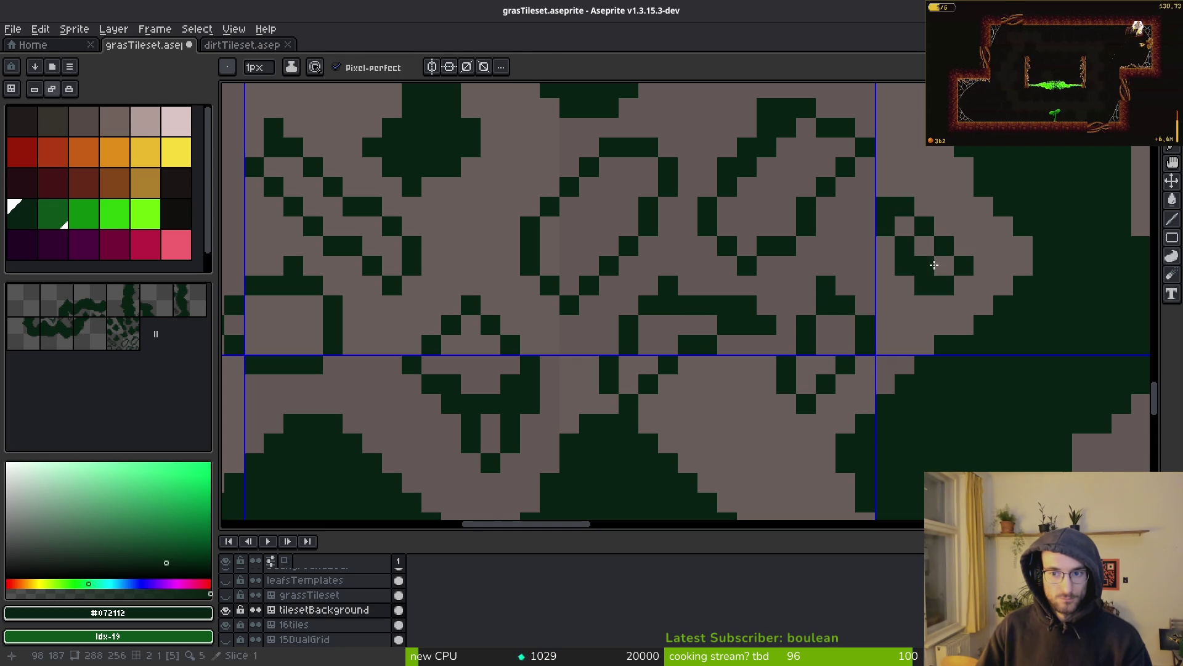
Step: Bucket-fill six leaf outlines solid dark green
key(g)
click(934, 259)
click(826, 345)
click(666, 352)
click(759, 193)
click(598, 228)
click(481, 372)
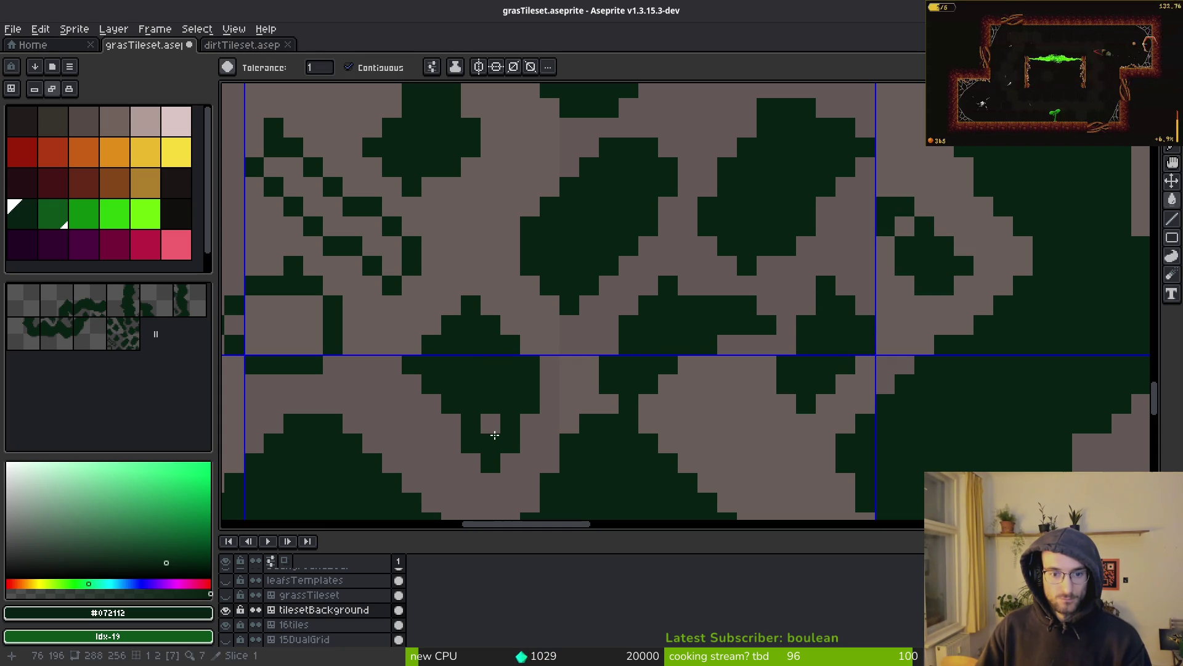
Step: Fill the remaining light notches and pockets in the leaf pattern dark green
click(495, 435)
drag(495, 435, 759, 486)
click(635, 284)
click(584, 359)
scroll(584, 359, down, 3)
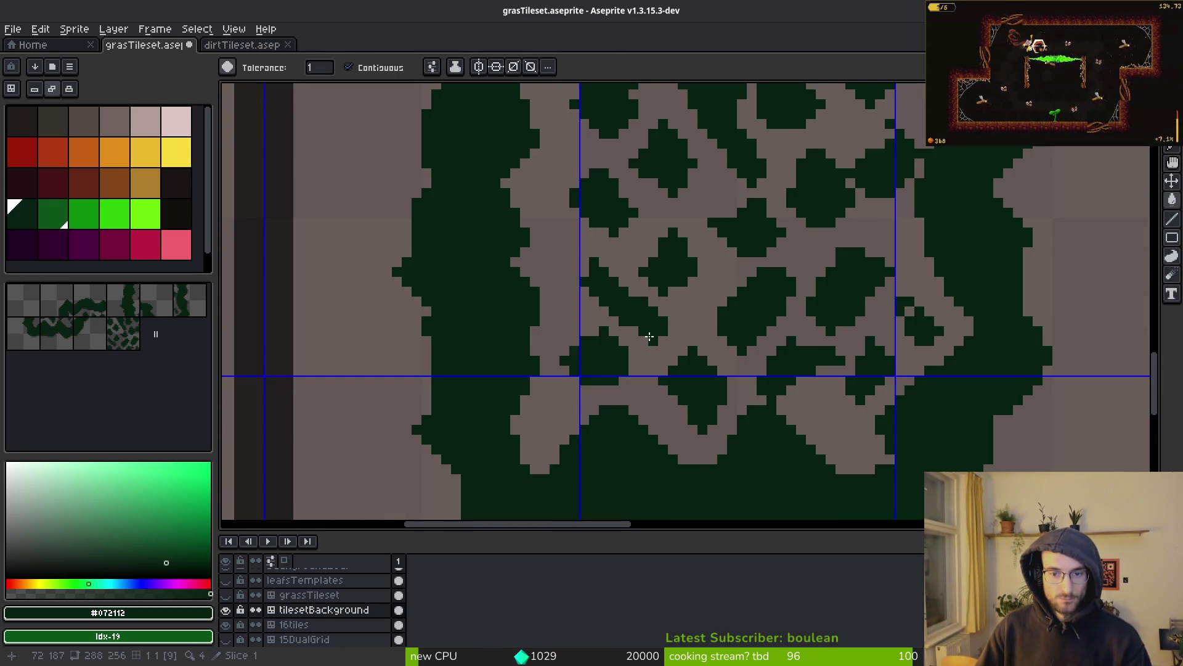
scroll(502, 320, up, 3)
key(b)
Step: Set a 1px line without pixel-perfect and pick a lighter green for filling
scroll(604, 286, down, 2)
scroll(711, 278, up, 2)
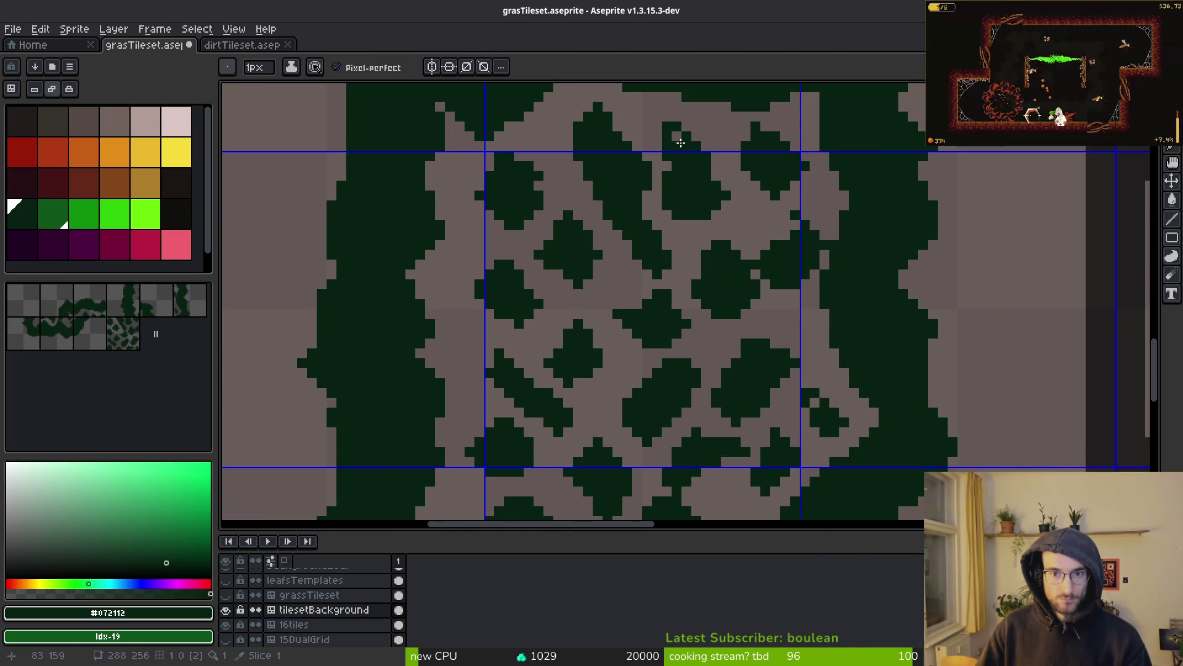
scroll(666, 161, up, 3)
key(e)
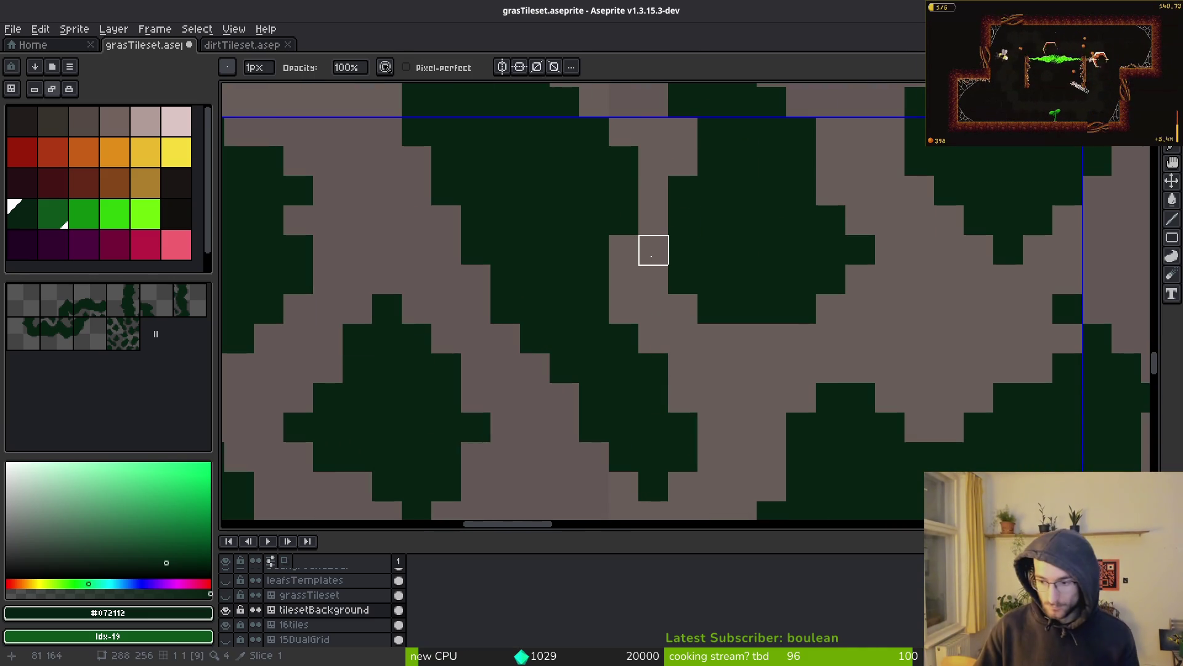
scroll(678, 284, down, 5)
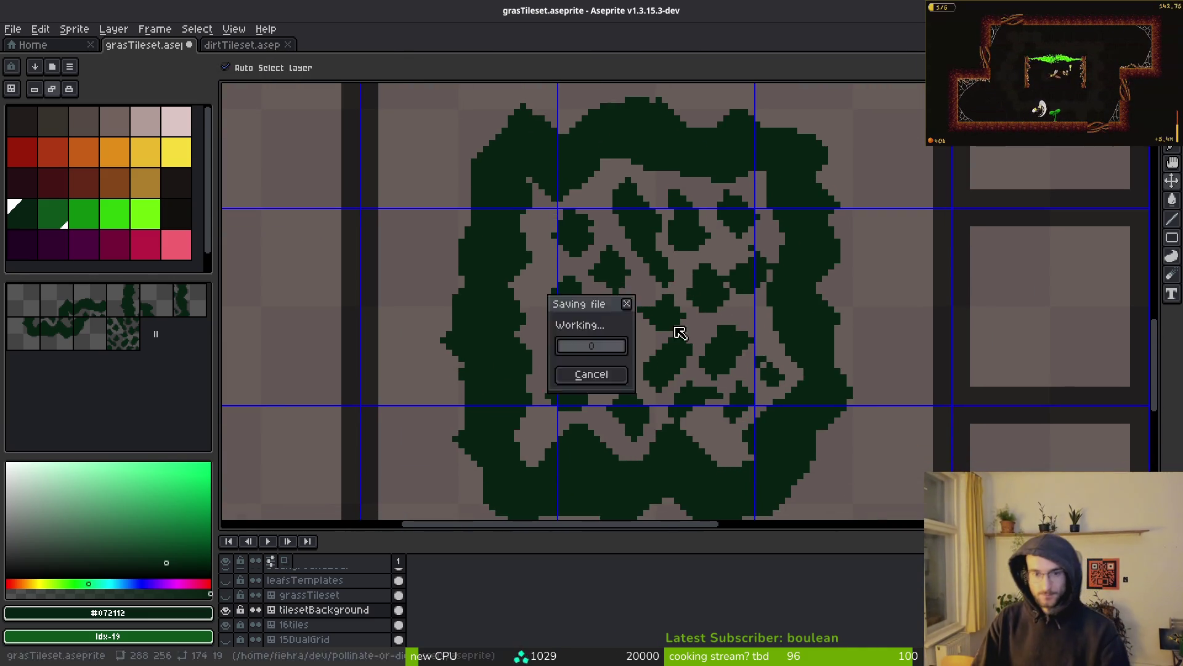
click(47, 226)
key(g)
scroll(674, 185, up, 3)
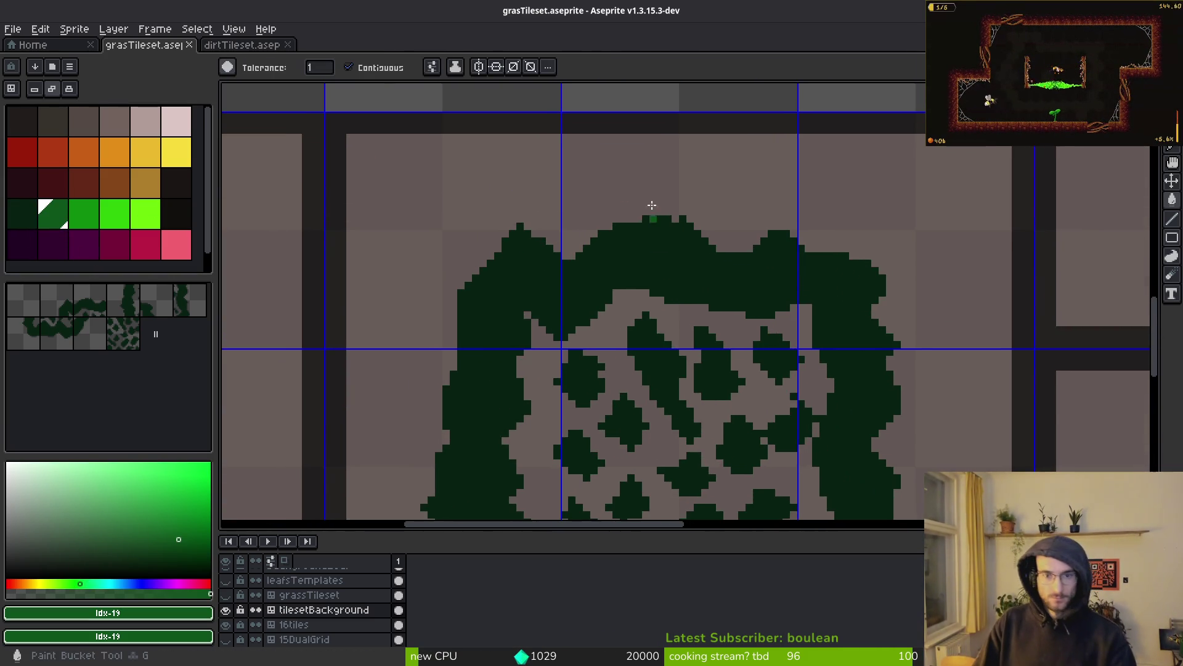
Step: Draw a green zigzag vine outline above and down the right side of the dark ring
click(767, 208)
key(ctrl+z)
key(b)
mouse_move(618, 165)
mouse_down()
mouse_move(747, 222)
mouse_move(980, 226)
mouse_up()
mouse_move(1051, 293)
mouse_down()
mouse_move(975, 162)
mouse_move(970, 208)
mouse_up()
mouse_move(965, 353)
mouse_down()
mouse_move(974, 410)
mouse_move(943, 291)
mouse_up()
mouse_move(900, 266)
mouse_down()
mouse_move(941, 295)
mouse_move(930, 366)
mouse_up()
drag(937, 436, 931, 330)
drag(914, 288, 954, 327)
mouse_move(902, 417)
mouse_down()
mouse_move(922, 286)
mouse_move(929, 357)
mouse_up()
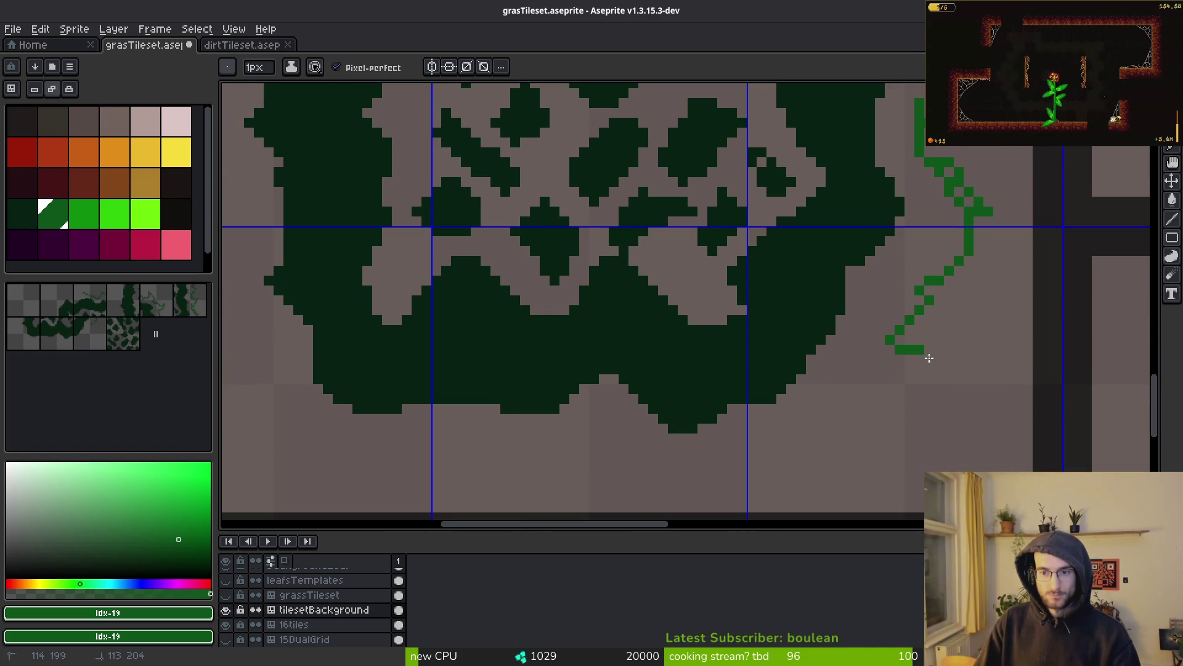
mouse_move(813, 471)
mouse_down()
mouse_move(810, 412)
mouse_move(848, 310)
mouse_up()
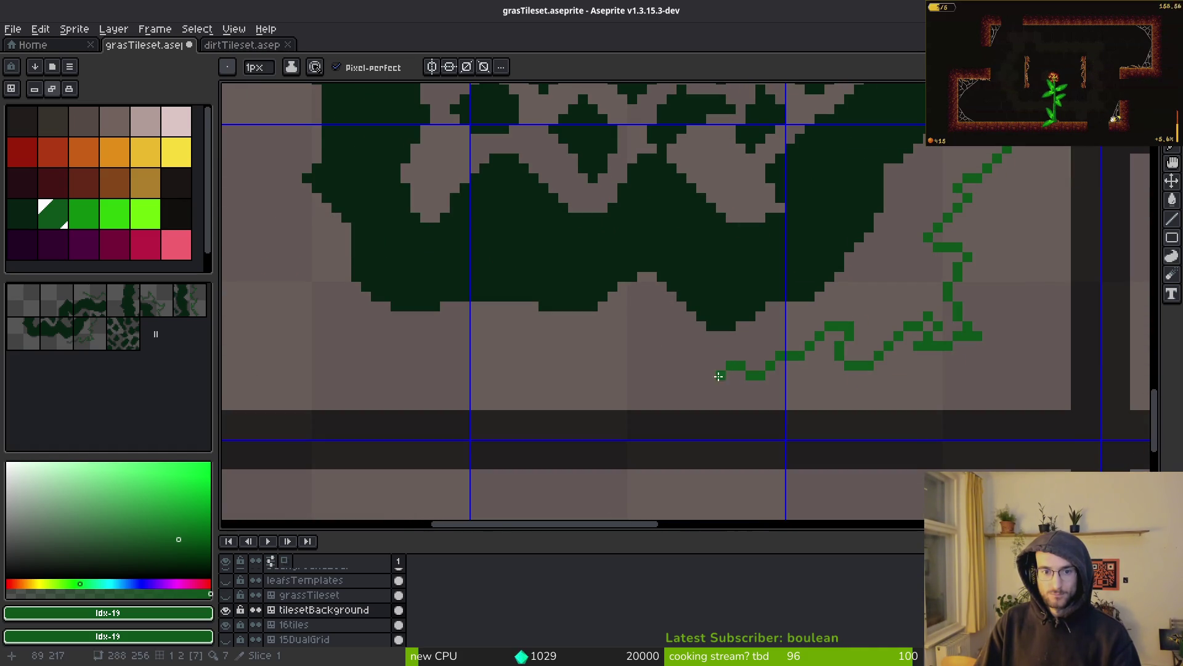
Step: Continue the leafy outline along the ring's bottom and the block's left and top edges
scroll(719, 376, down, 3)
mouse_move(747, 343)
mouse_down()
mouse_move(790, 420)
mouse_move(795, 483)
mouse_move(757, 302)
mouse_up()
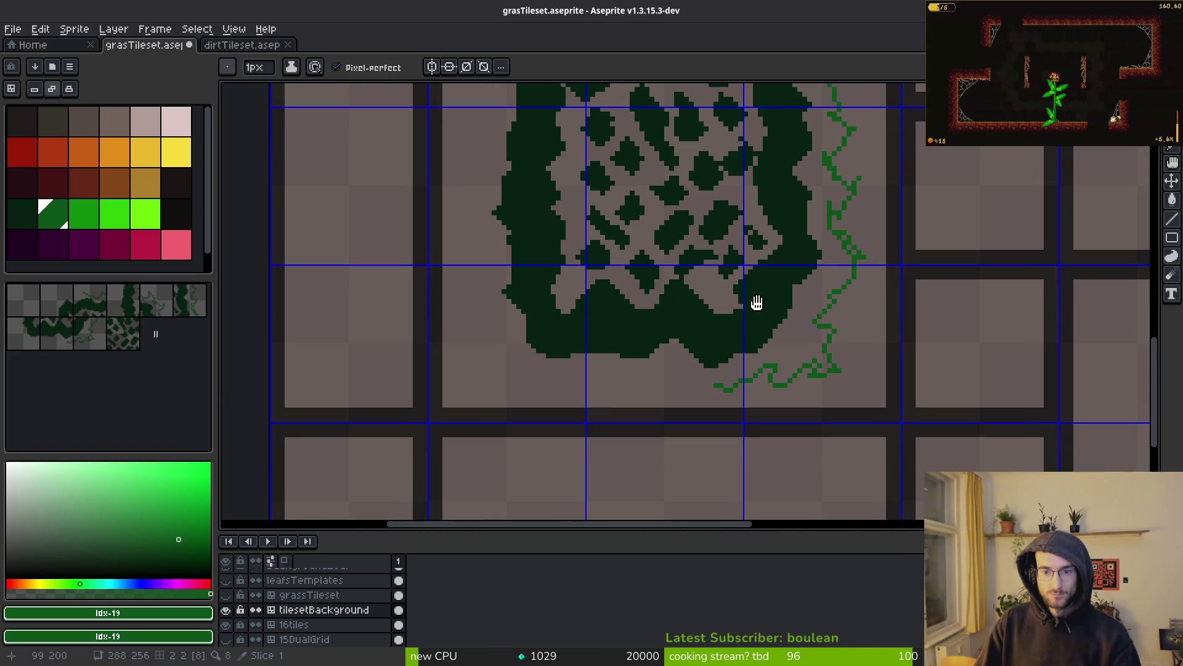
scroll(728, 300, down, 2)
scroll(727, 299, up, 4)
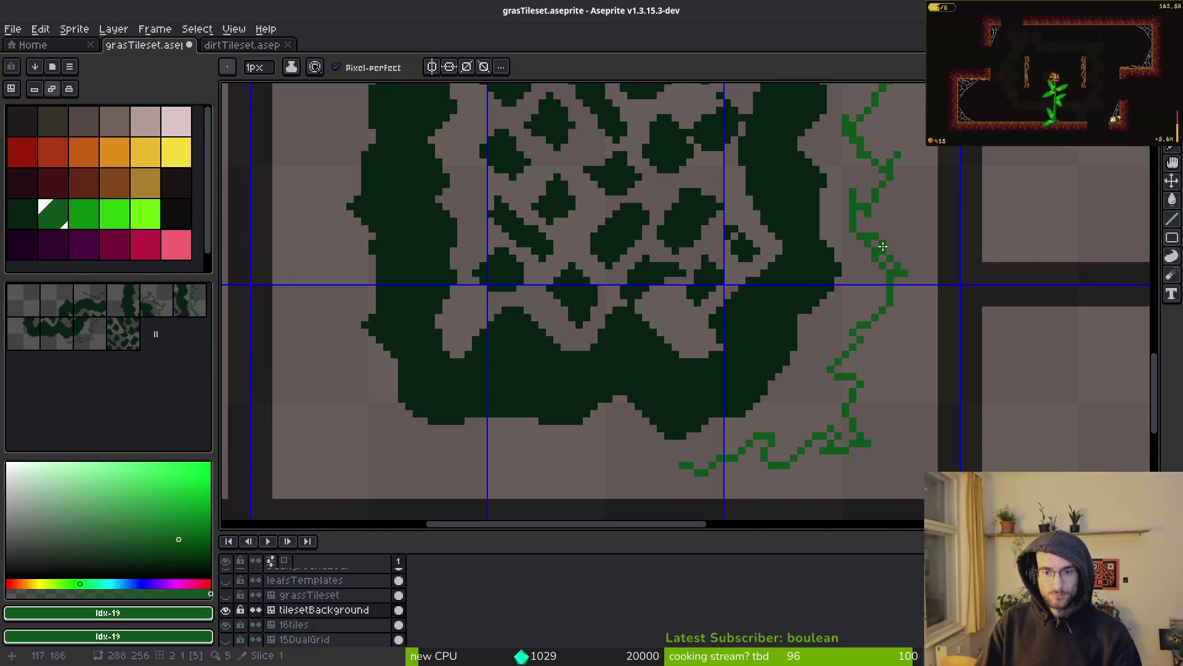
drag(677, 466, 850, 316)
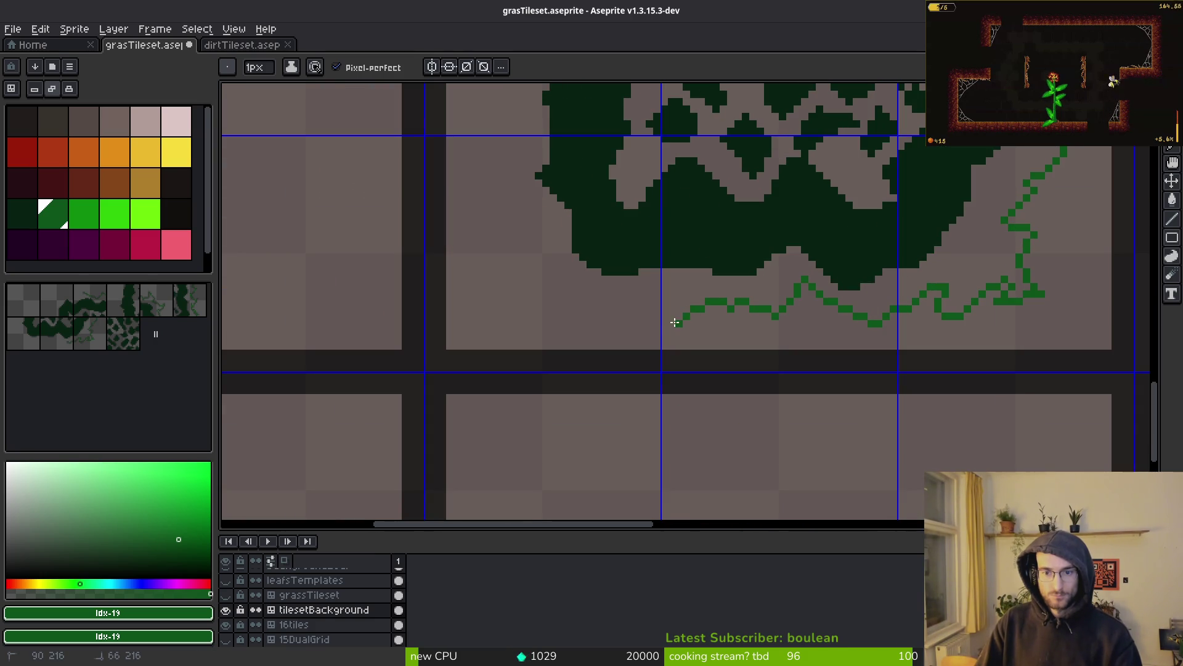
mouse_move(701, 294)
mouse_down()
mouse_move(786, 367)
mouse_move(684, 387)
mouse_move(610, 336)
mouse_up()
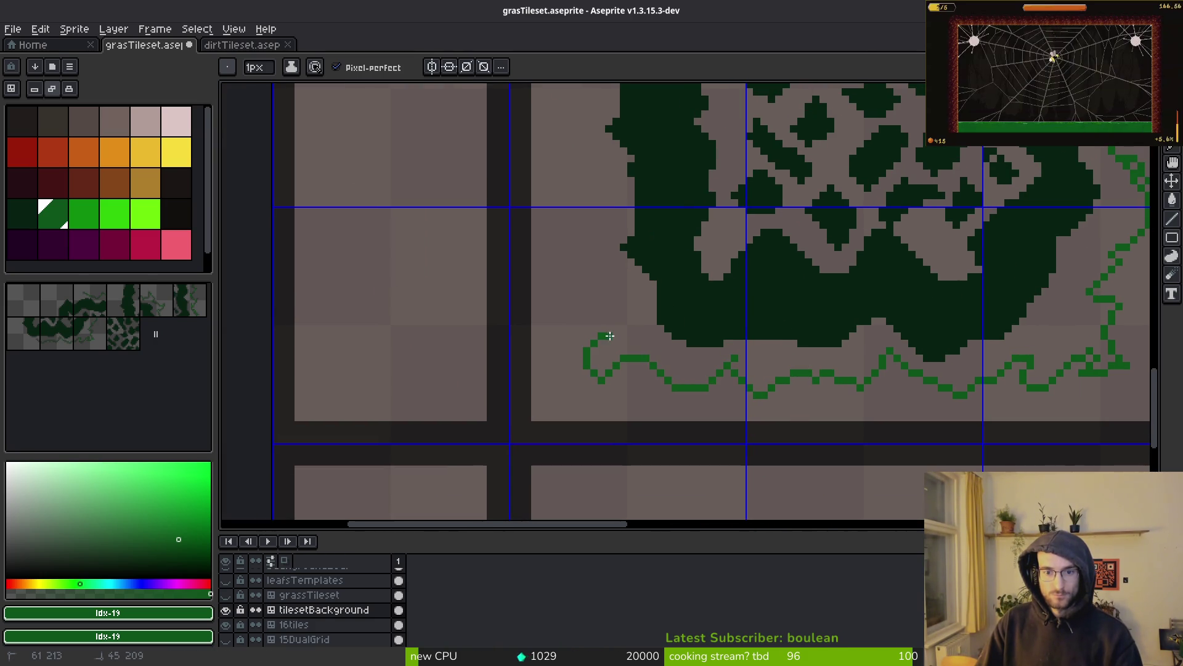
drag(630, 197, 642, 360)
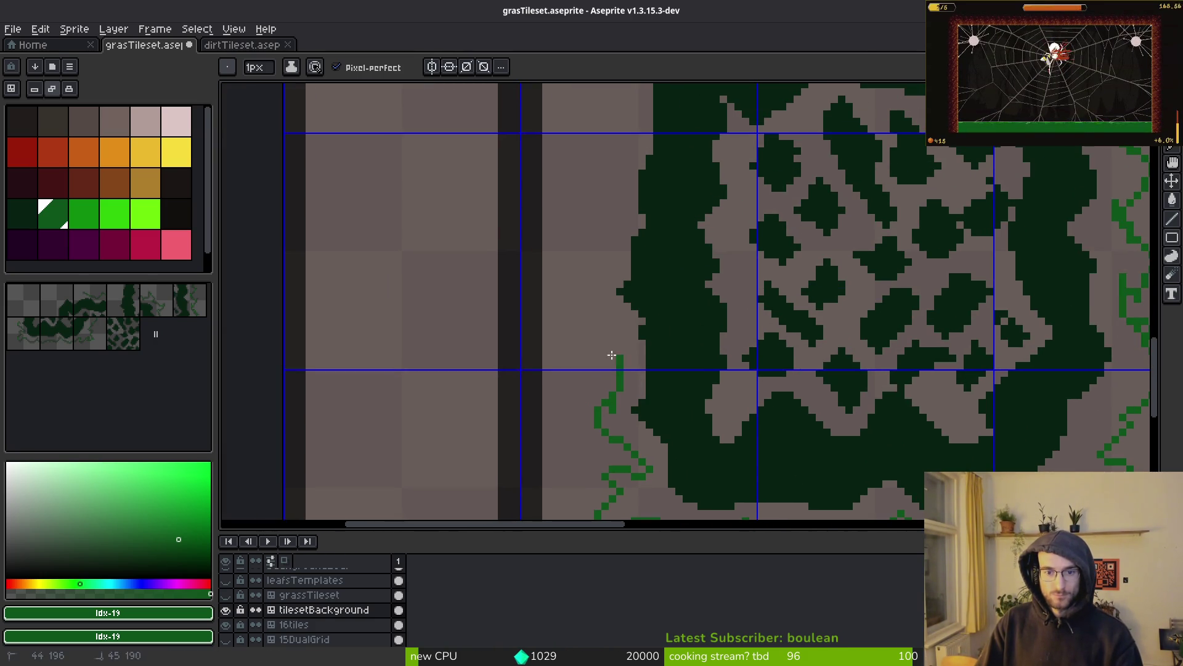
drag(611, 322, 588, 238)
drag(592, 185, 614, 170)
mouse_move(615, 145)
mouse_down()
mouse_move(634, 349)
mouse_move(613, 298)
mouse_move(646, 195)
mouse_move(712, 149)
mouse_up()
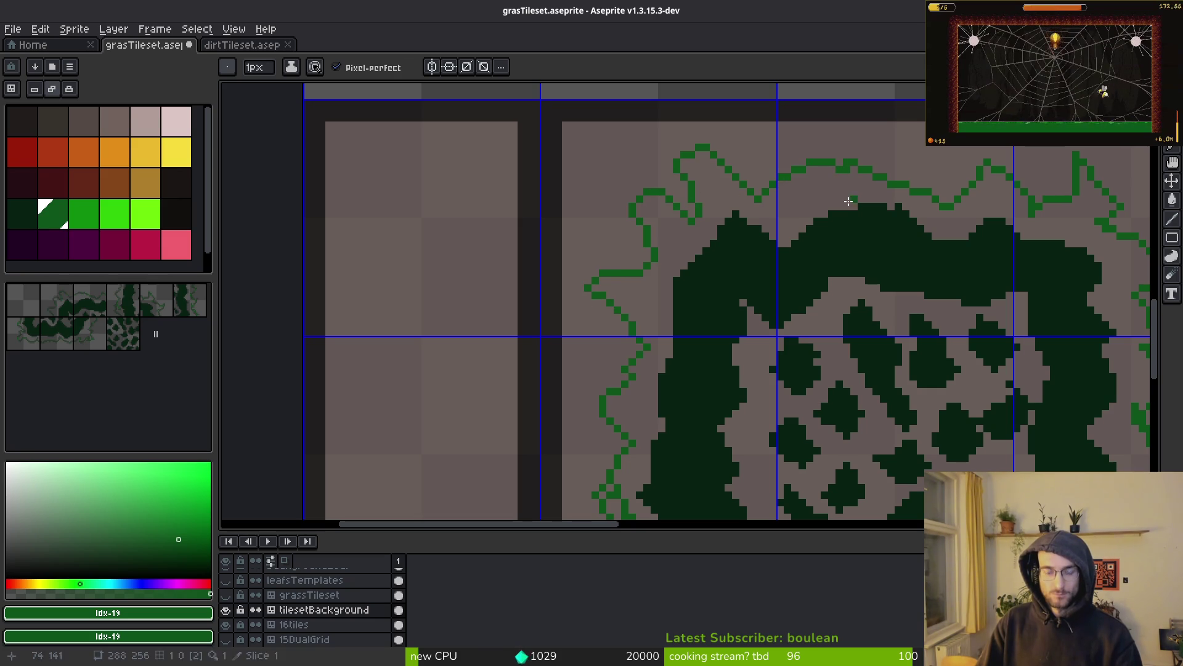
Step: Fill the enclosed leafy border with mid-green using the Paint Bucket
key(g)
click(826, 204)
scroll(820, 232, down, 2)
scroll(678, 247, right, 2)
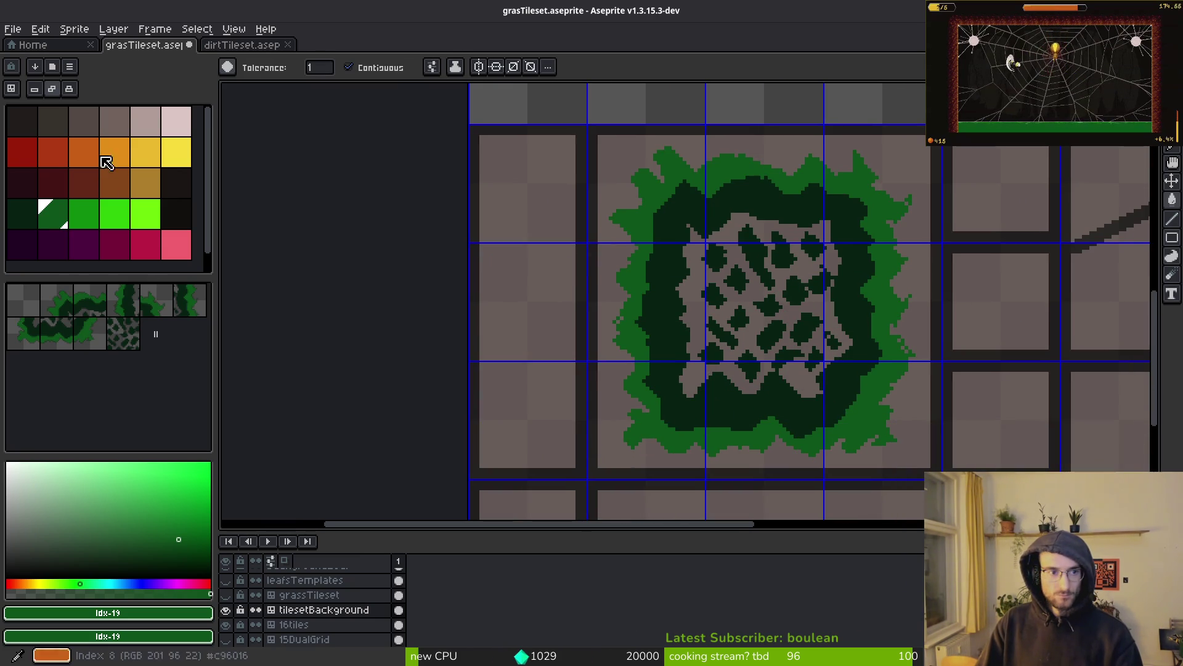
Step: Try a bright green stroke along the block's top edge, then undo it
click(93, 219)
scroll(722, 123, up, 2)
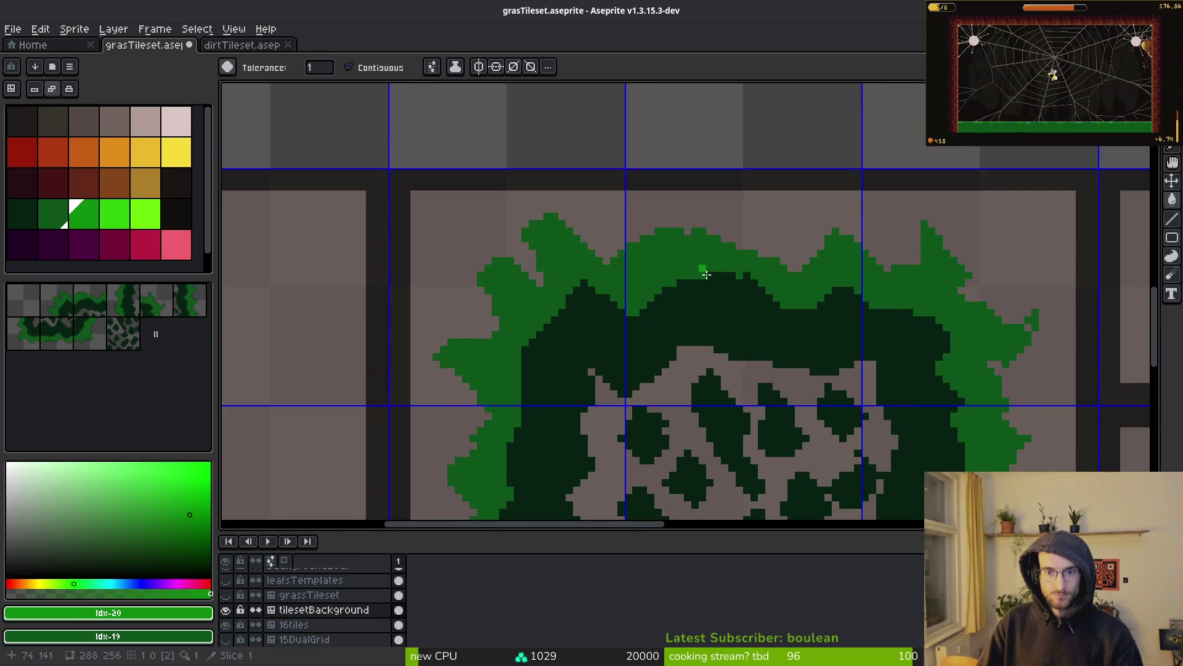
scroll(707, 274, up, 2)
scroll(707, 265, down, 4)
key(b)
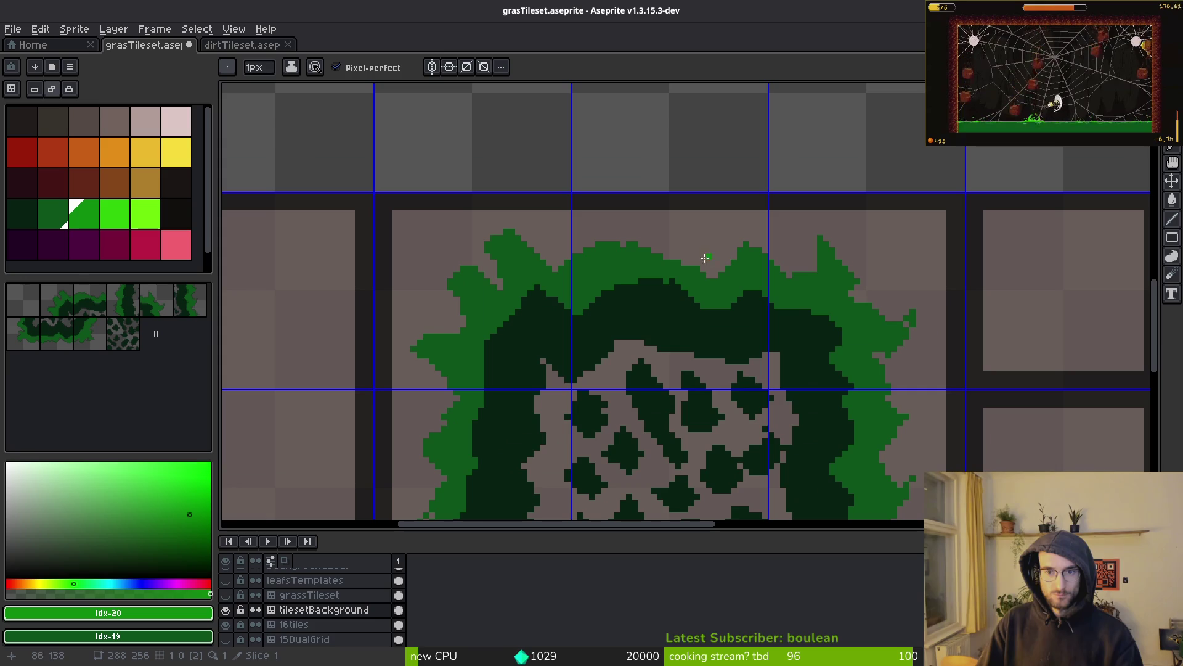
key(ctrl+z)
drag(672, 225, 732, 253)
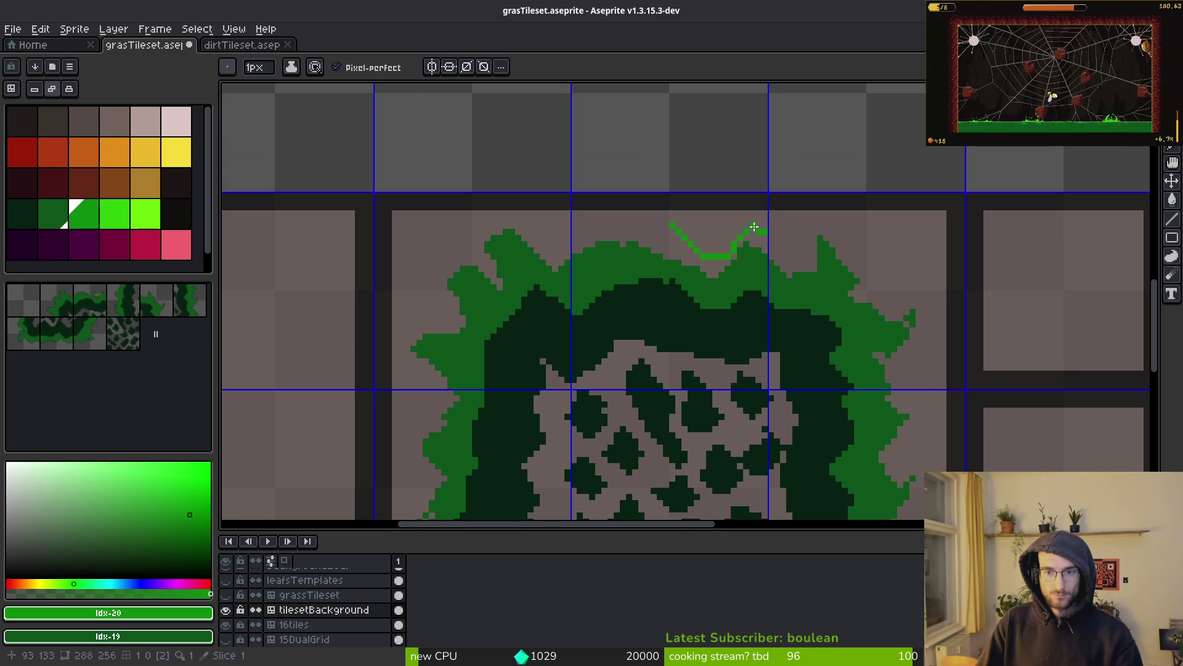
key(ctrl+z)
Step: Bring the block's upper-left area into view and sample its darkest moss green
scroll(657, 243, up, 2)
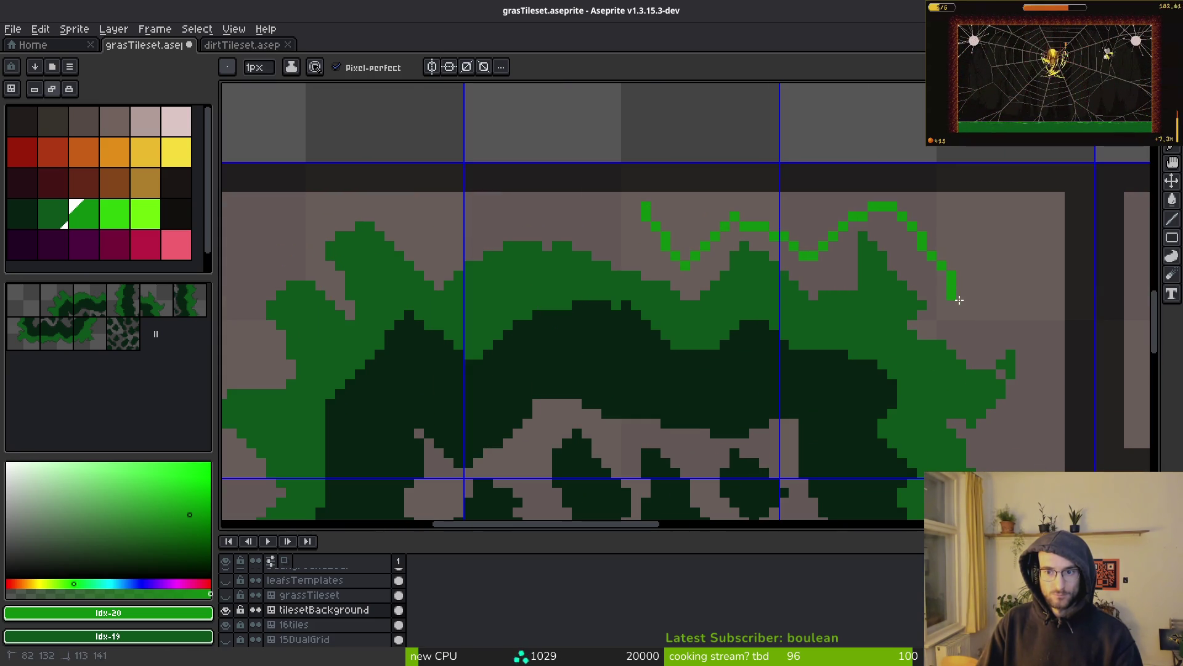
scroll(1042, 375, down, 3)
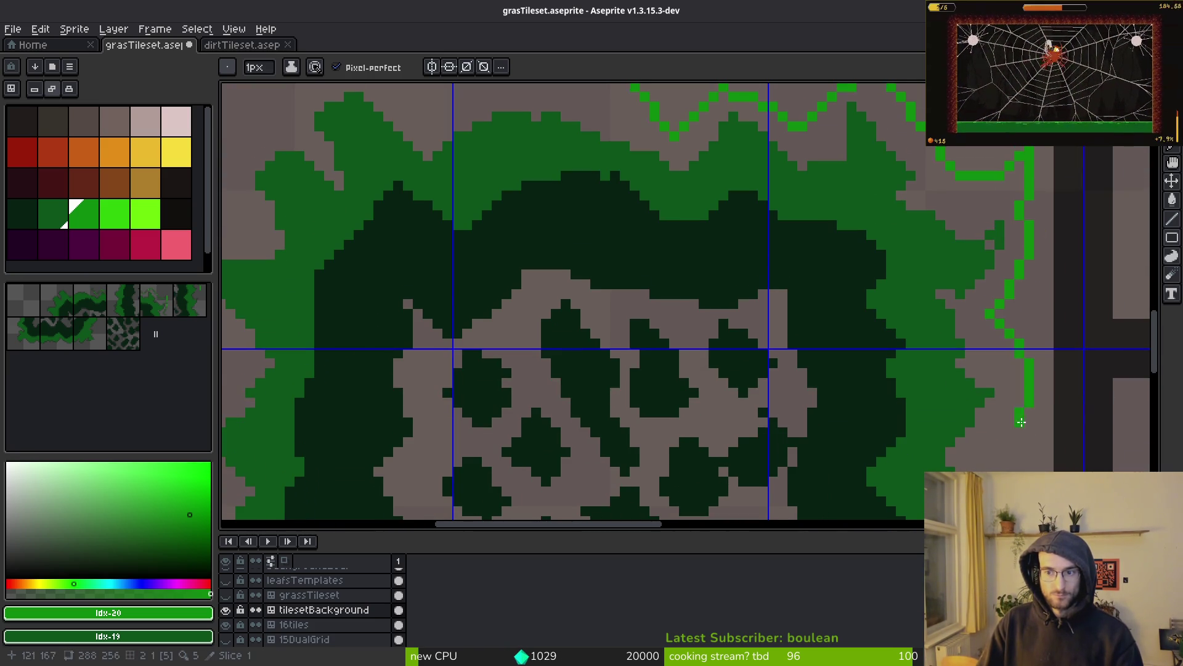
scroll(993, 280, down, 2)
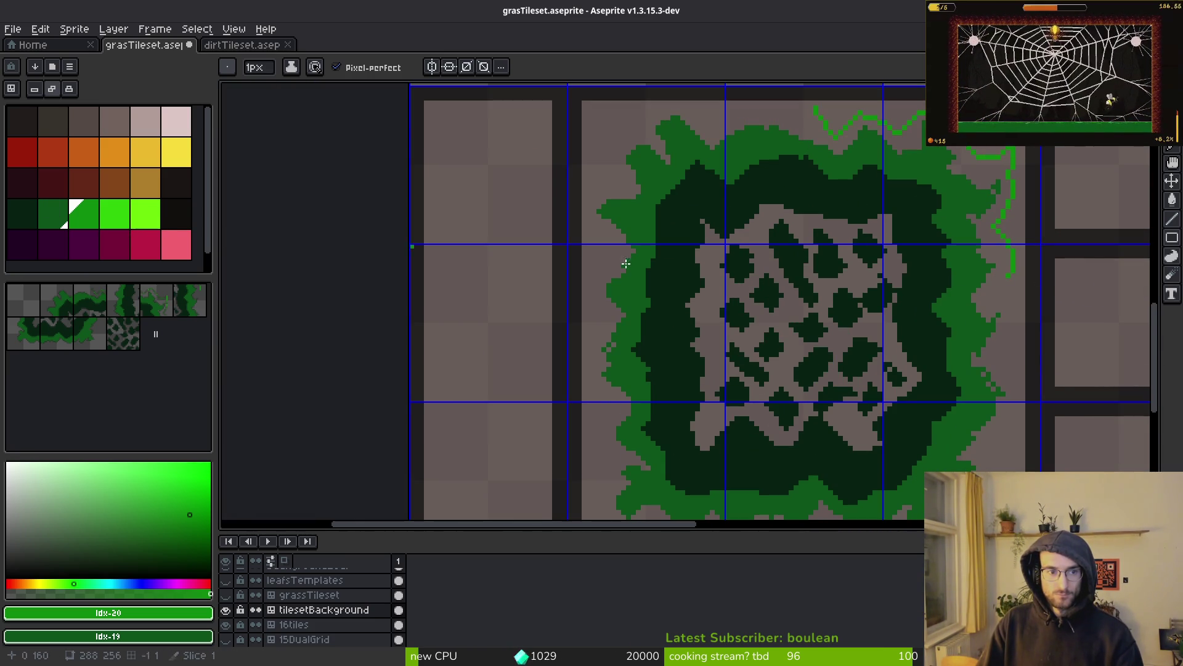
drag(1094, 292, 918, 196)
scroll(918, 197, down, 3)
scroll(824, 245, up, 3)
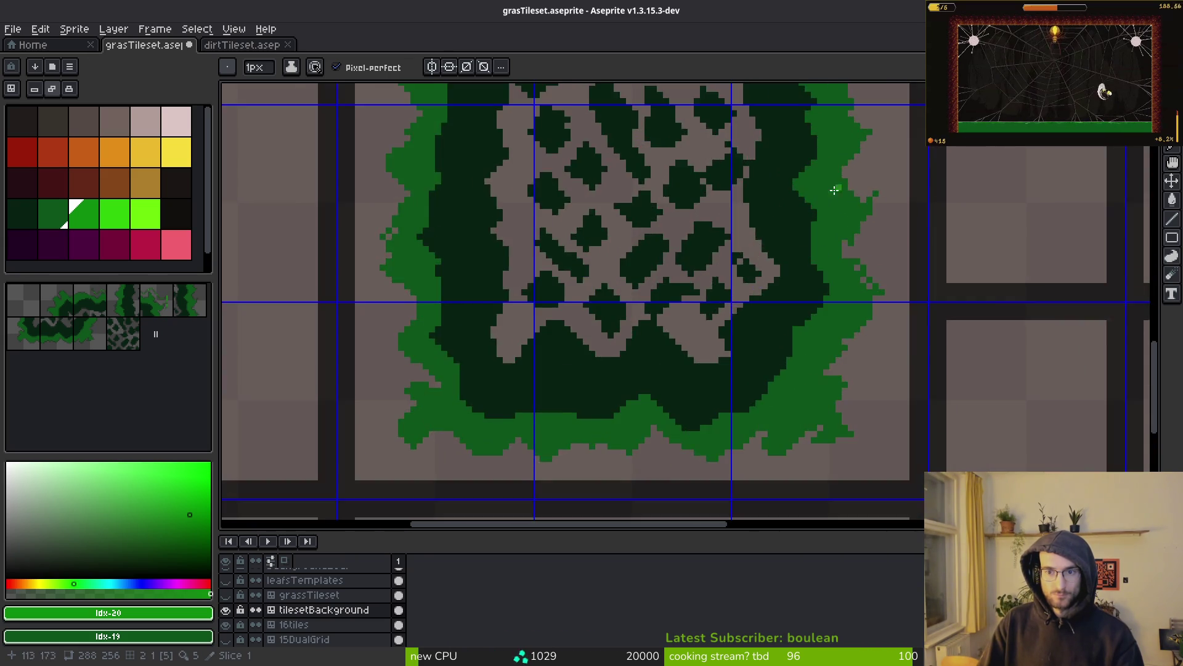
scroll(824, 246, down, 2)
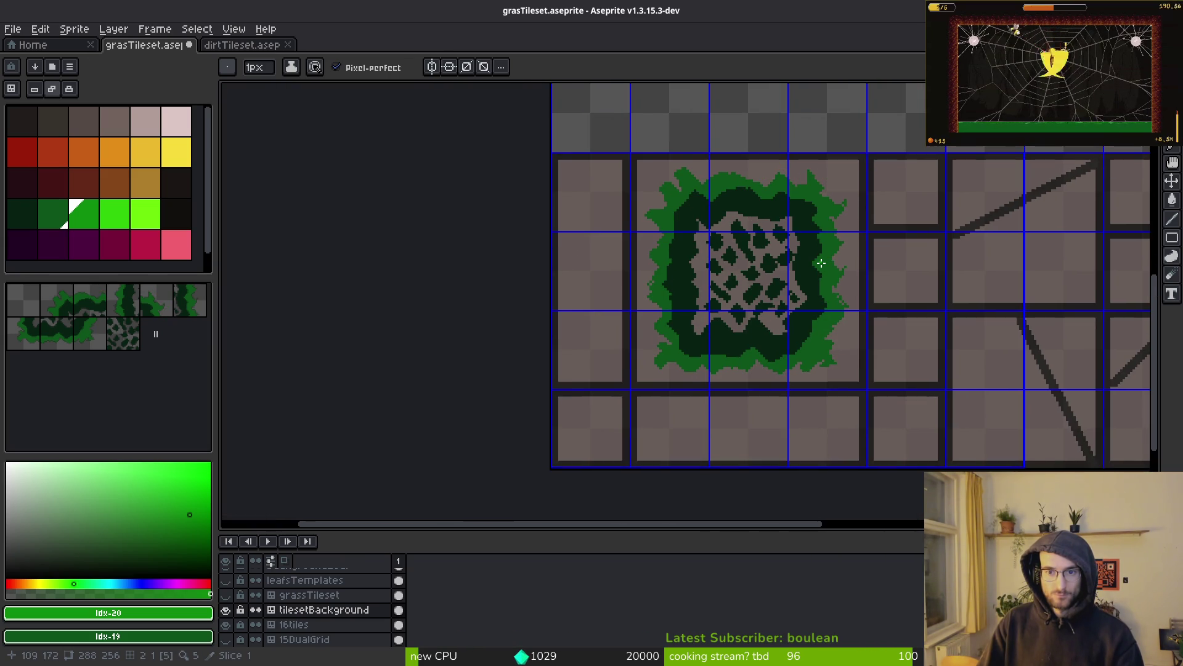
scroll(821, 263, up, 2)
scroll(820, 255, down, 3)
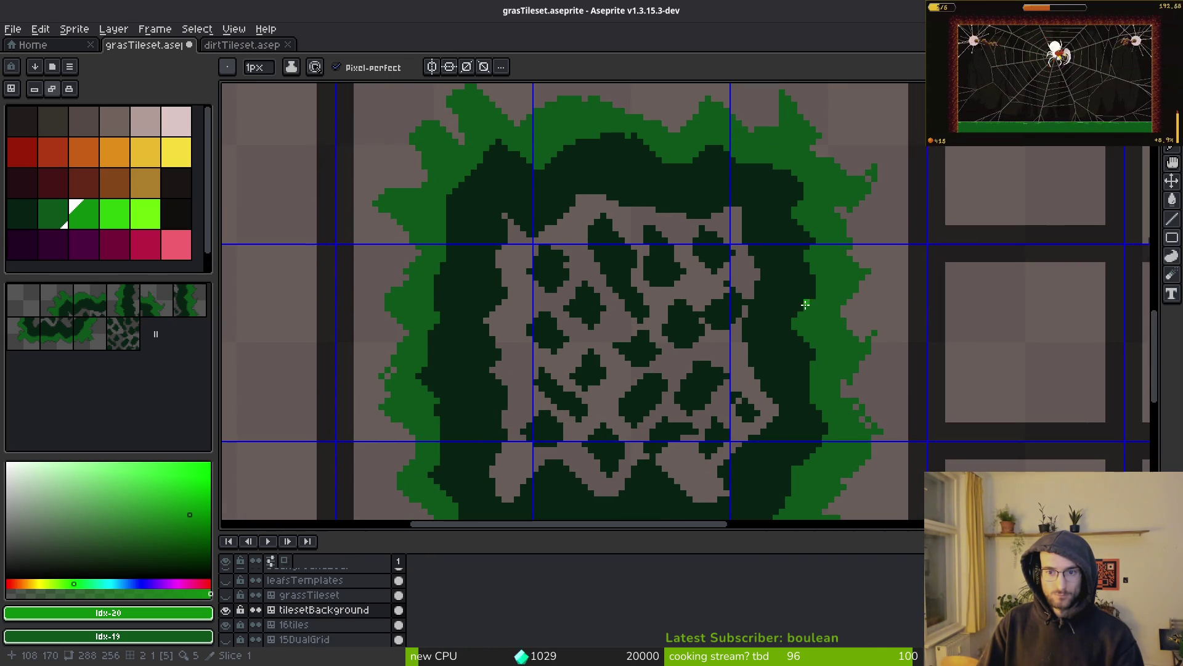
scroll(601, 250, up, 2)
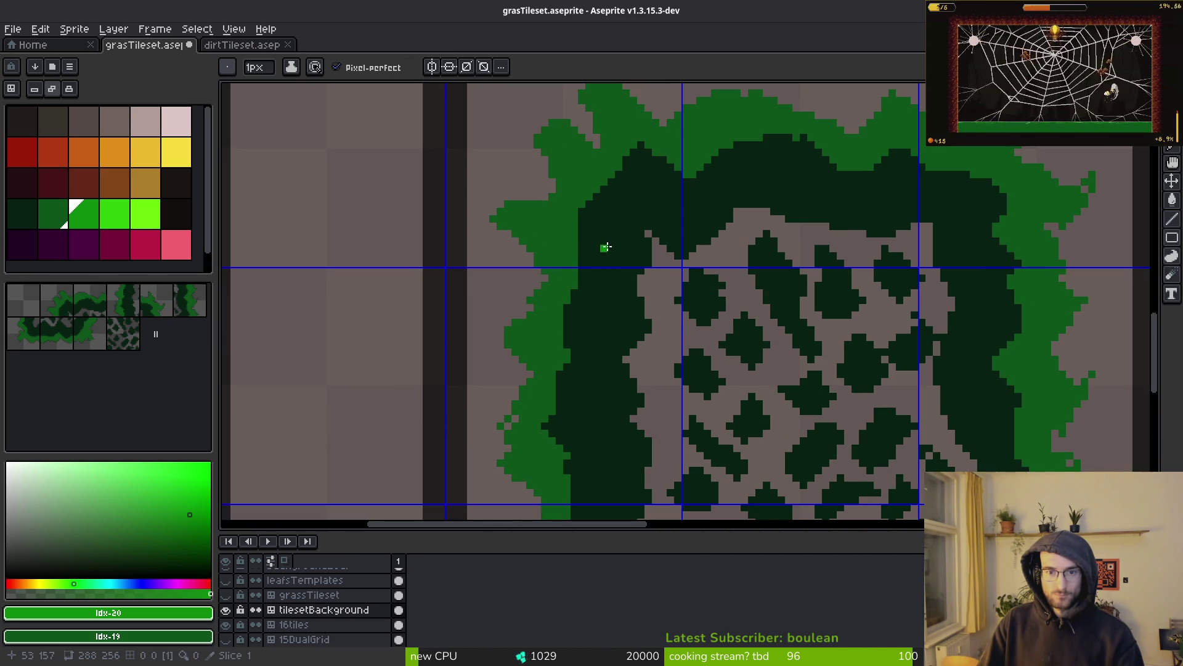
alt+click(611, 240)
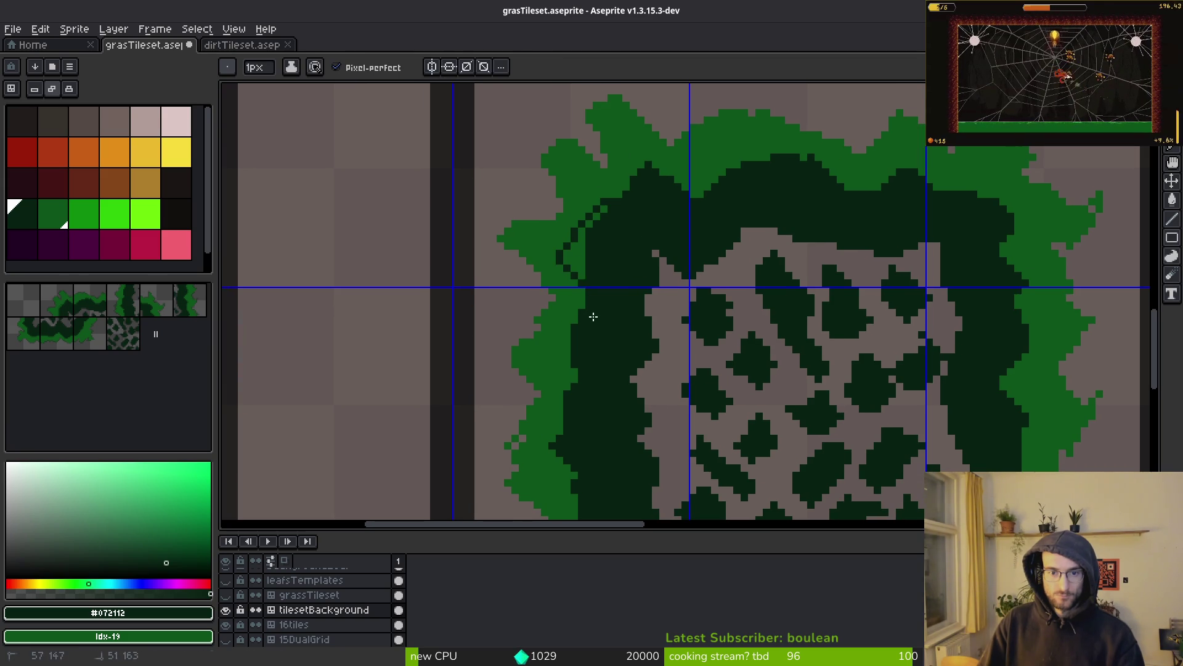
Step: Sample the mid-green border colour from the upper-left edge of the block
key(g)
scroll(596, 241, up, 1)
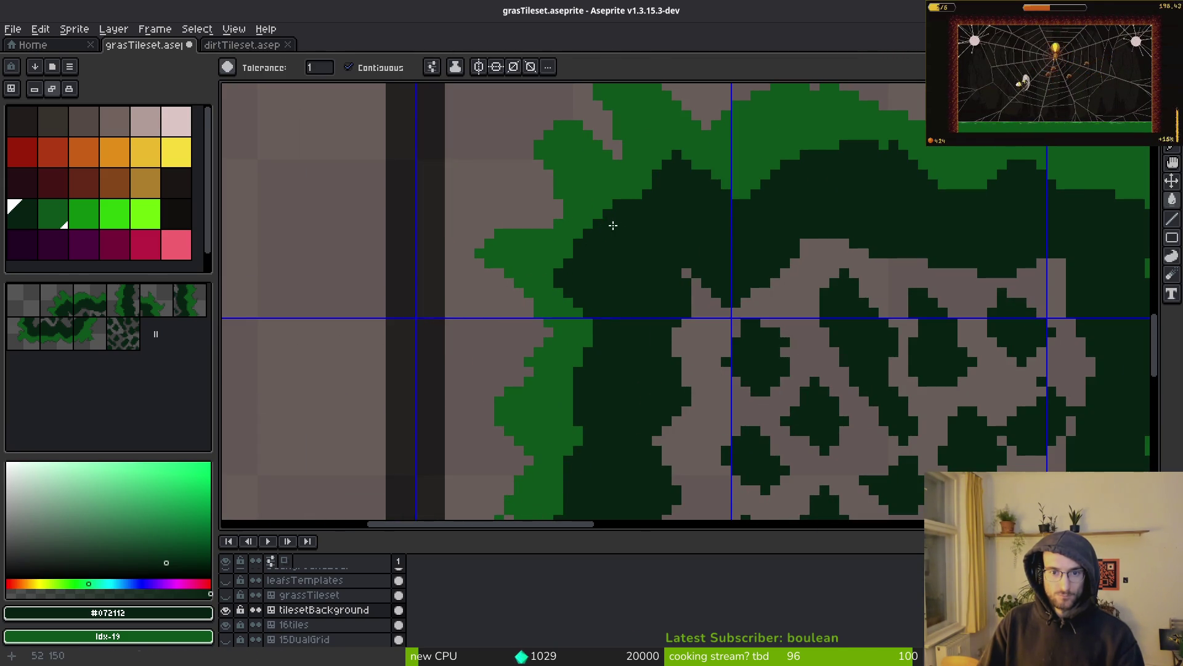
scroll(612, 225, down, 3)
key(b)
alt+click(617, 195)
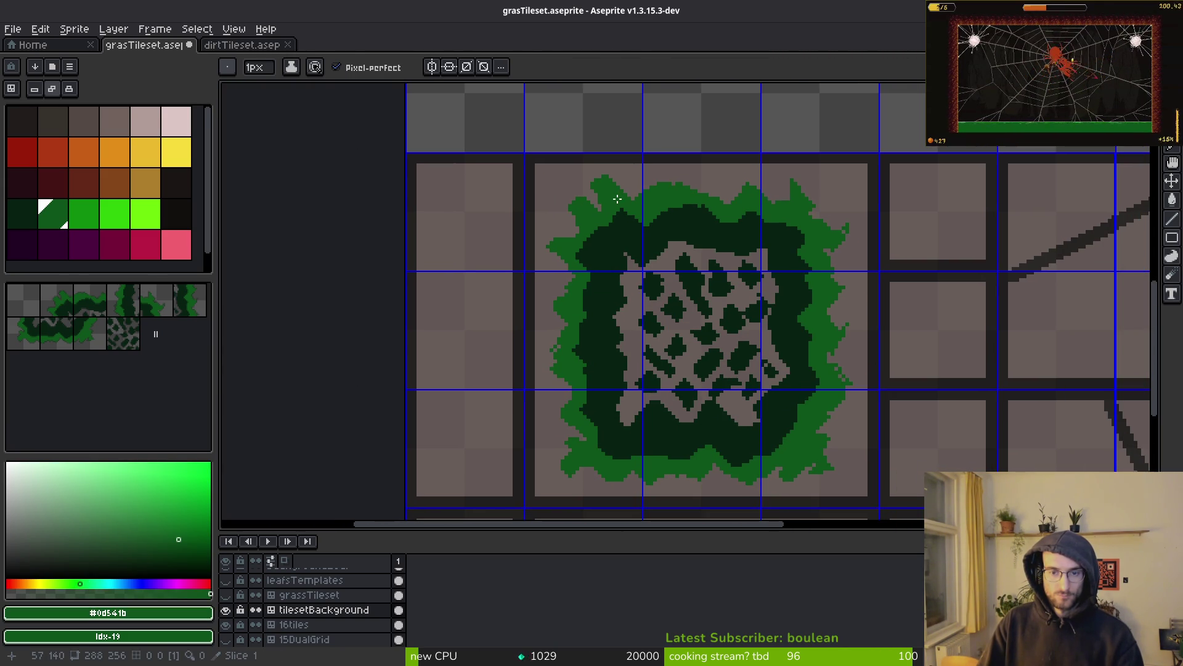
key(m)
scroll(487, 136, down, 2)
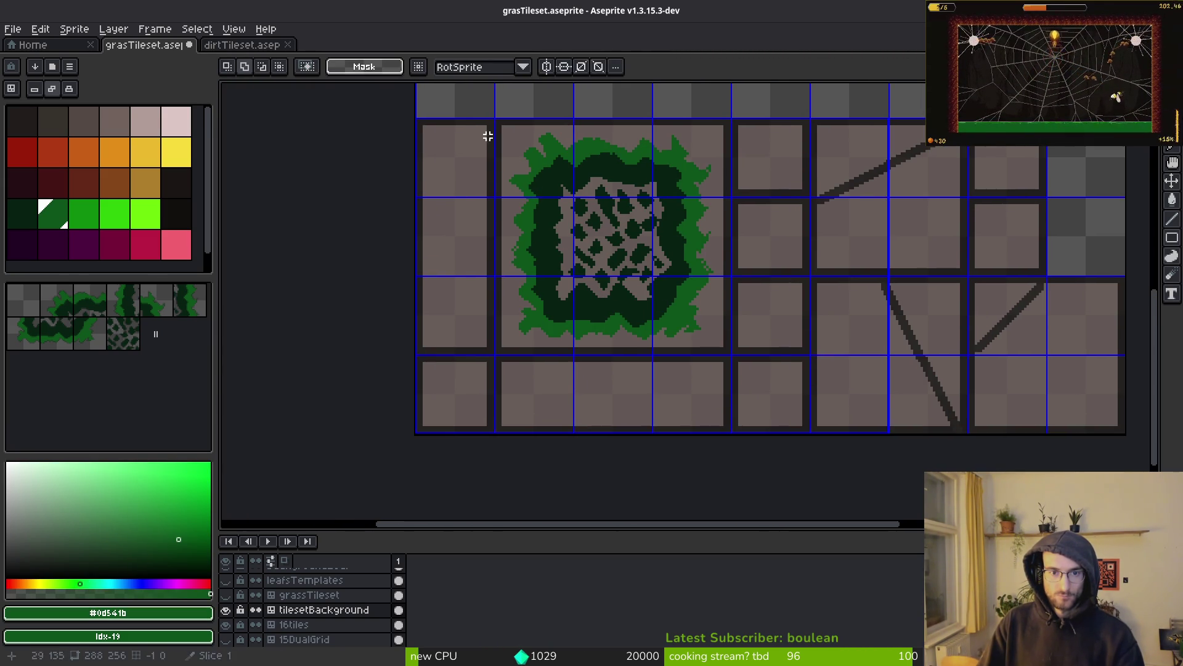
Step: Scale the leaf-bordered moss block up to about 107×102 pixels, filling the 3×3 tile area
mouse_move(503, 132)
mouse_down()
mouse_move(768, 391)
mouse_move(712, 331)
mouse_up()
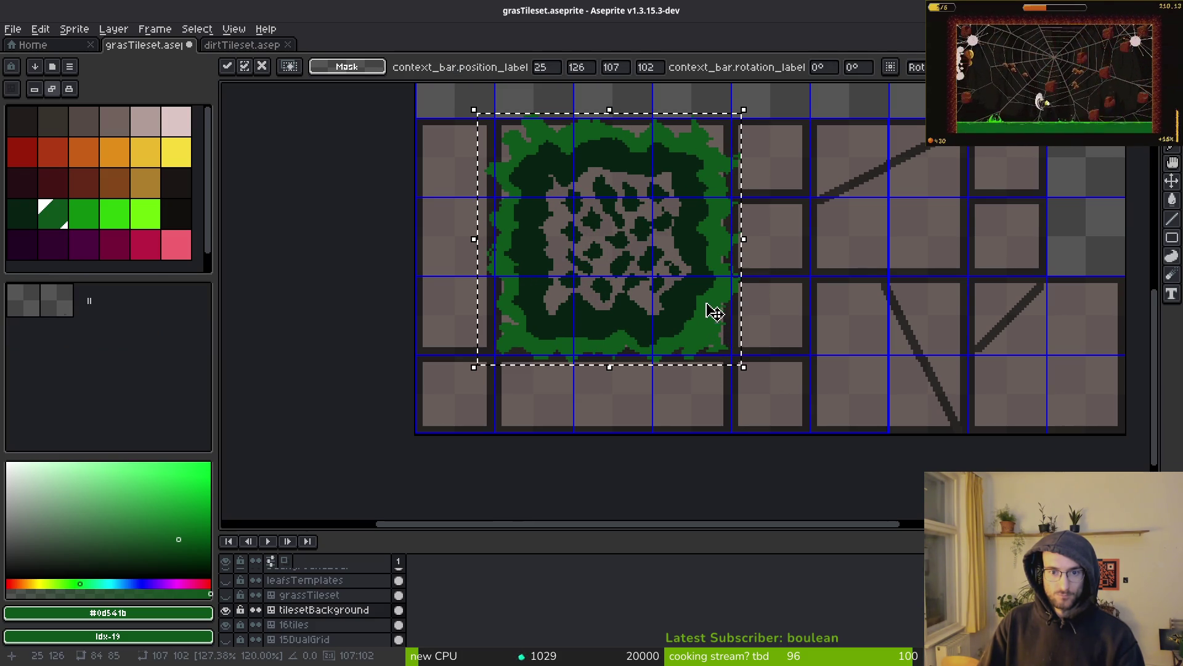
key(b)
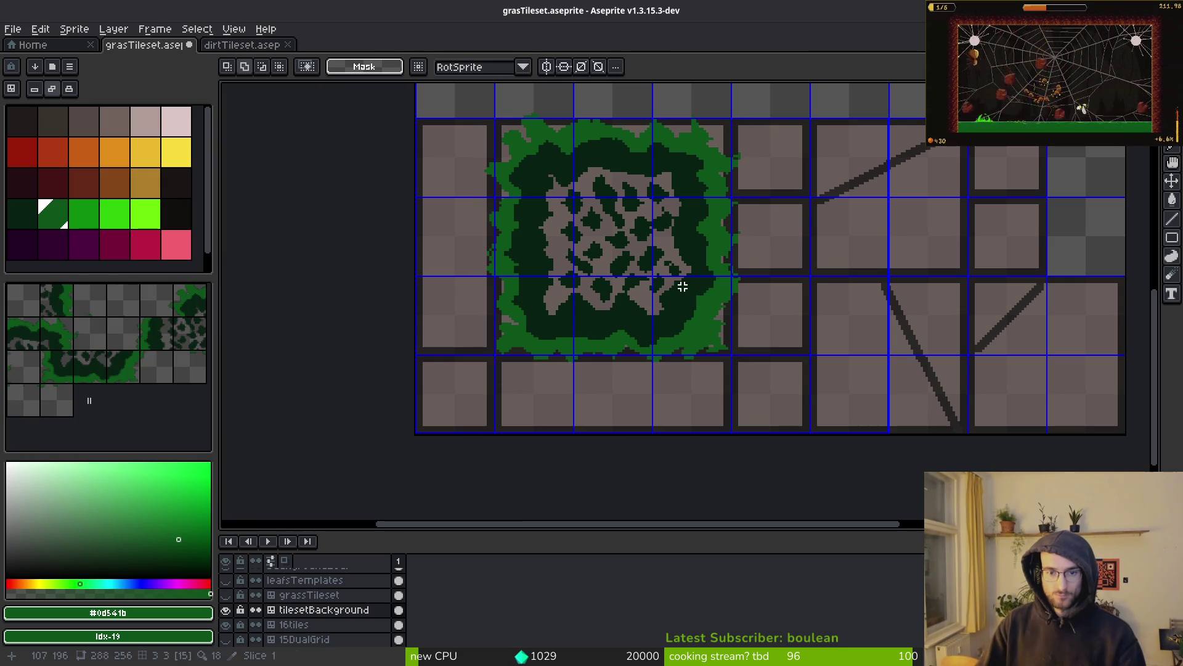
scroll(586, 304, up, 2)
alt+click(563, 261)
scroll(610, 286, up, 2)
scroll(610, 286, down, 2)
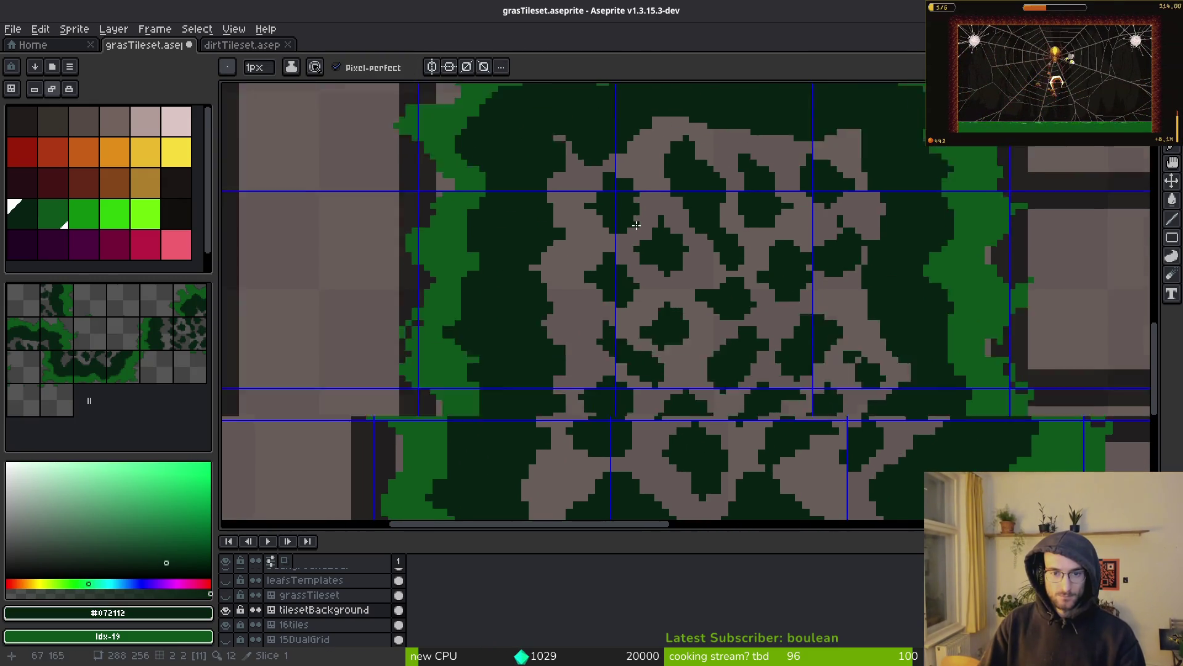
Step: Paint and flood the grey patches inside the moss block with dark green
drag(604, 267, 610, 352)
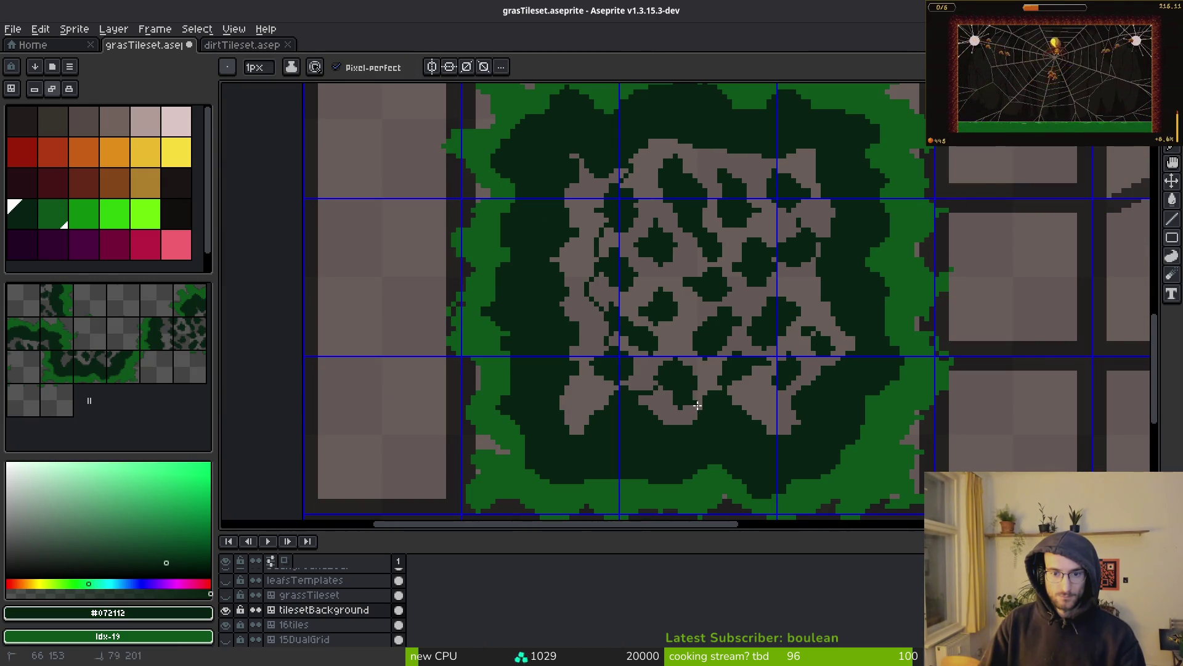
drag(772, 215, 743, 180)
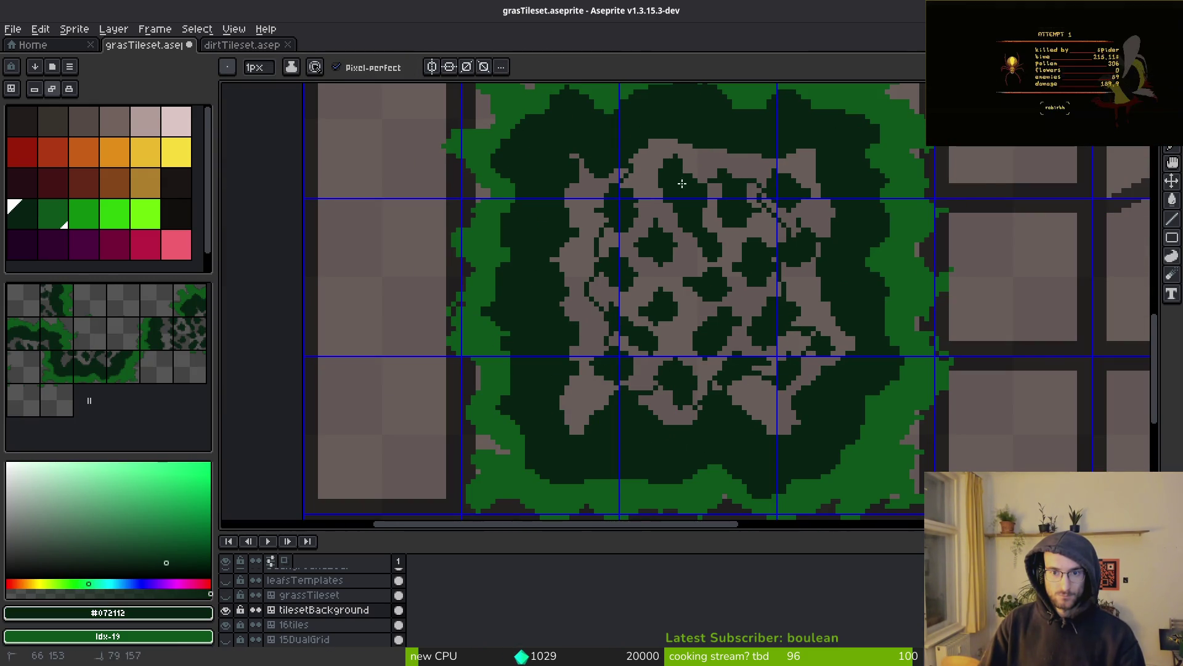
key(g)
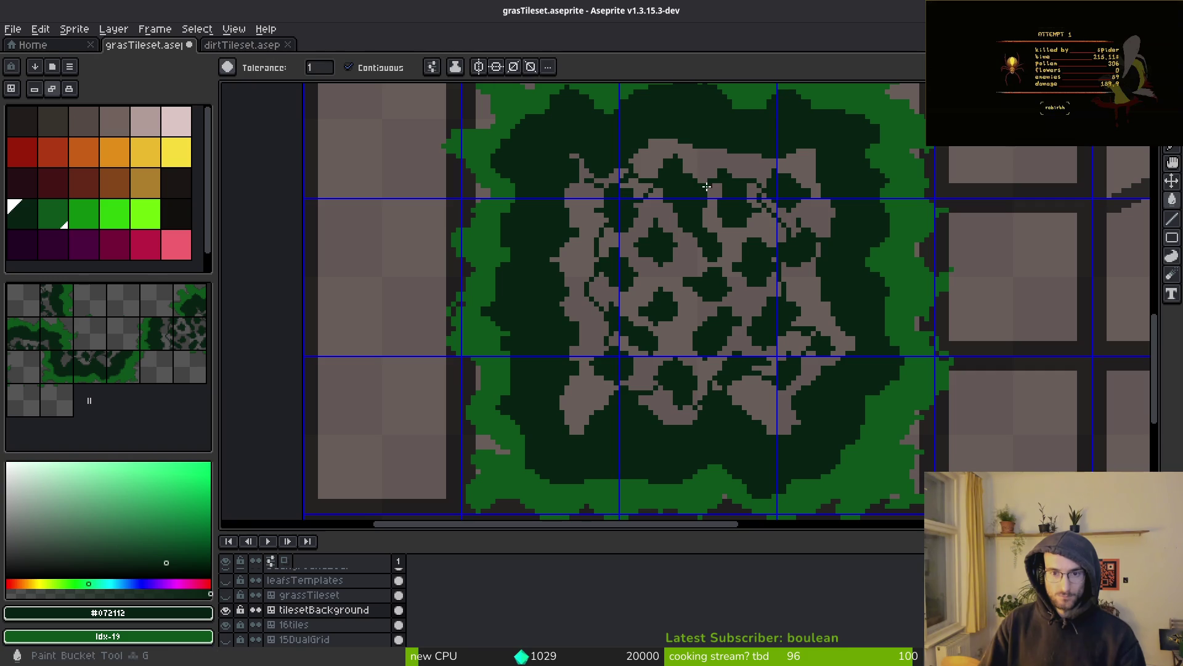
click(798, 185)
click(756, 376)
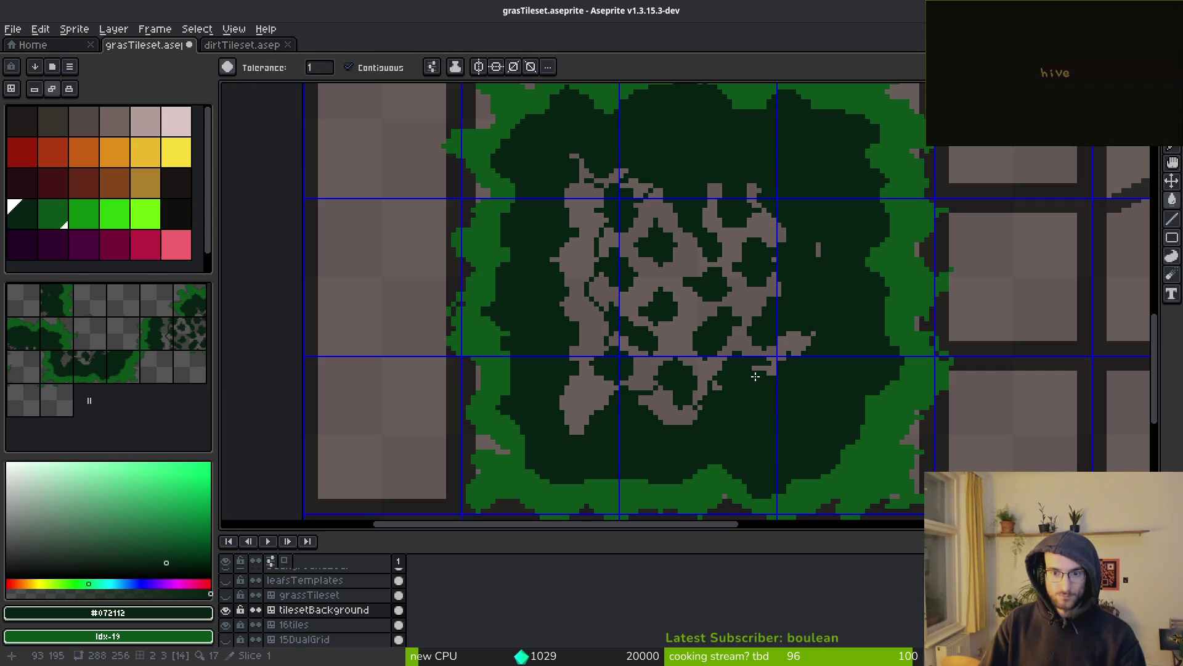
click(639, 414)
click(593, 356)
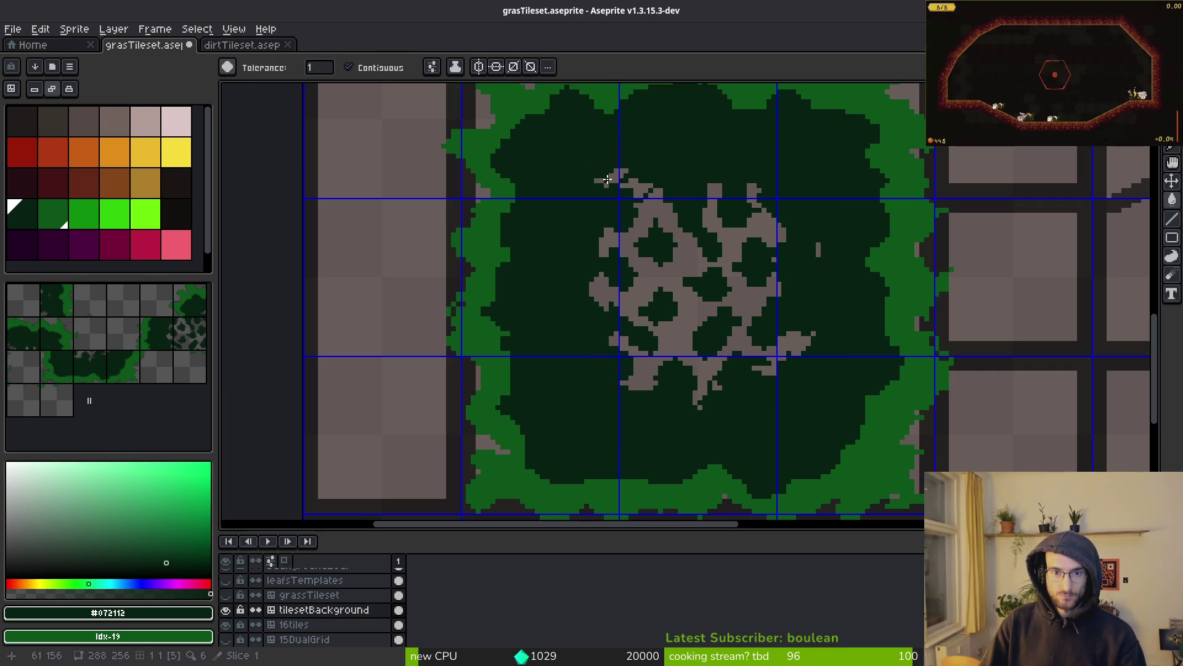
scroll(607, 180, down, 3)
scroll(659, 258, up, 4)
Step: Save the file, show the grassTileset leaves, and magic-wand select the block's dark interior
key(ctrl+s)
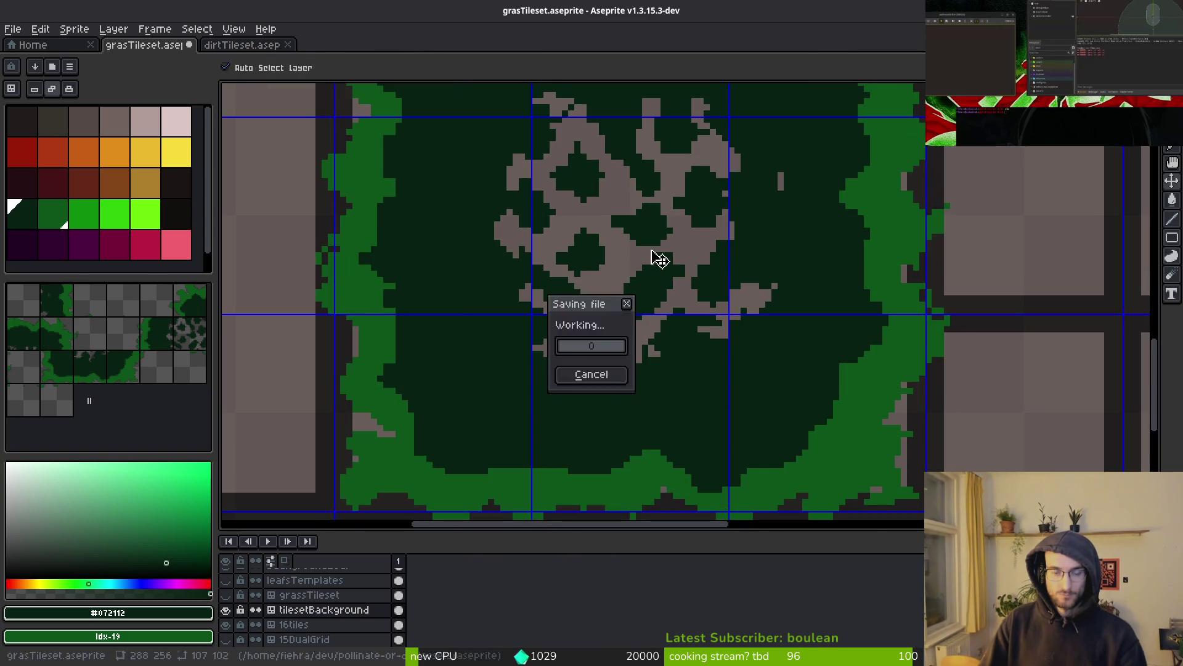
scroll(658, 258, down, 4)
click(226, 595)
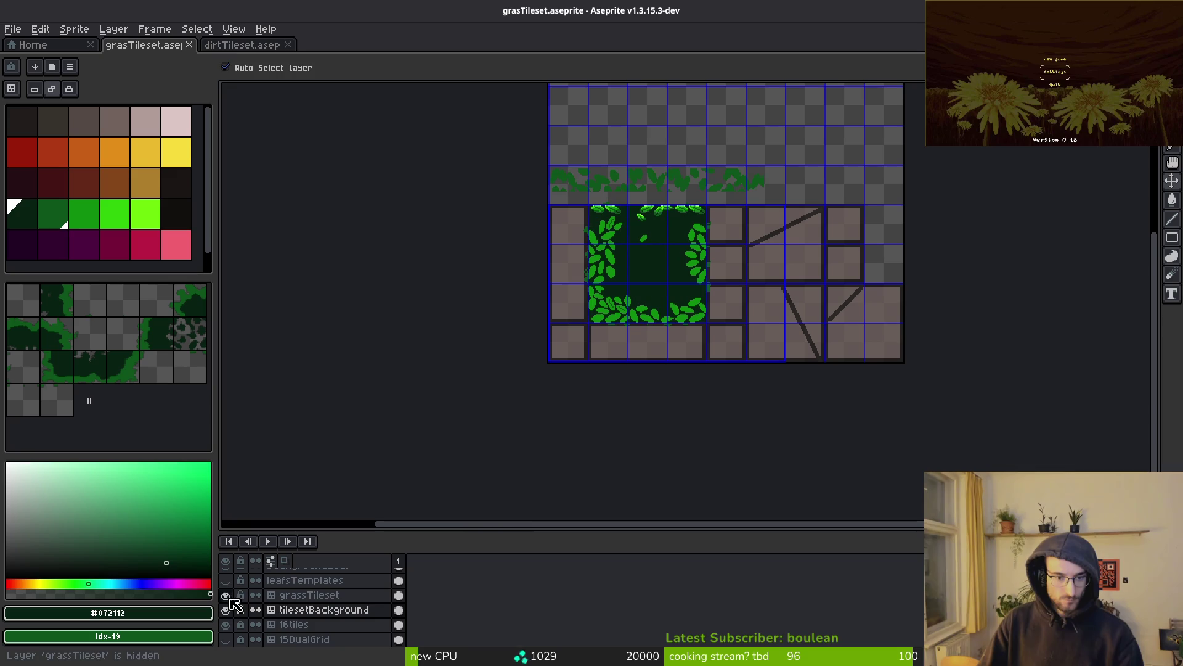
scroll(683, 331, up, 4)
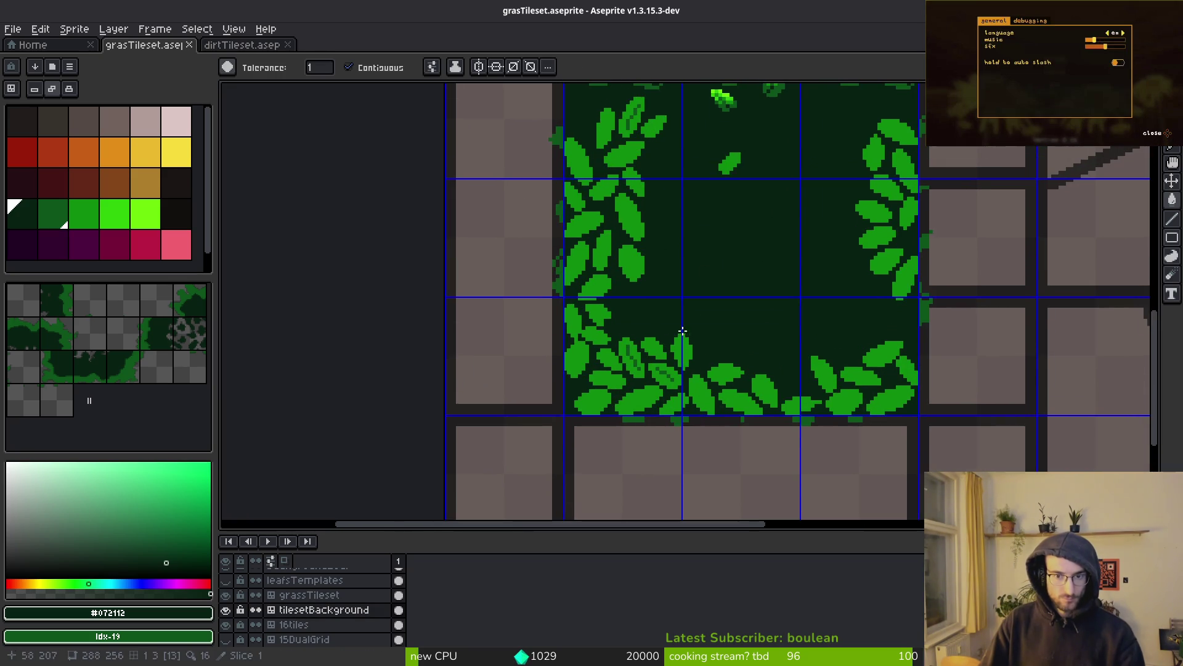
key(w)
click(631, 390)
Step: On the grassTileset layer, select and delete the dark fill inside the leaf block
key(alt+Up)
click(581, 359)
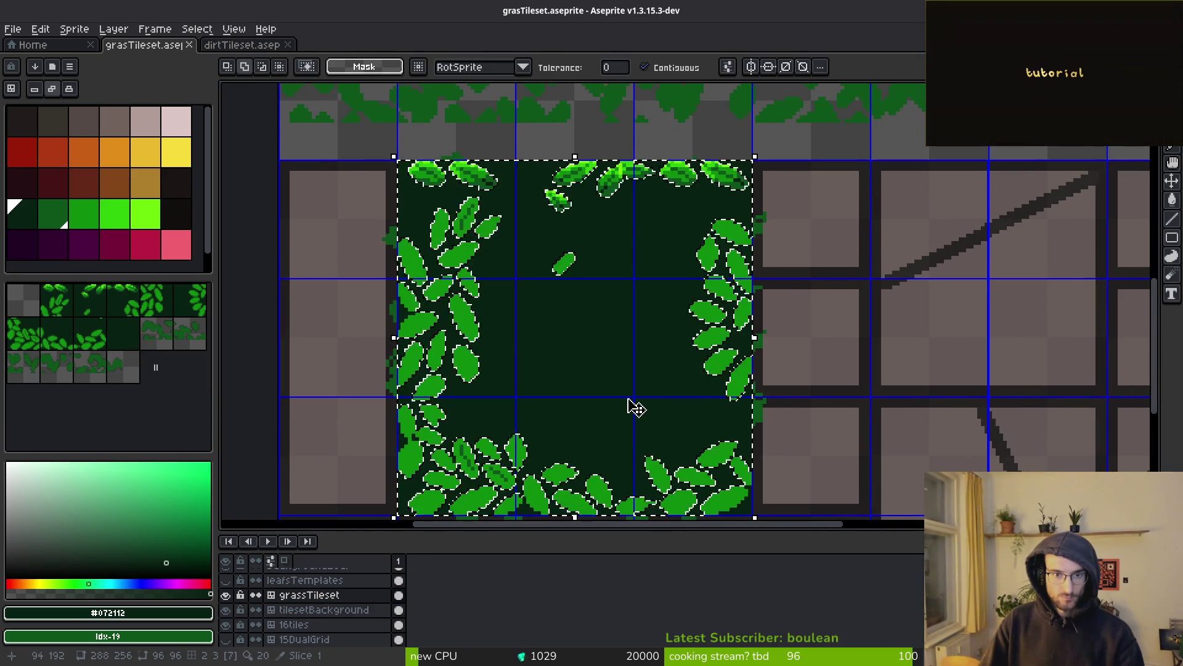
click(627, 279)
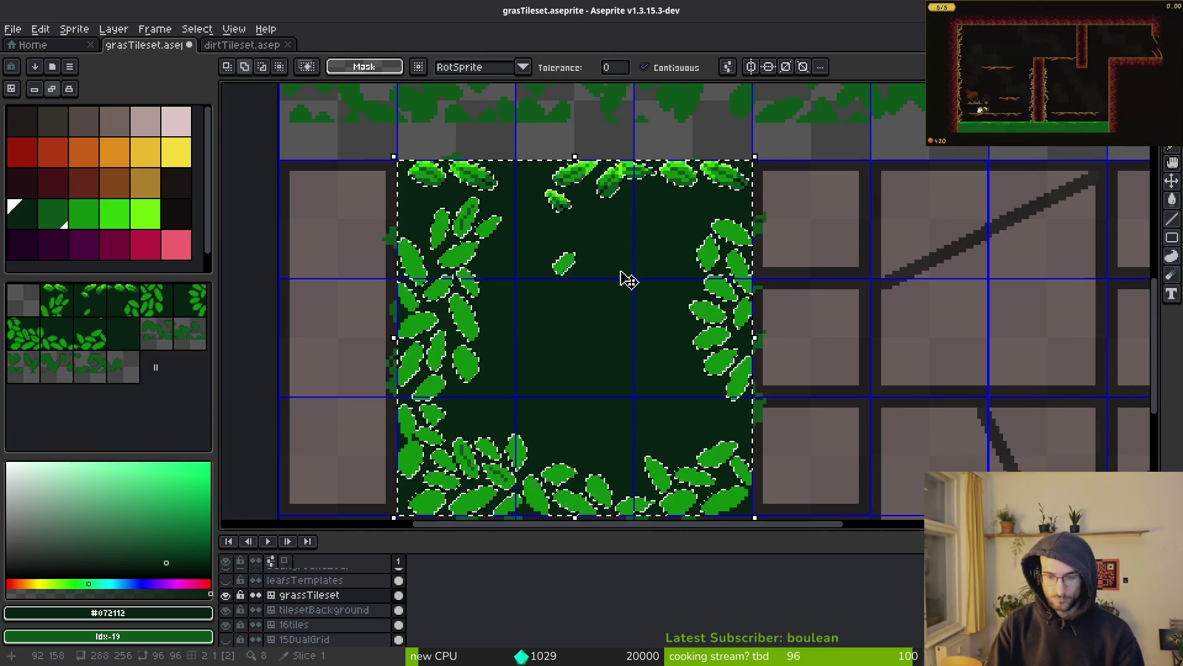
key(Delete)
scroll(669, 354, down, 4)
scroll(627, 234, right, 3)
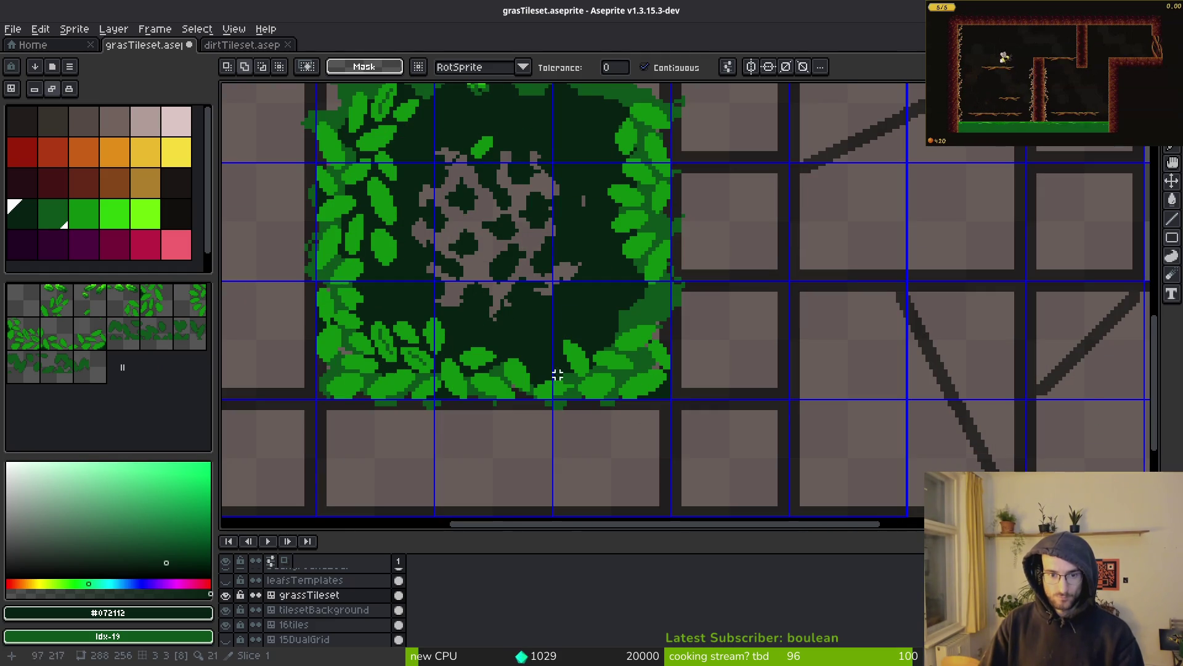
Step: Hide the dark moss background layer and undo stray dark pixels drawn over the leaves
click(225, 610)
drag(549, 293, 658, 470)
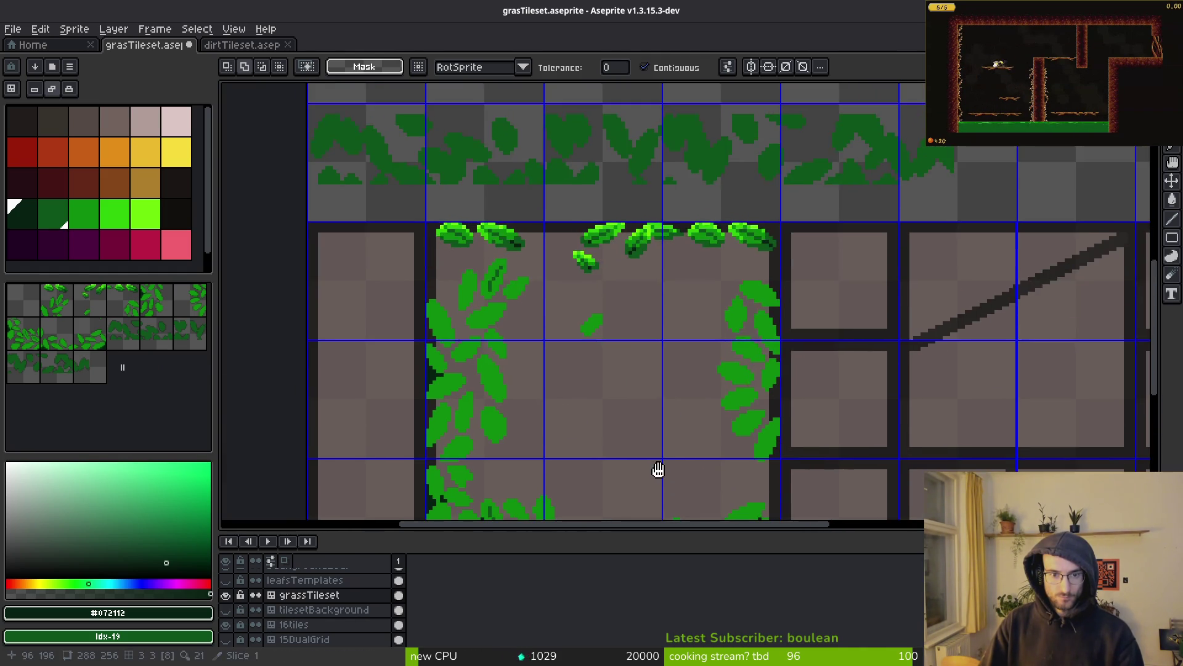
scroll(672, 175, down, 5)
scroll(651, 365, up, 4)
key(b)
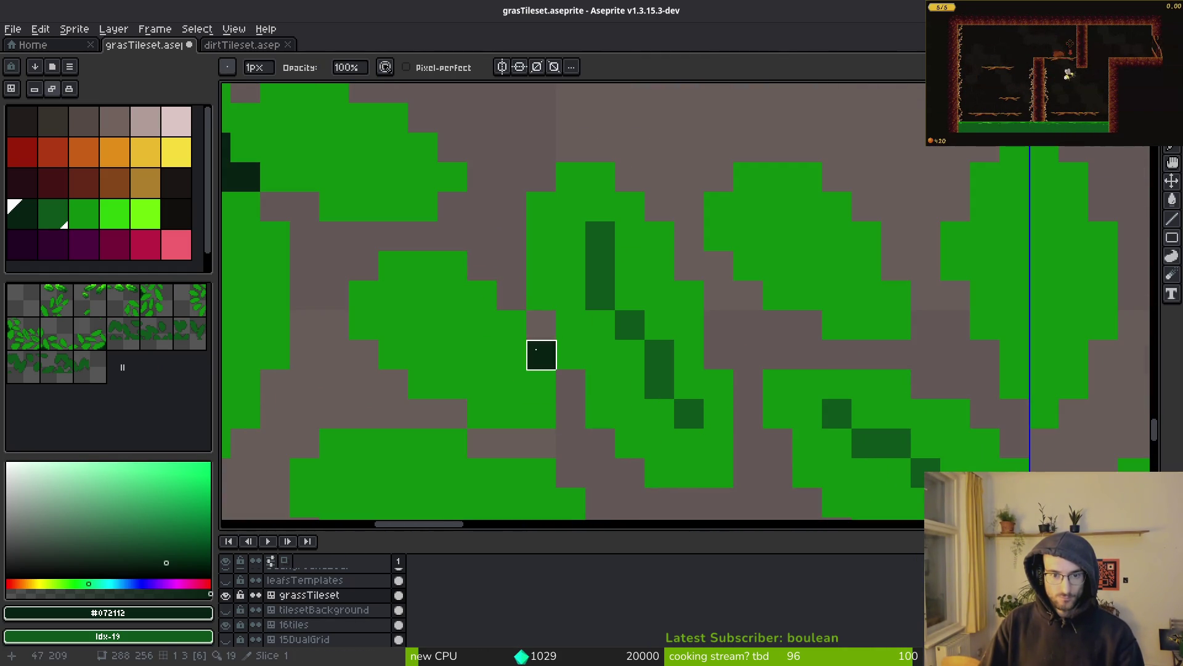
drag(541, 354, 824, 463)
key(ctrl+z)
key(ctrl+z)
Step: Magic Wand select the dark area along the sprite's left edge
key(w)
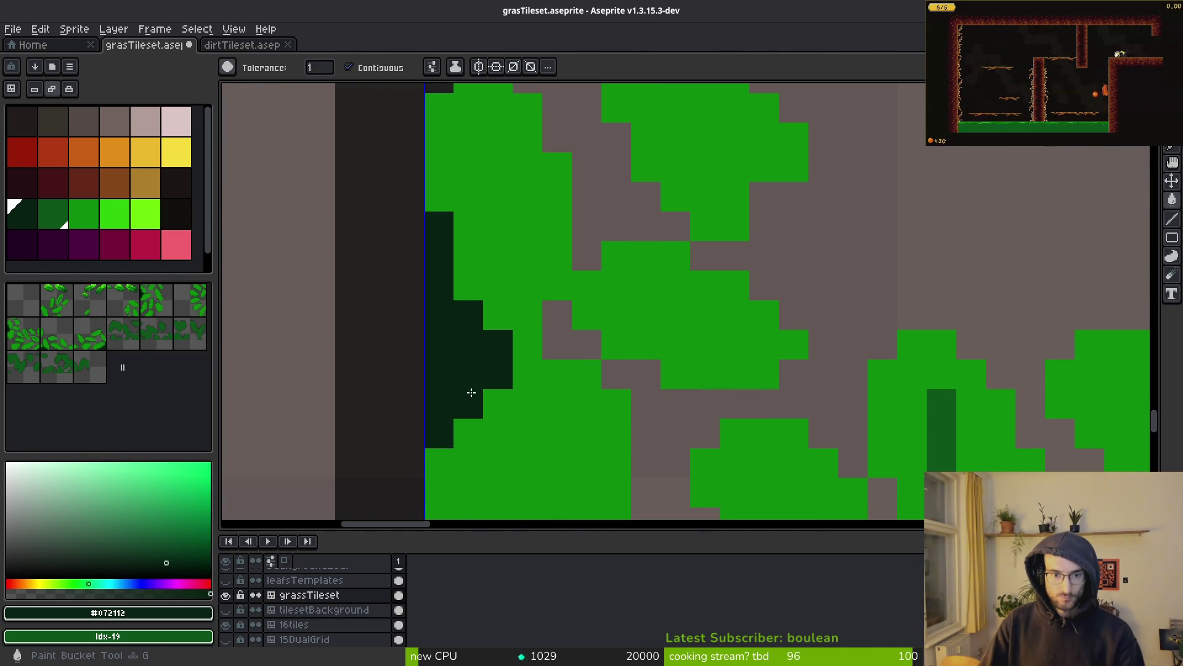
click(470, 390)
scroll(707, 423, down, 5)
scroll(707, 422, down, 5)
scroll(658, 354, up, 5)
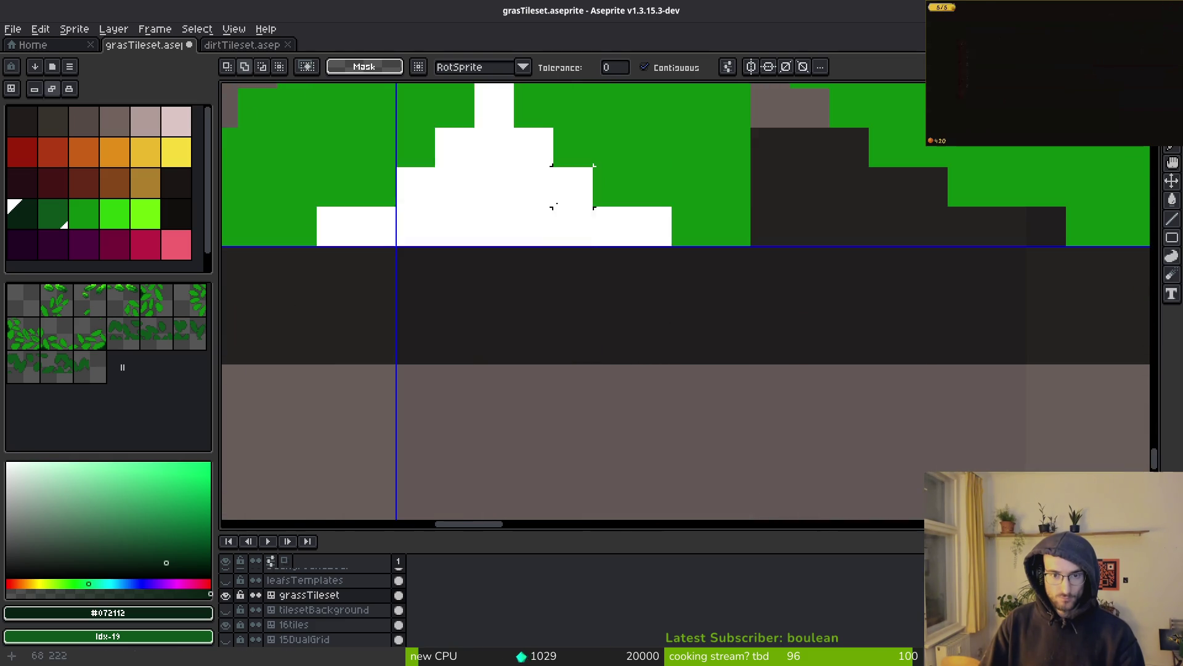
scroll(657, 353, down, 5)
scroll(877, 422, up, 4)
scroll(877, 421, down, 1)
scroll(700, 362, up, 1)
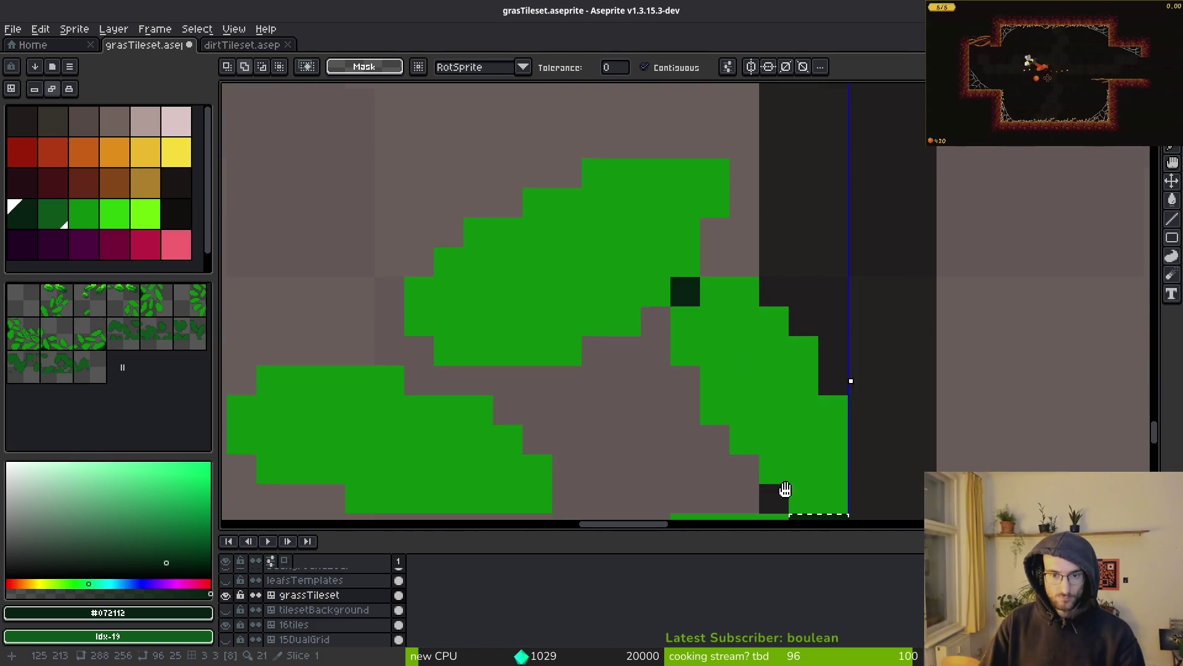
scroll(763, 228, down, 2)
scroll(763, 228, up, 2)
scroll(731, 383, down, 1)
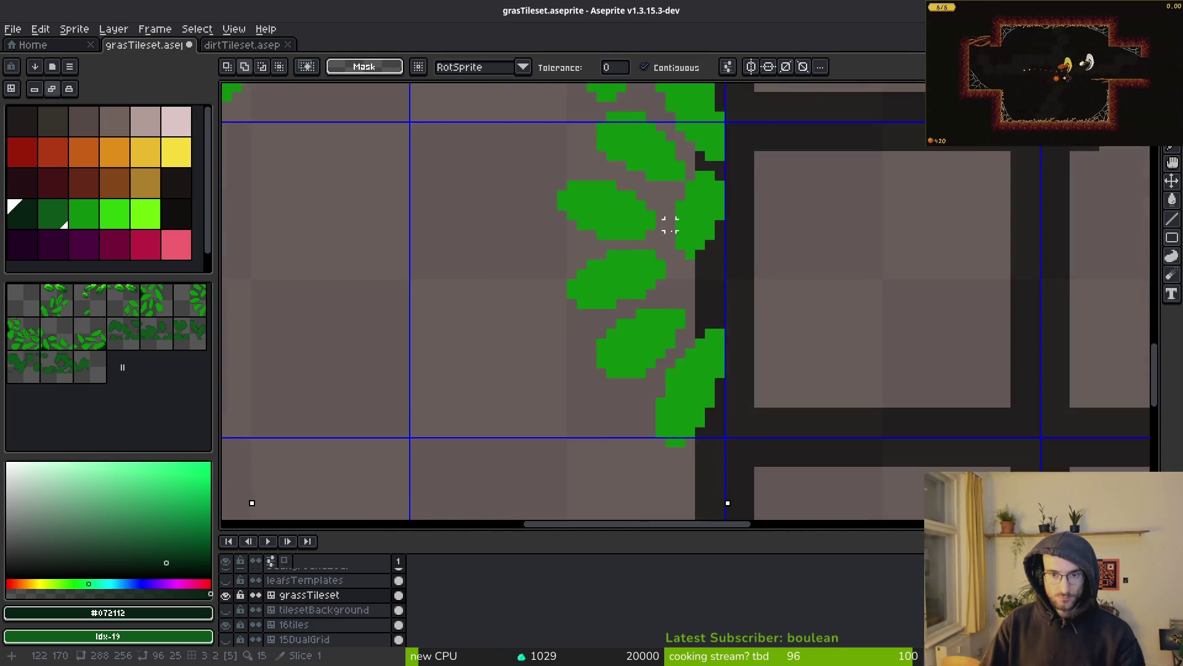
Step: Inspect the leaf tiles around the dark border, then show the moss background again
drag(668, 225, 798, 383)
scroll(797, 383, down, 1)
drag(617, 329, 788, 227)
scroll(454, 251, up, 2)
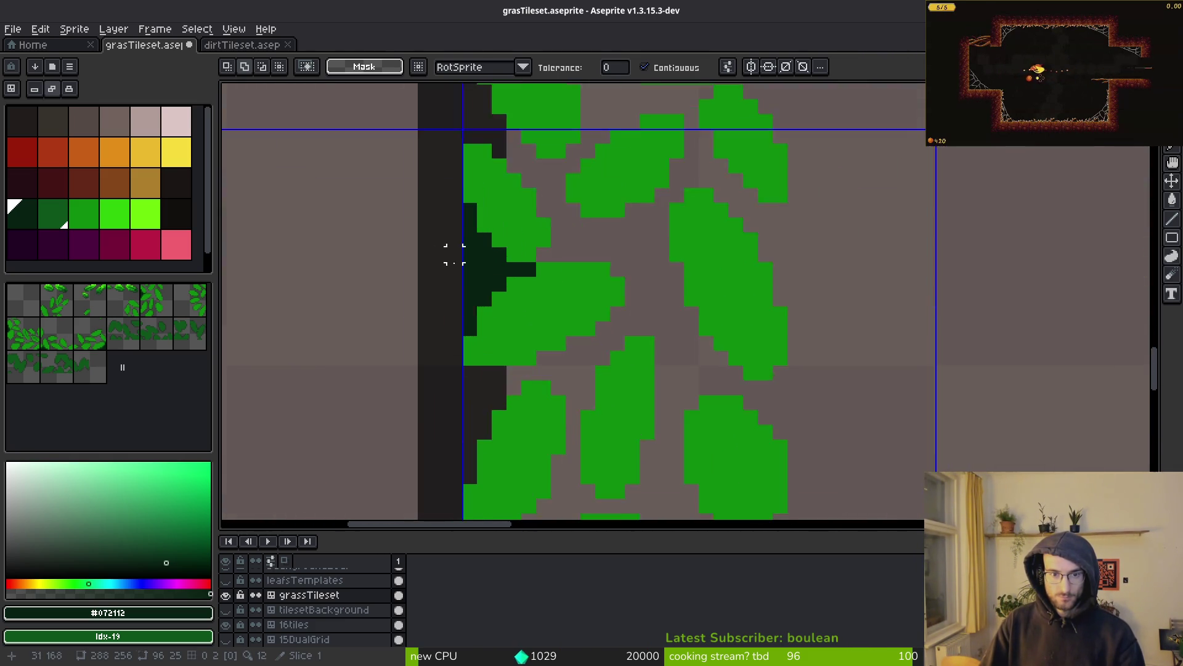
scroll(563, 314, up, 1)
scroll(827, 351, down, 3)
drag(826, 352, 742, 346)
scroll(742, 345, up, 3)
click(226, 609)
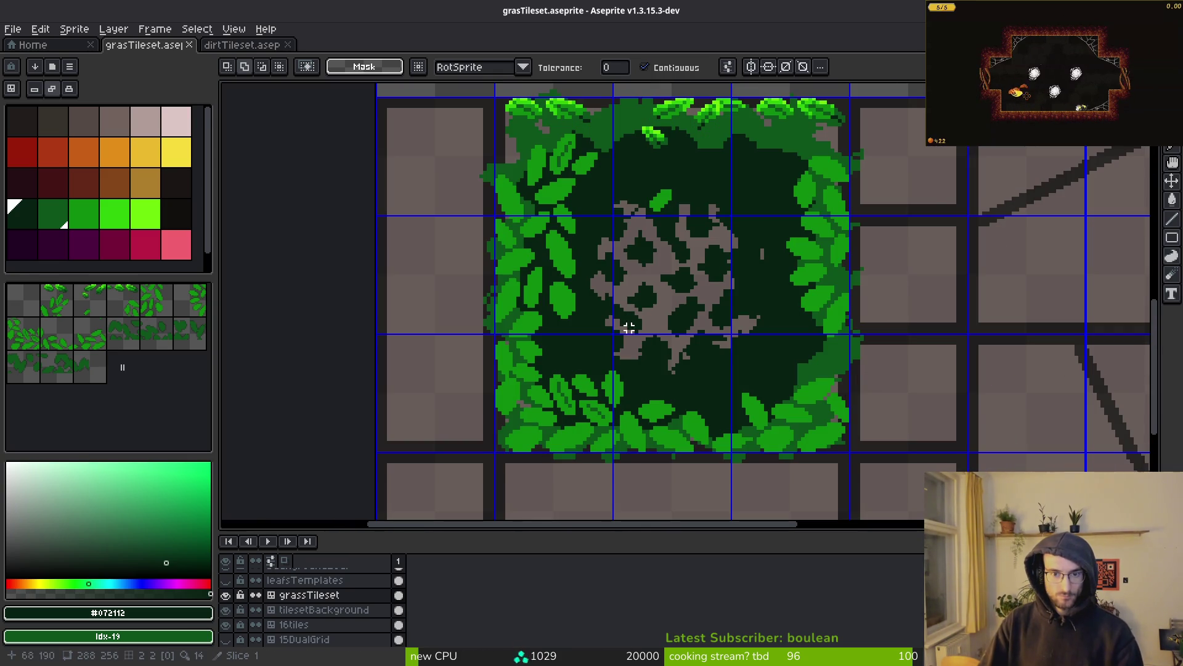
Step: Lasso the small stray leaf inside the block, delete it, and save grasTileset.aseprite
scroll(635, 315, down, 1)
scroll(659, 325, down, 2)
scroll(654, 321, up, 4)
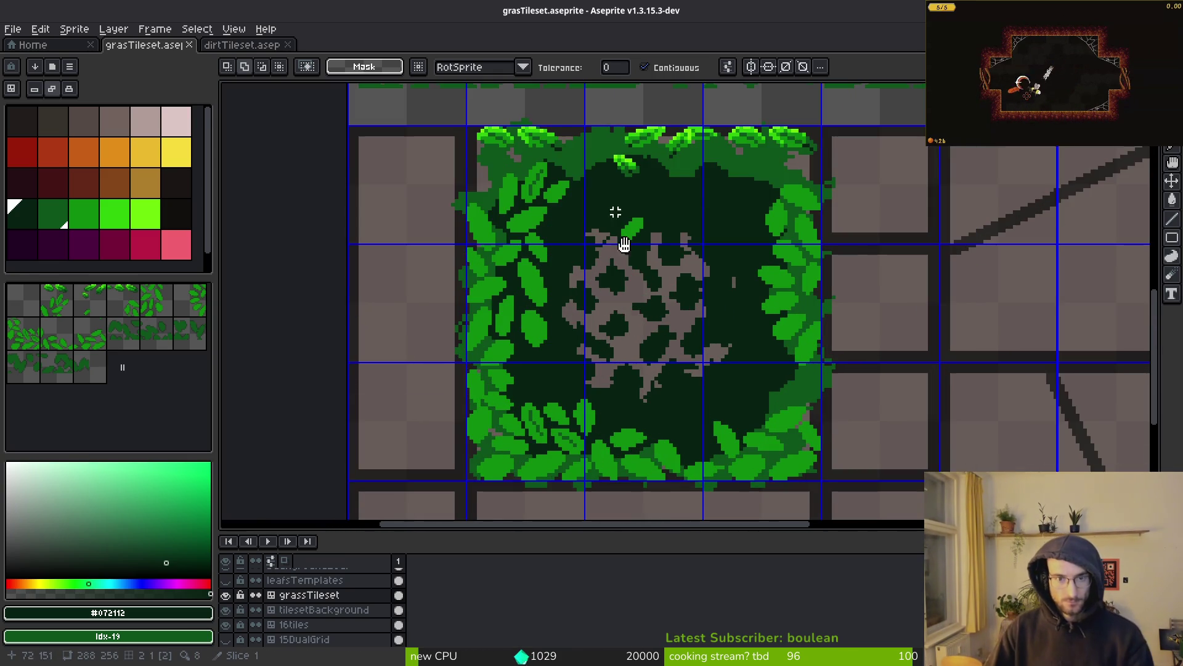
scroll(615, 213, up, 2)
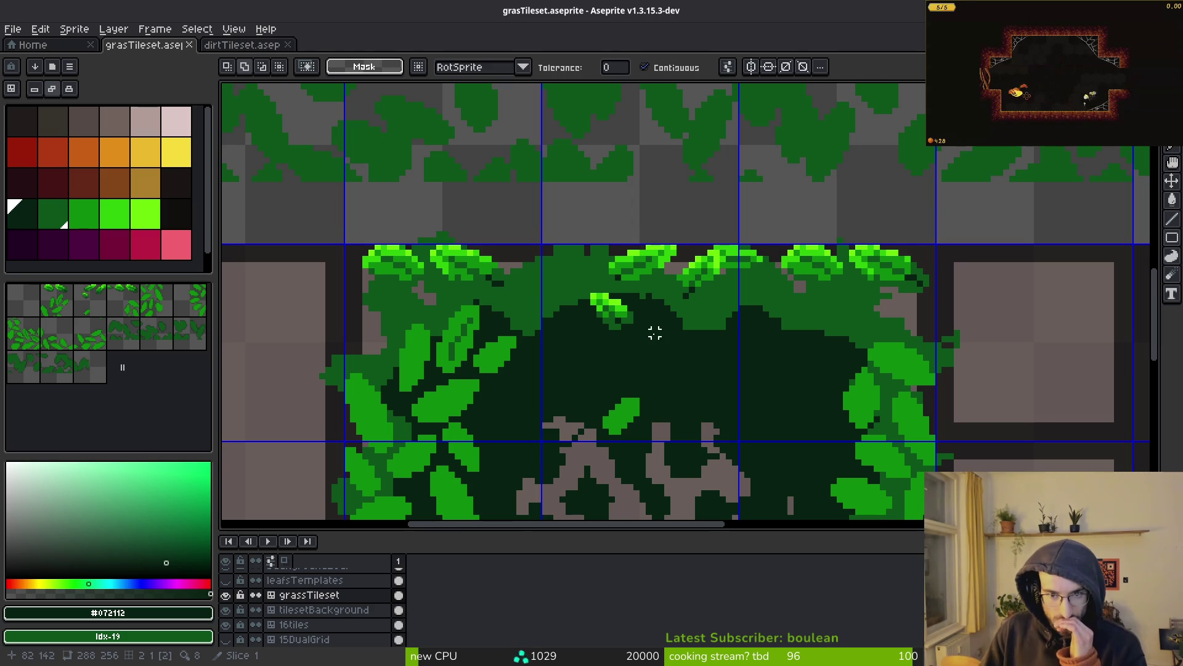
scroll(654, 333, up, 1)
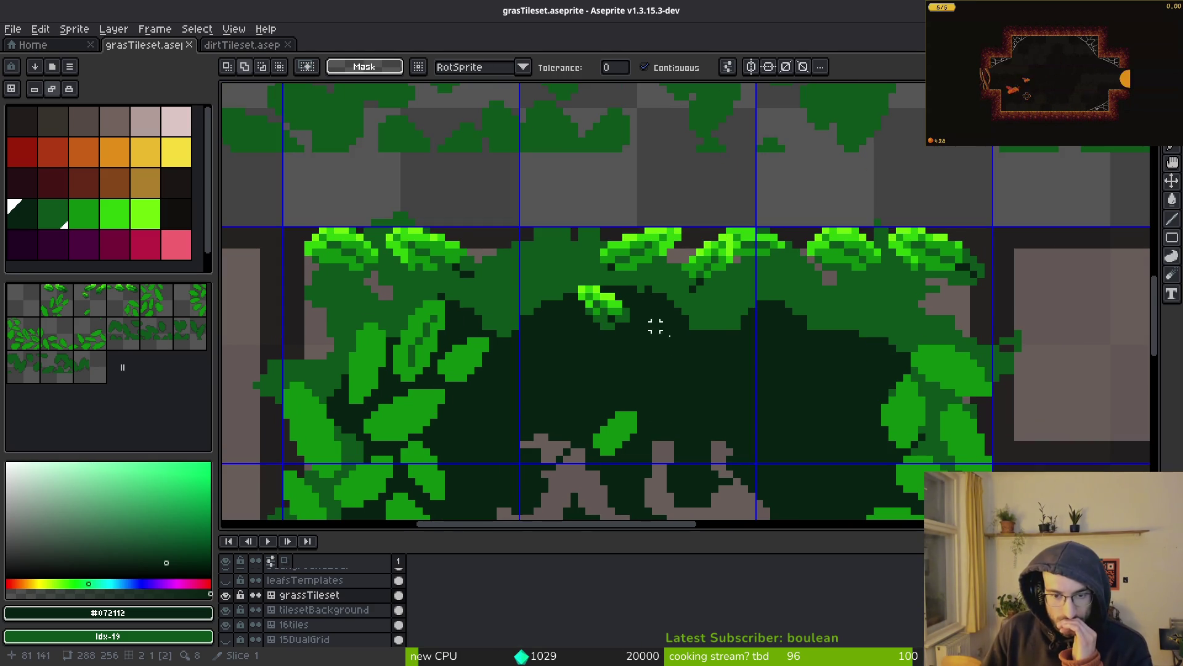
drag(653, 405, 555, 360)
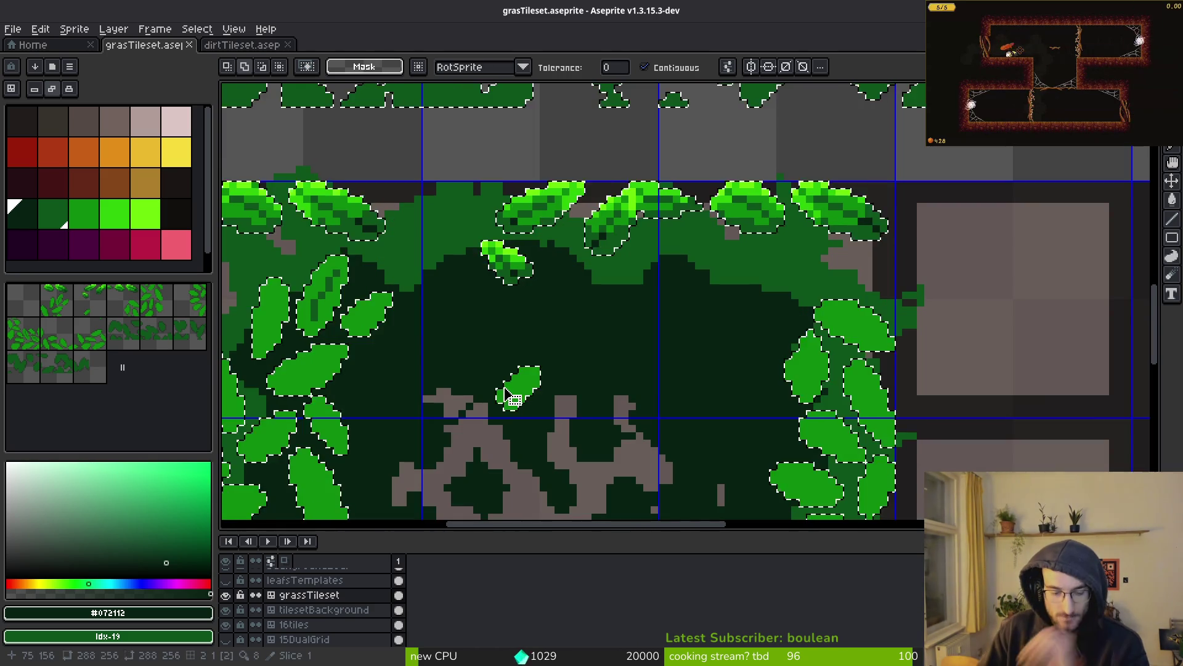
key(q)
drag(563, 370, 563, 401)
key(Delete)
key(ctrl+s)
scroll(559, 373, down, 3)
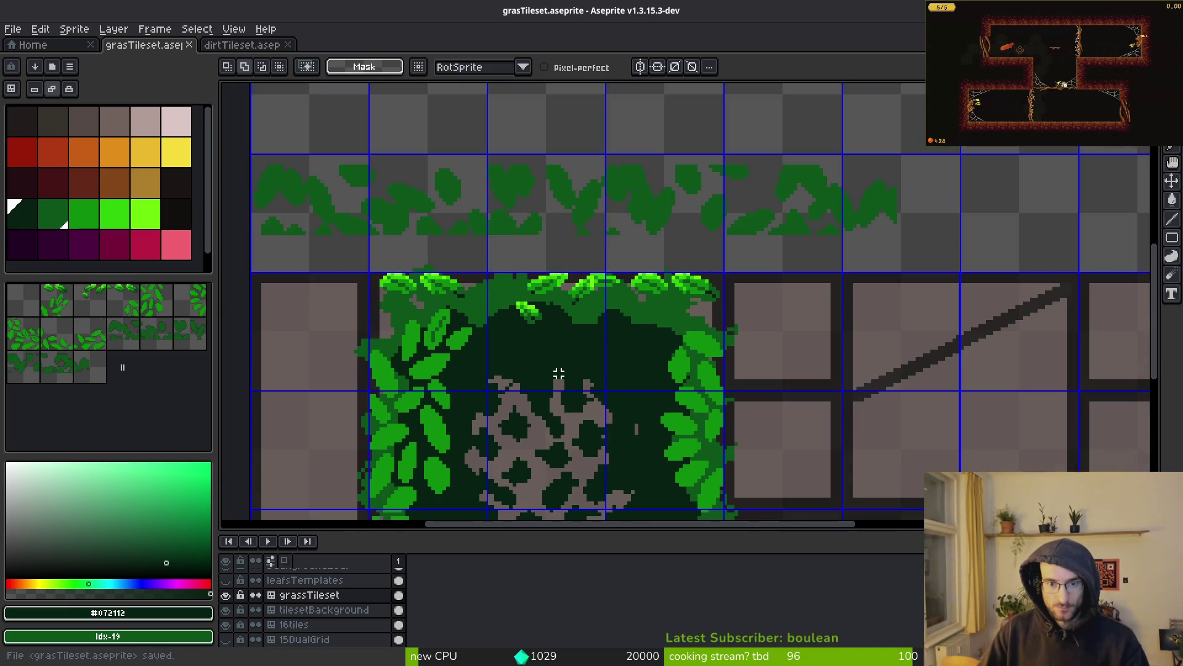
scroll(597, 291, down, 3)
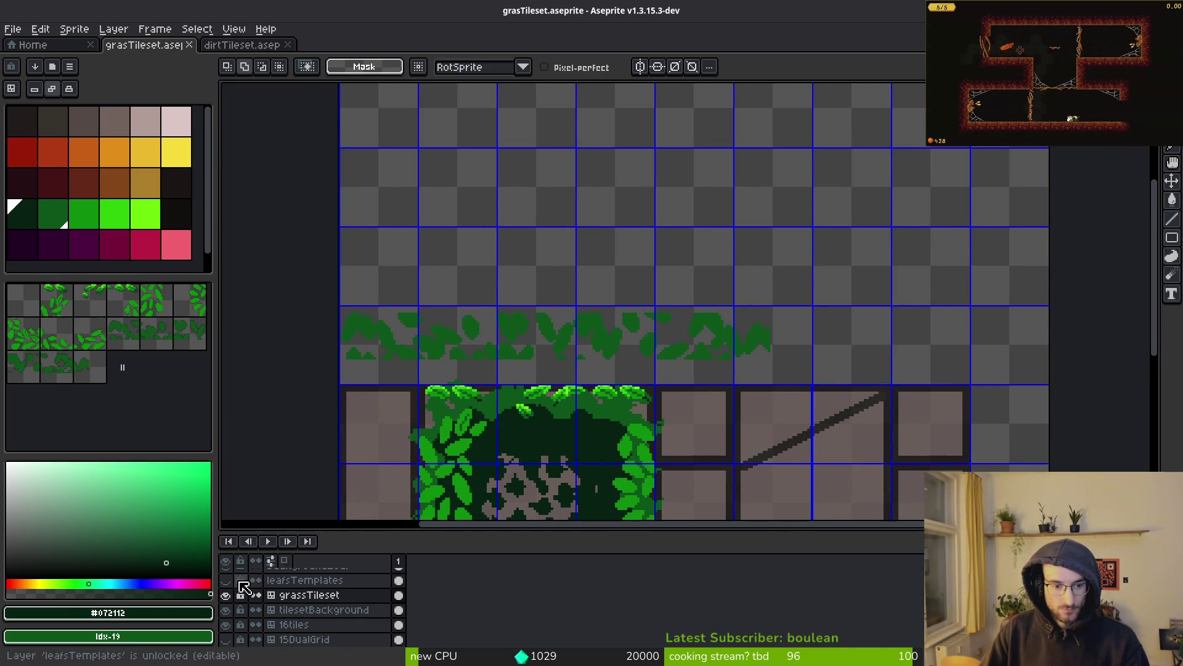
Step: Preview the leaf templates, then select and delete the faded leaf strip above the block
click(226, 581)
drag(512, 361, 500, 315)
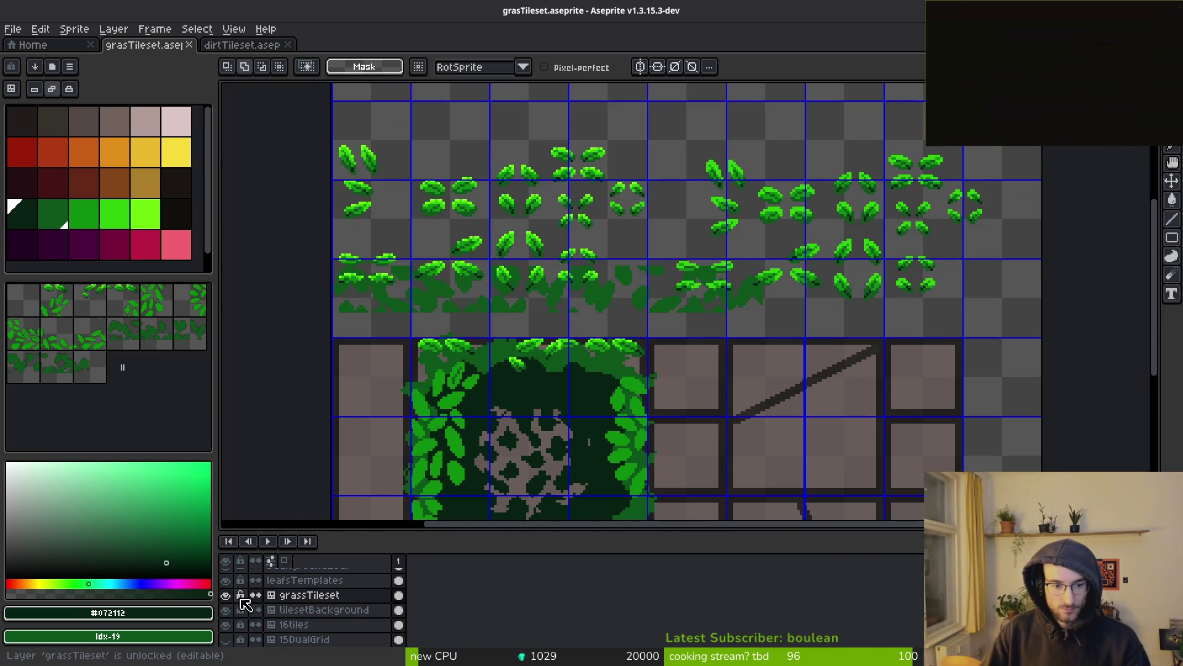
click(227, 586)
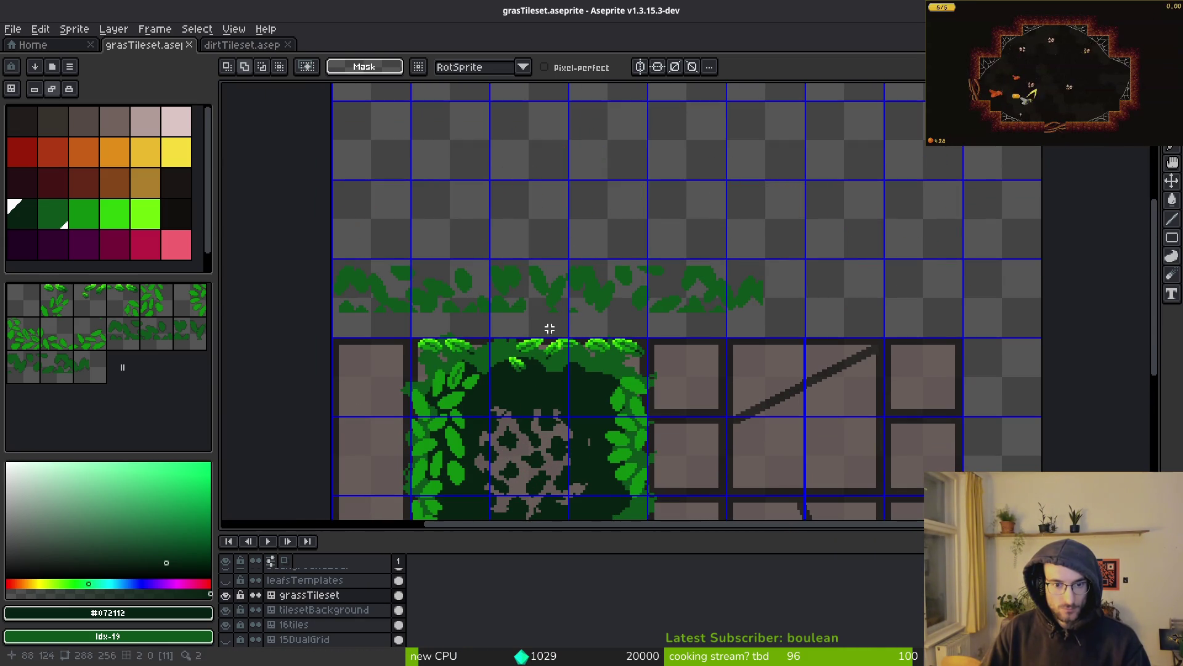
mouse_move(329, 217)
mouse_down()
mouse_move(671, 312)
mouse_move(800, 332)
mouse_up()
key(Delete)
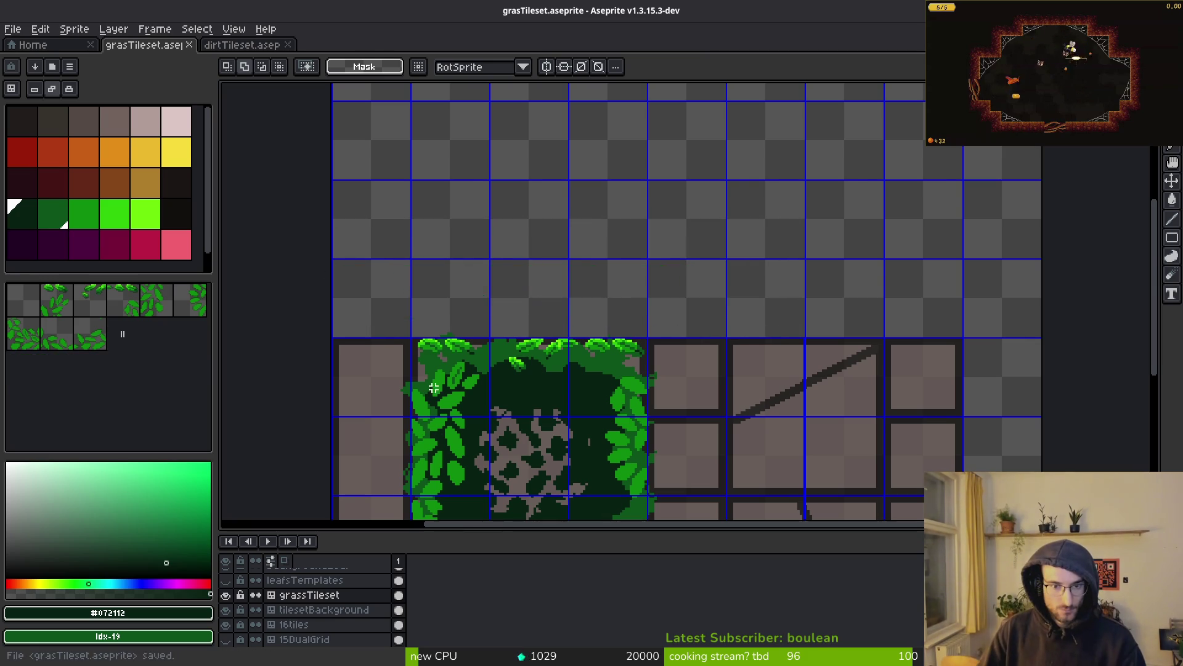
Step: Select all leafsTemplates leaf rows and commit them into the grassTileset layer
click(227, 580)
scroll(658, 304, down, 5)
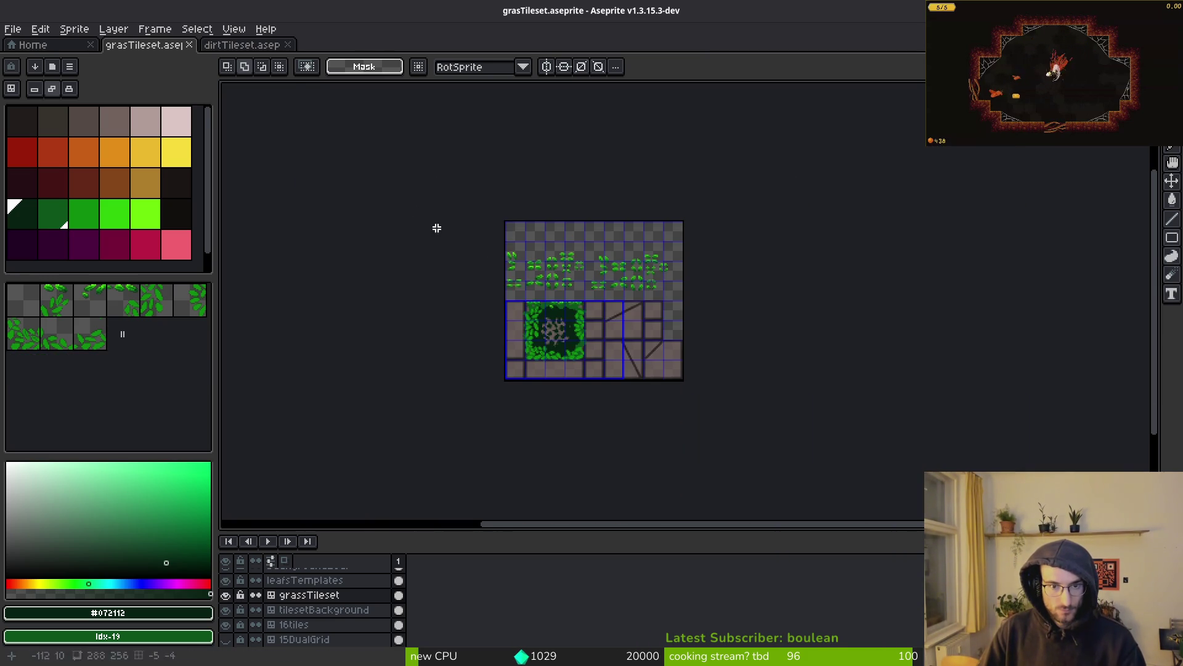
scroll(715, 292, up, 6)
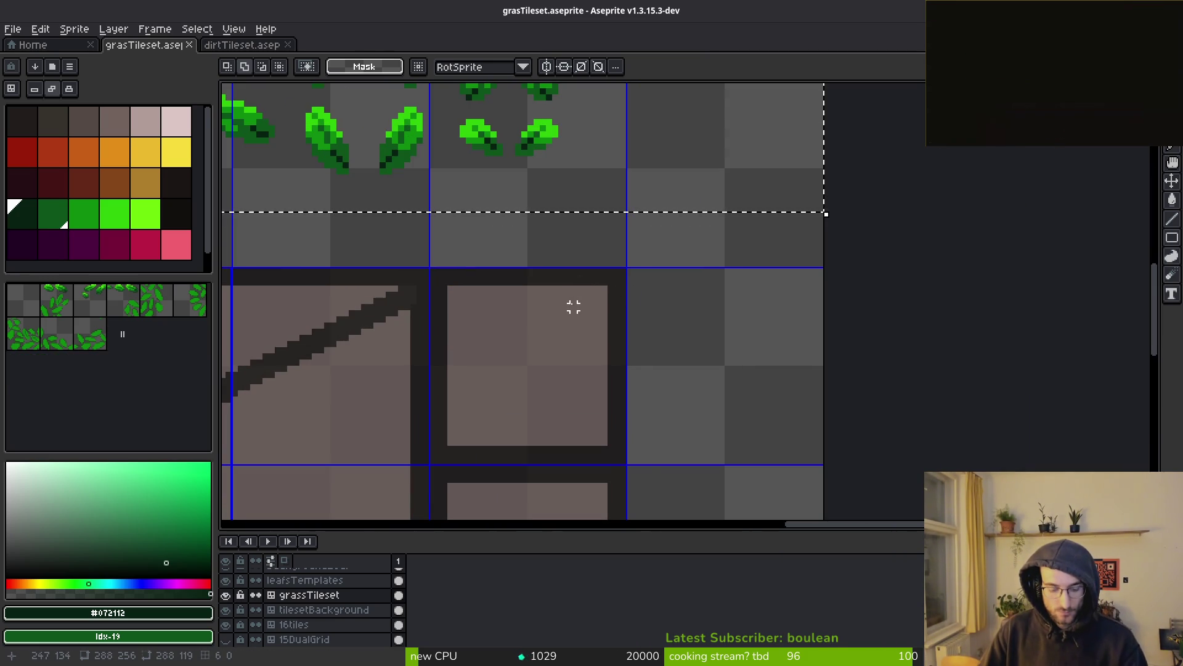
scroll(603, 295, down, 3)
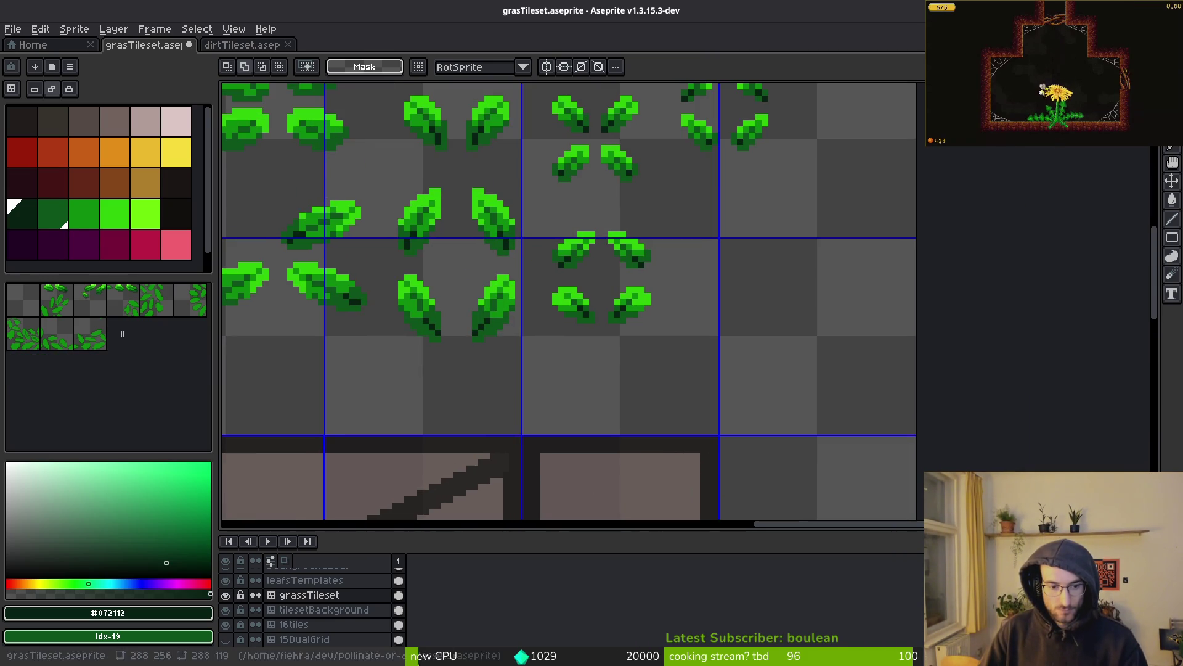
click(319, 579)
scroll(731, 380, down, 1)
scroll(603, 315, down, 1)
drag(337, 244, 678, 353)
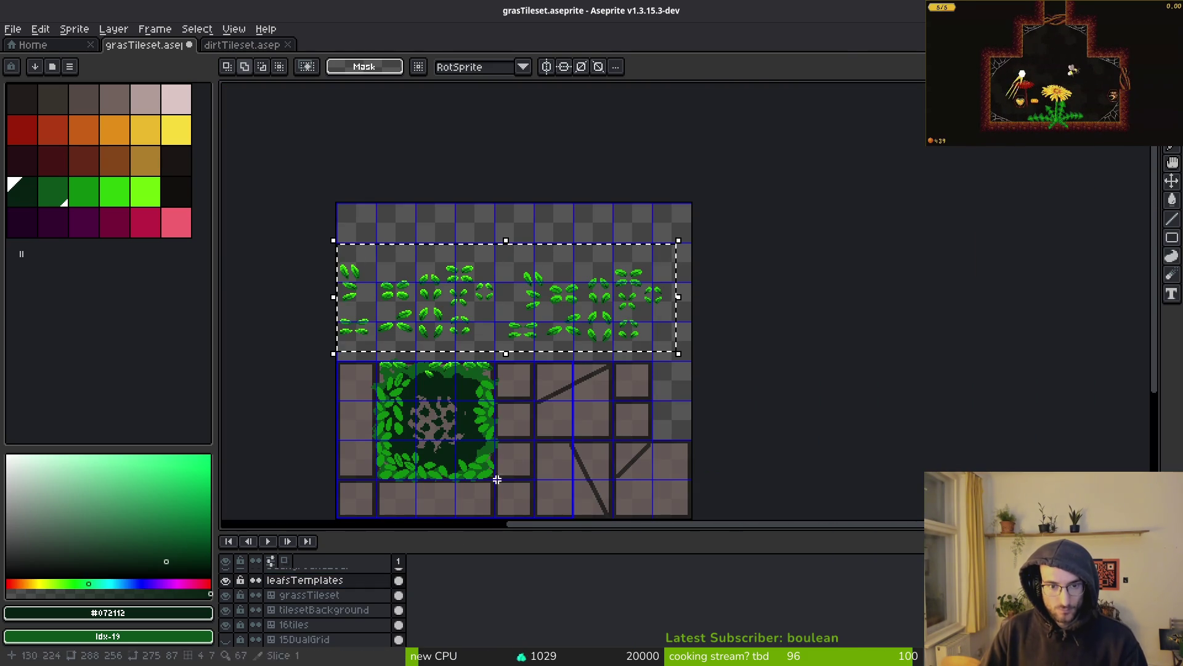
click(357, 596)
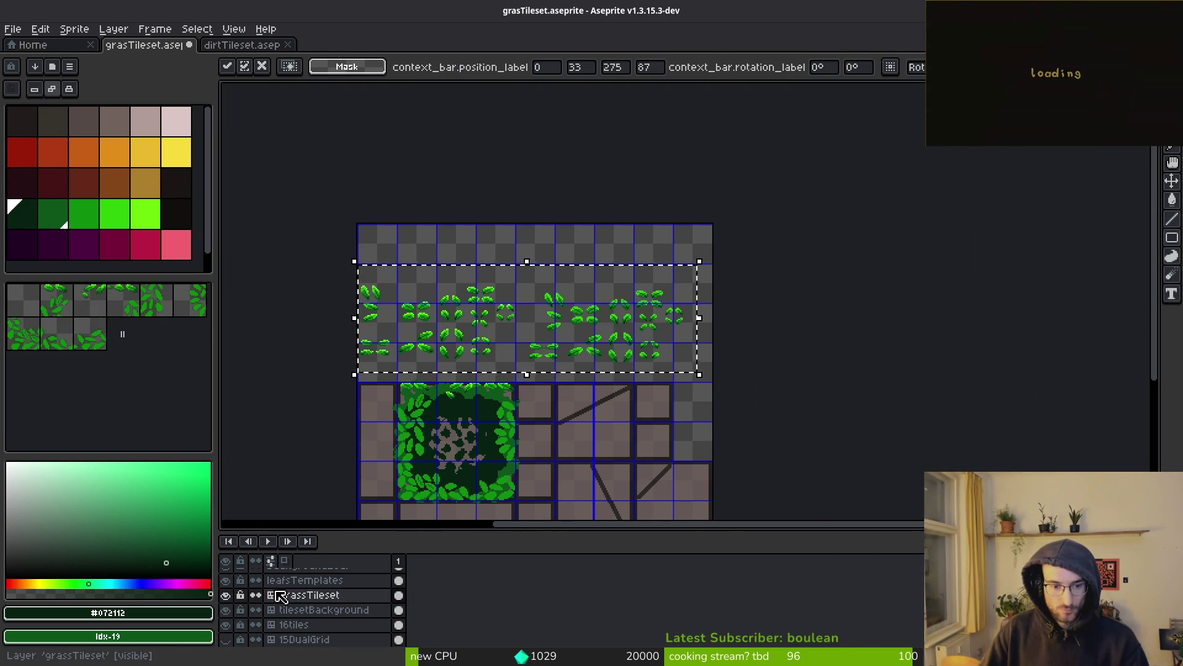
scroll(263, 592, down, 1)
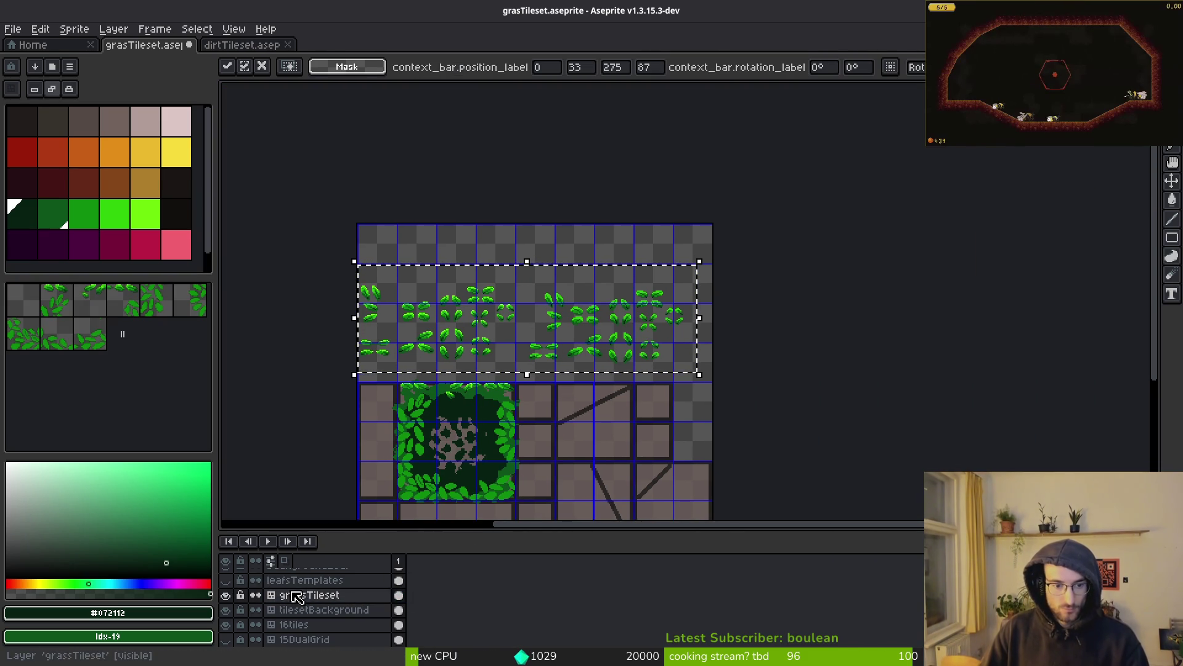
key(Return)
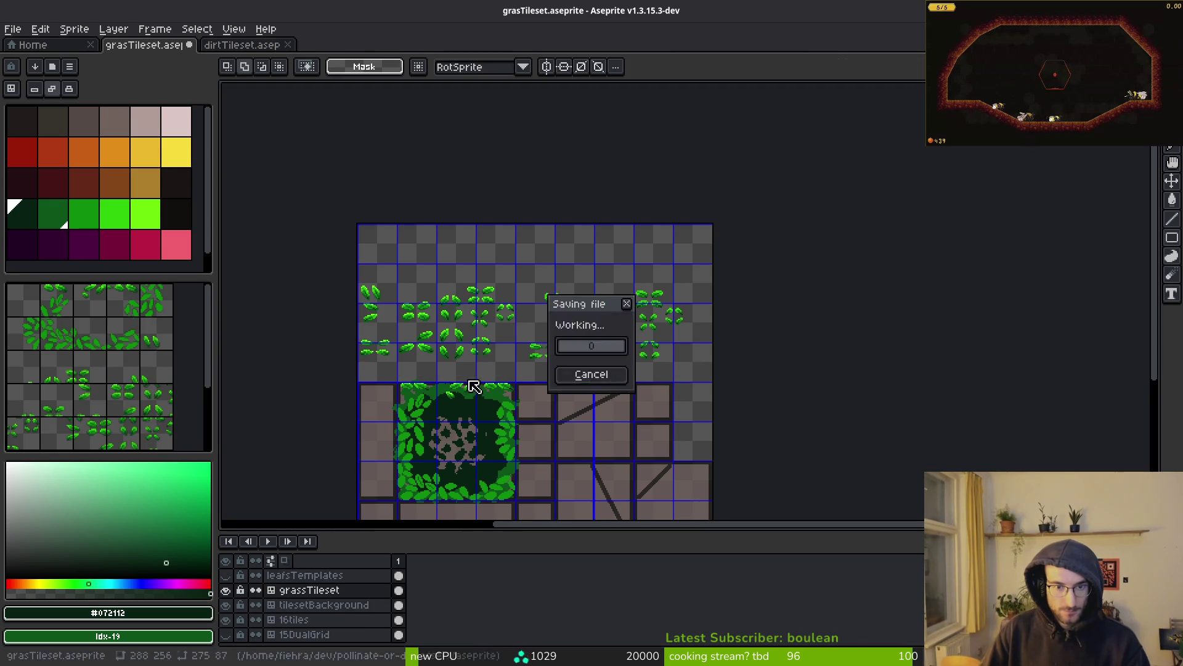
Step: With the pencil, add dark shading pixels along the lower edges of the leaves
scroll(471, 310, up, 2)
drag(471, 310, 529, 308)
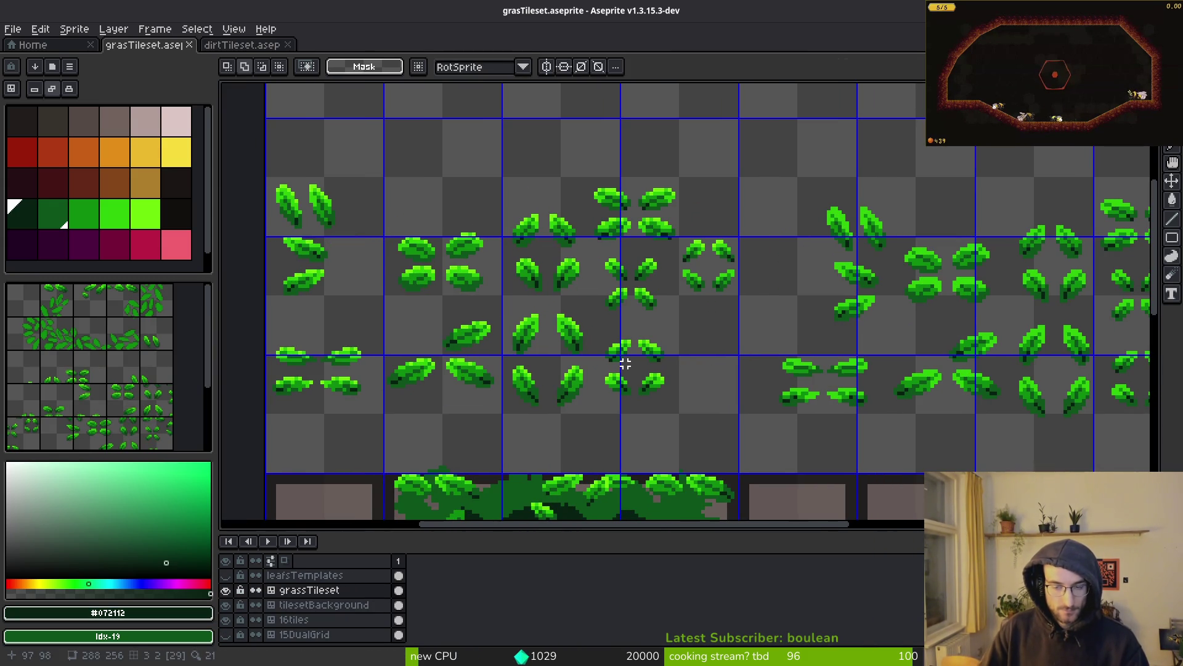
scroll(829, 486, right, 3)
scroll(752, 436, up, 1)
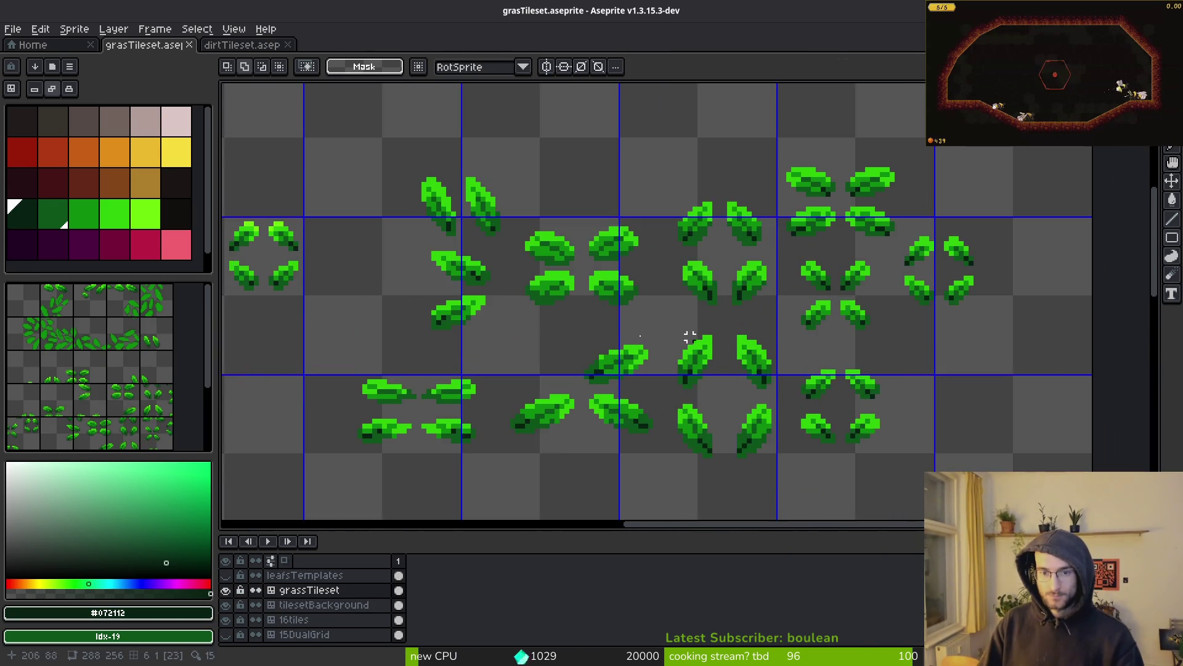
scroll(693, 336, right, 2)
scroll(824, 355, up, 1)
scroll(825, 355, up, 3)
key(b)
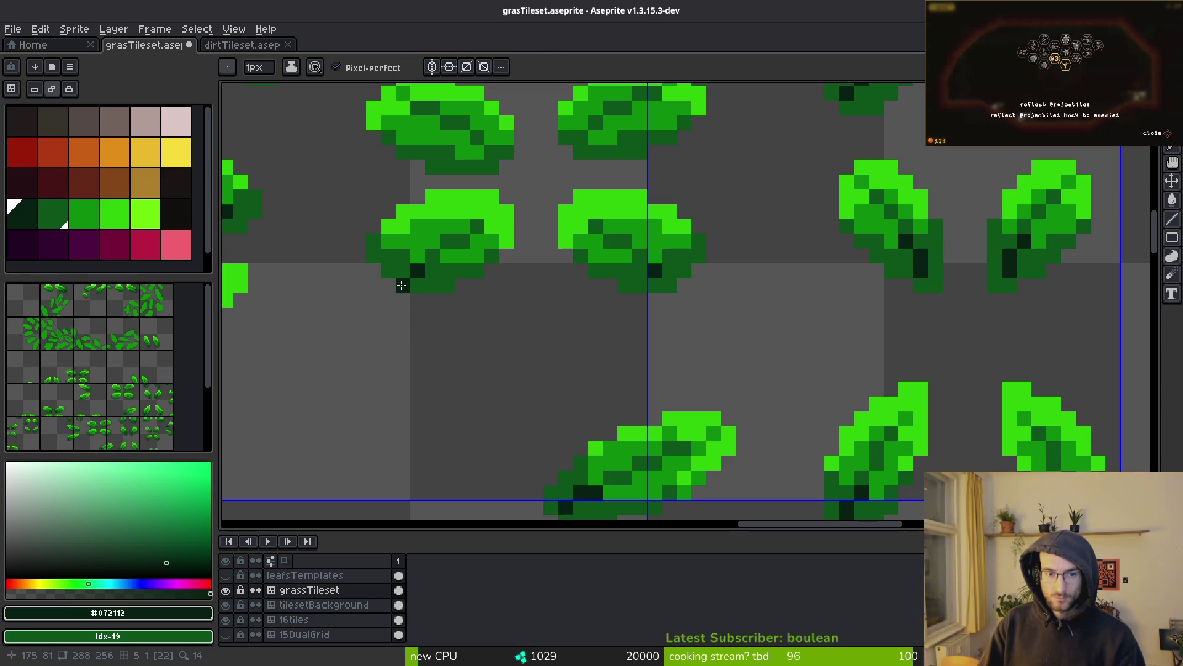
scroll(657, 288, up, 4)
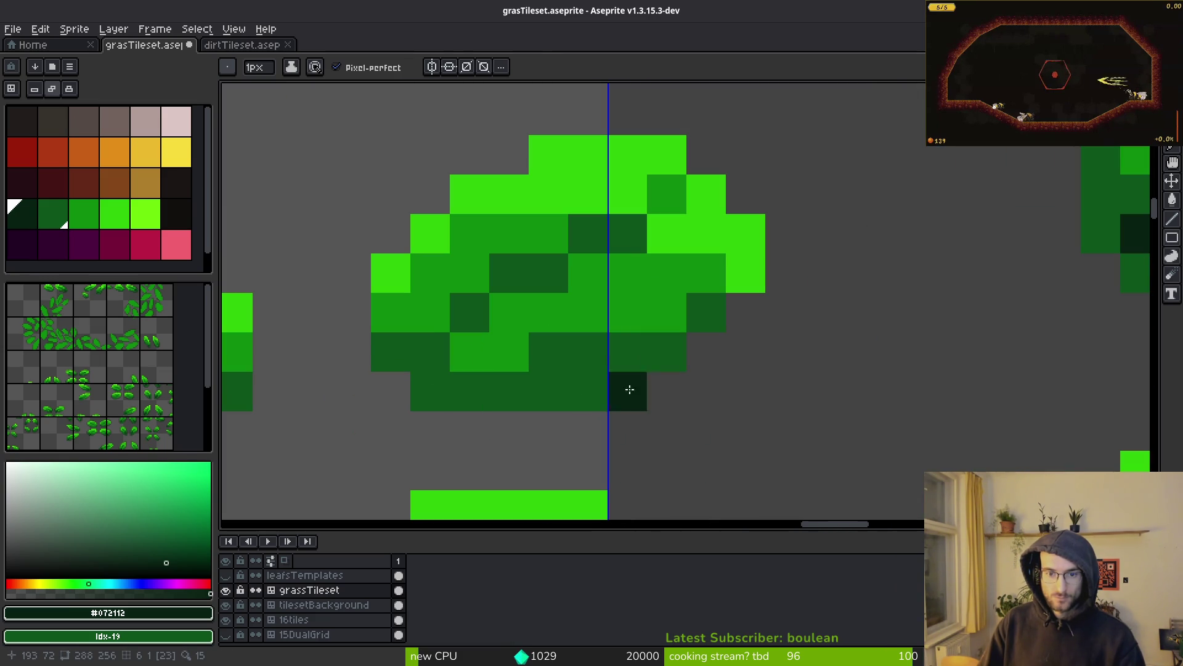
click(429, 371)
click(430, 352)
click(525, 345)
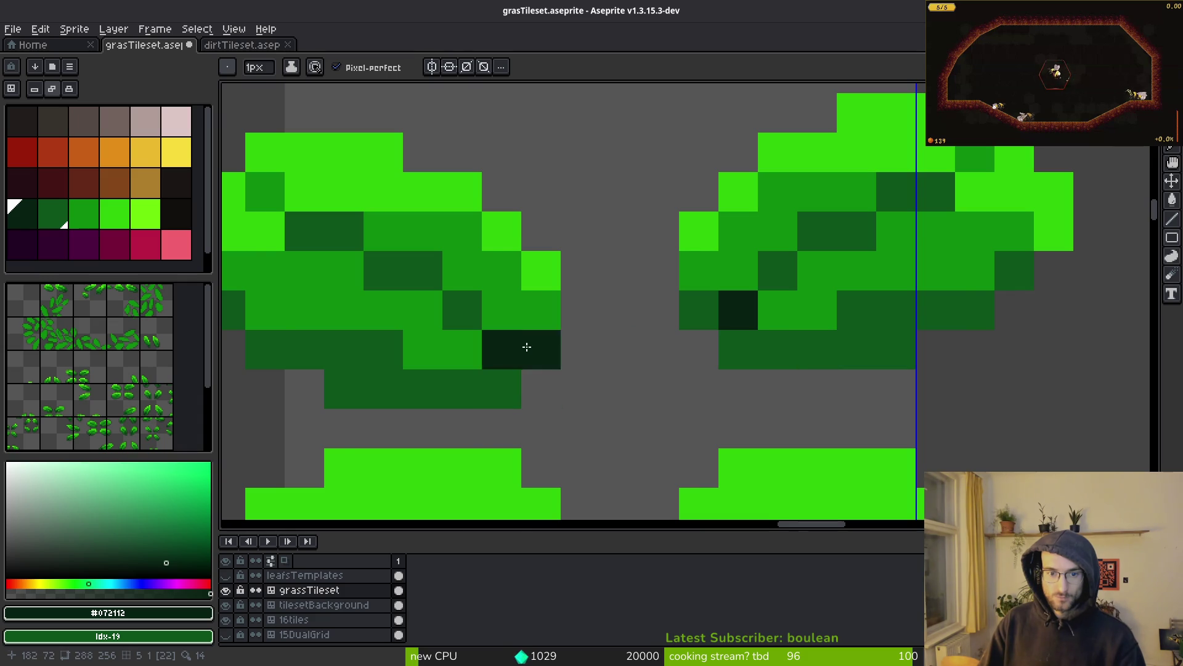
Step: Bring the upper leaves into view and save grasTileset.aseprite
scroll(613, 427, down, 3)
drag(614, 427, 614, 387)
scroll(557, 317, down, 3)
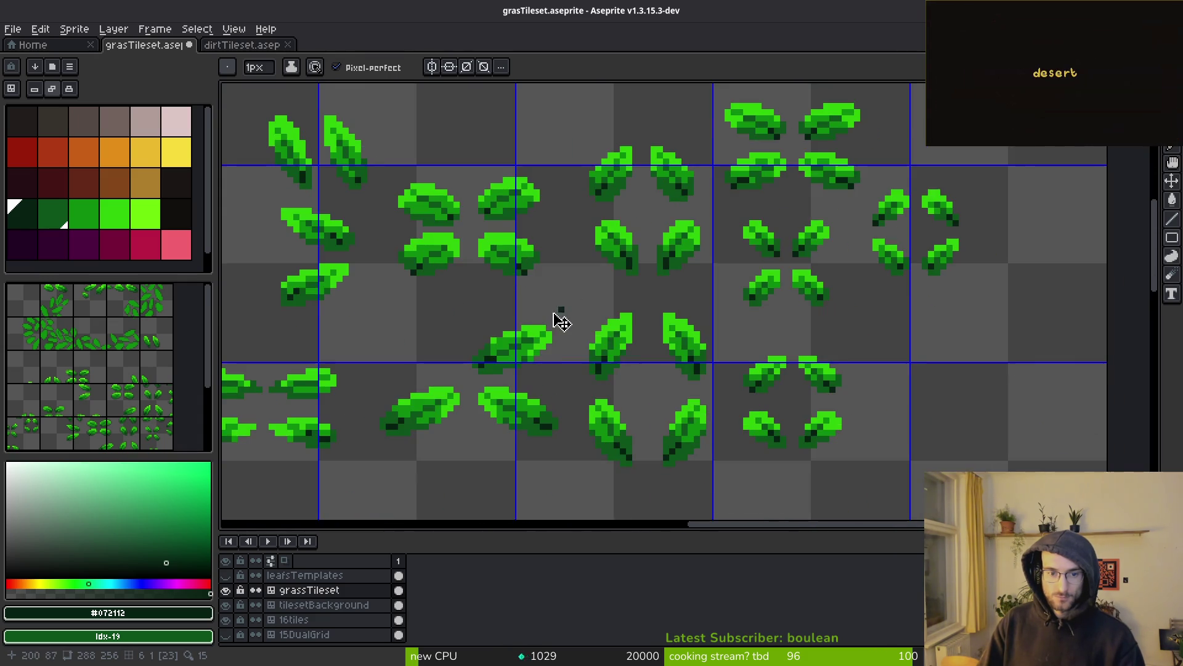
key(ctrl+s)
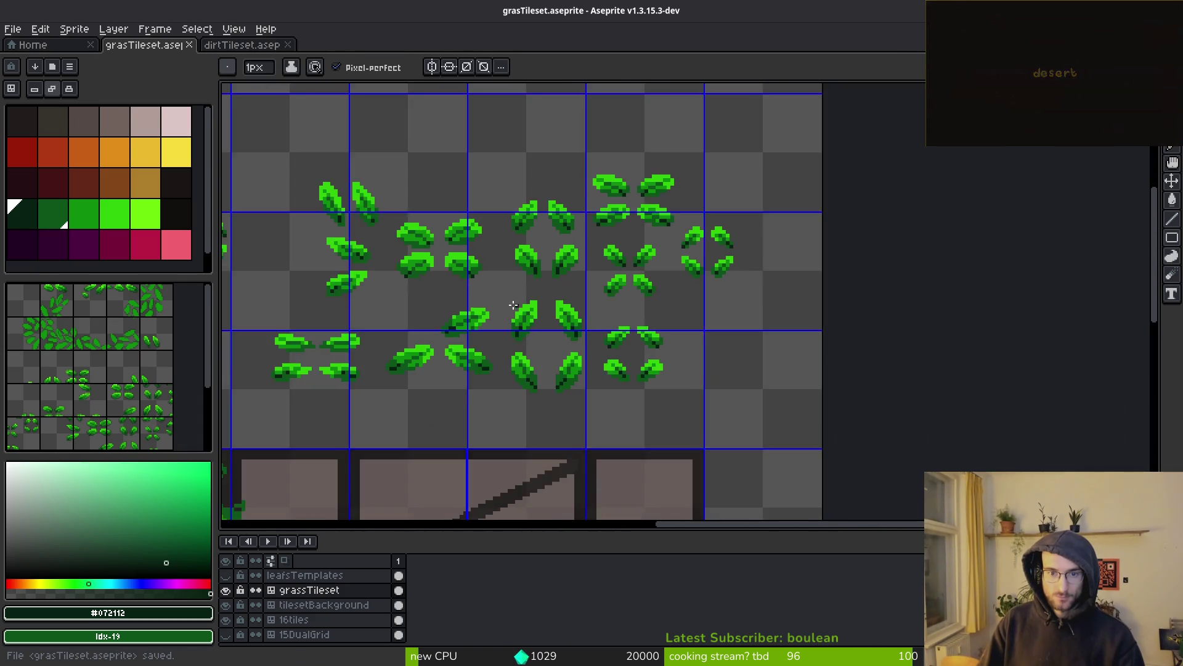
Step: Undo misplaced shadow pixels, place dark shadow pixels on the upper-left leaf, and save
drag(513, 305, 848, 338)
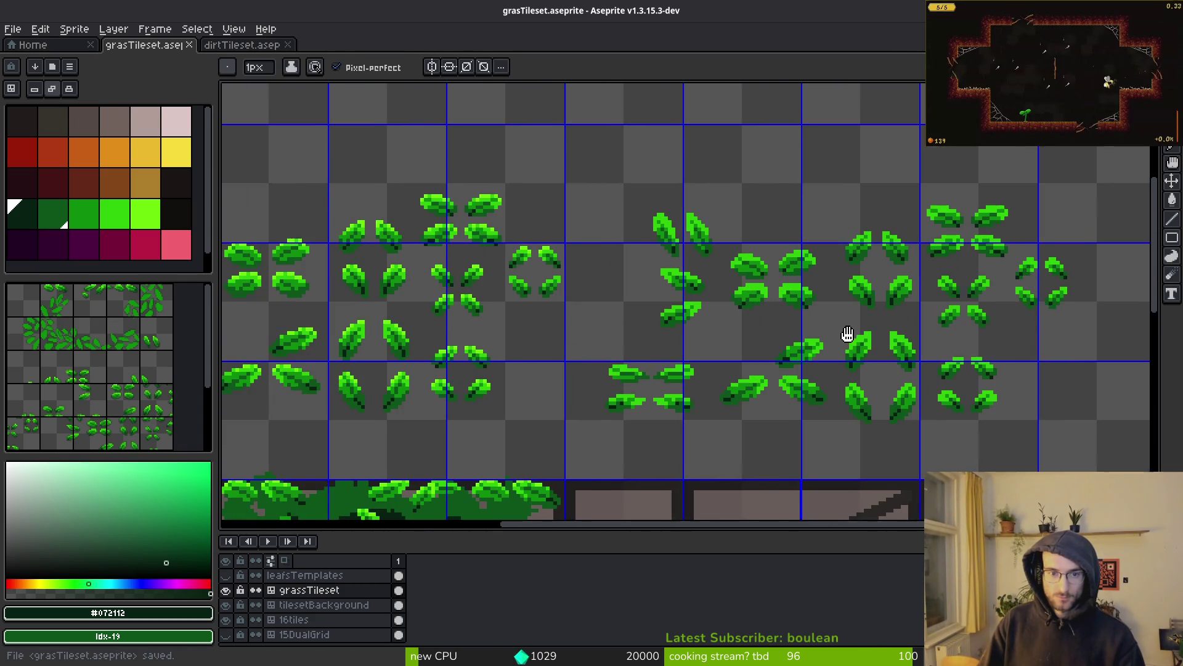
scroll(378, 289, up, 5)
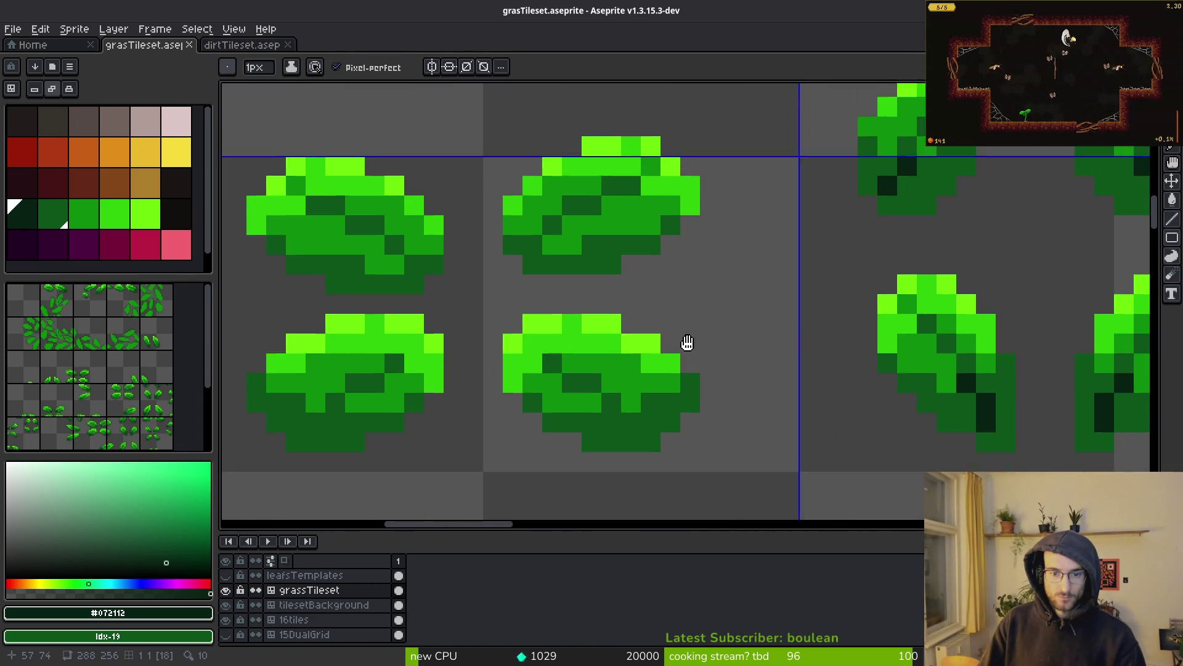
key(ctrl+z)
key(ctrl+z)
click(686, 401)
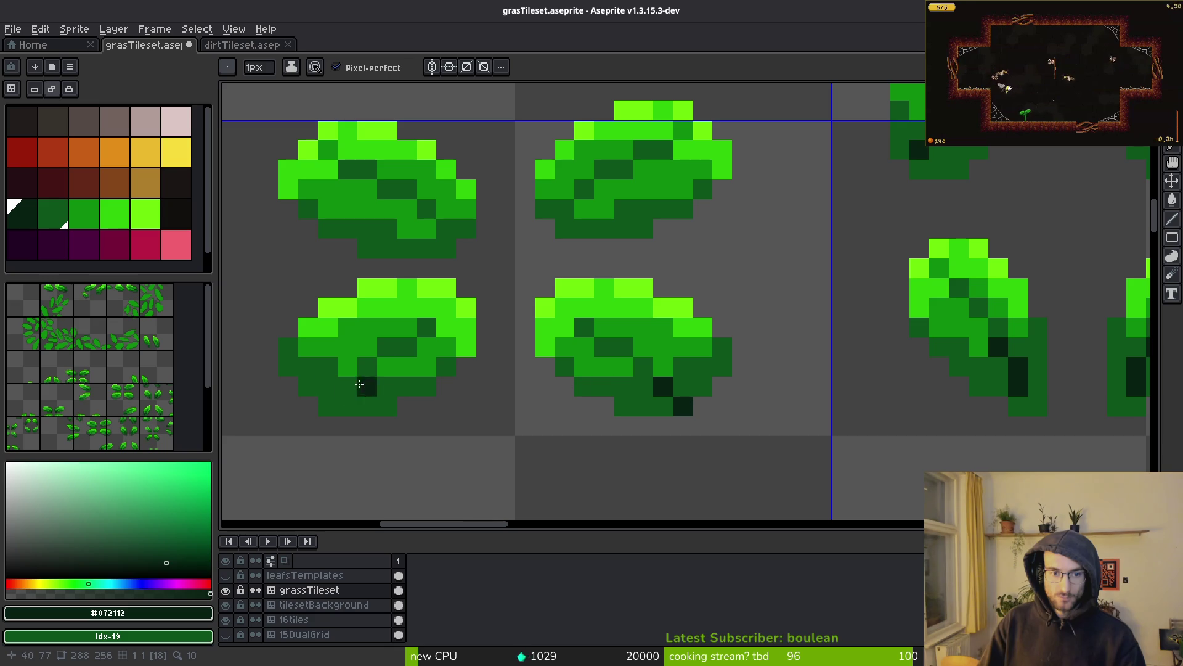
click(323, 402)
key(ctrl+z)
click(448, 235)
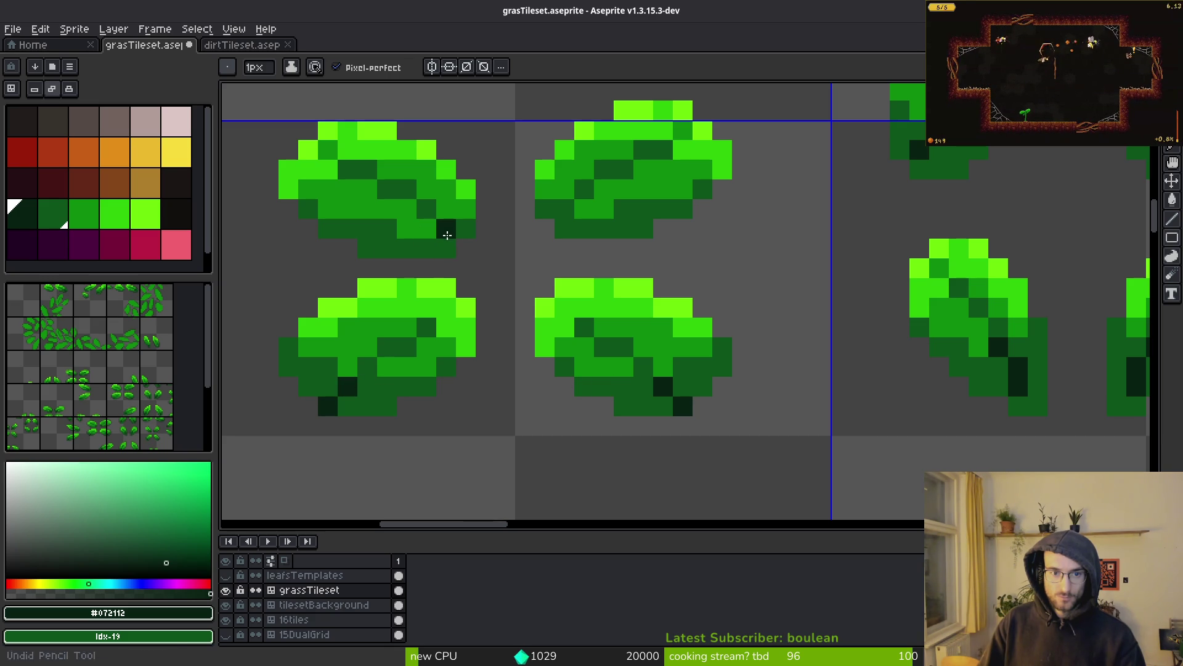
scroll(559, 207, down, 2)
scroll(642, 338, left, 2)
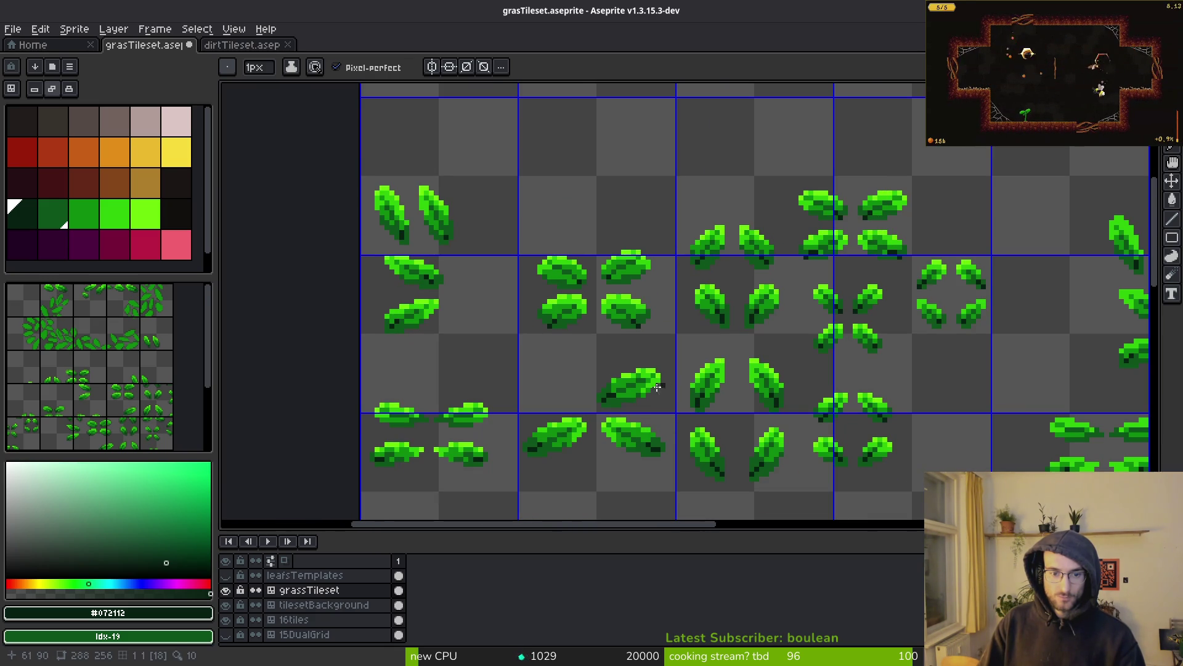
scroll(557, 371, down, 1)
key(ctrl+s)
Step: Sample the medium green and repaint rows of bright leaf pixels medium green
scroll(729, 323, down, 1)
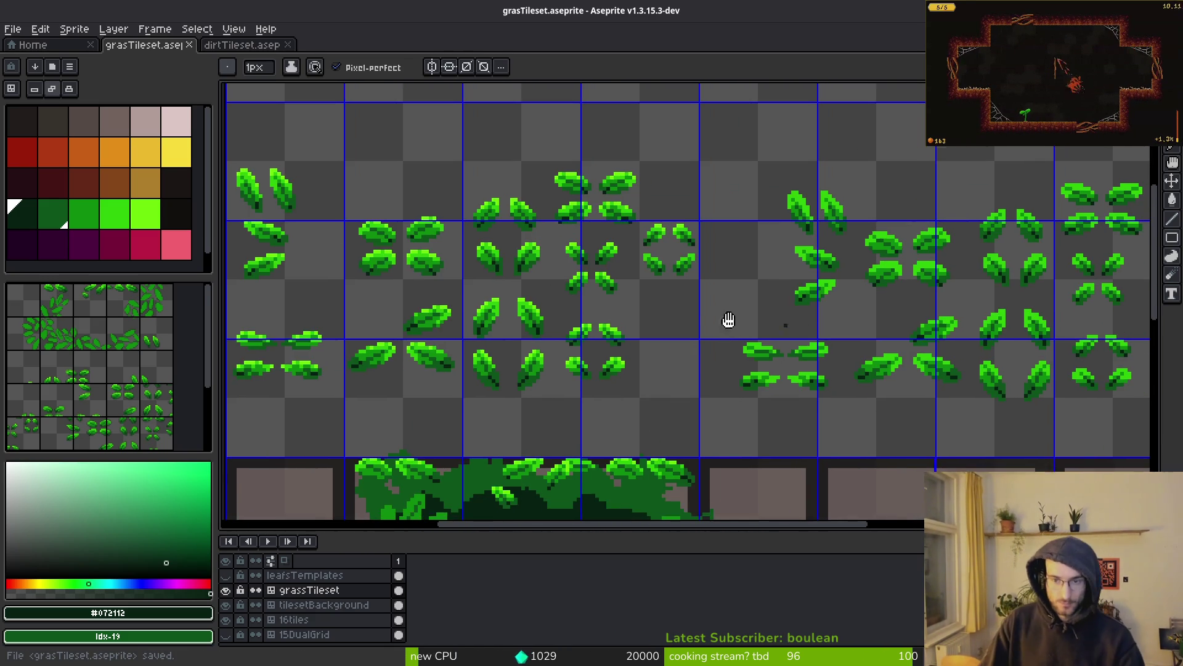
scroll(703, 292, right, 2)
scroll(674, 320, up, 4)
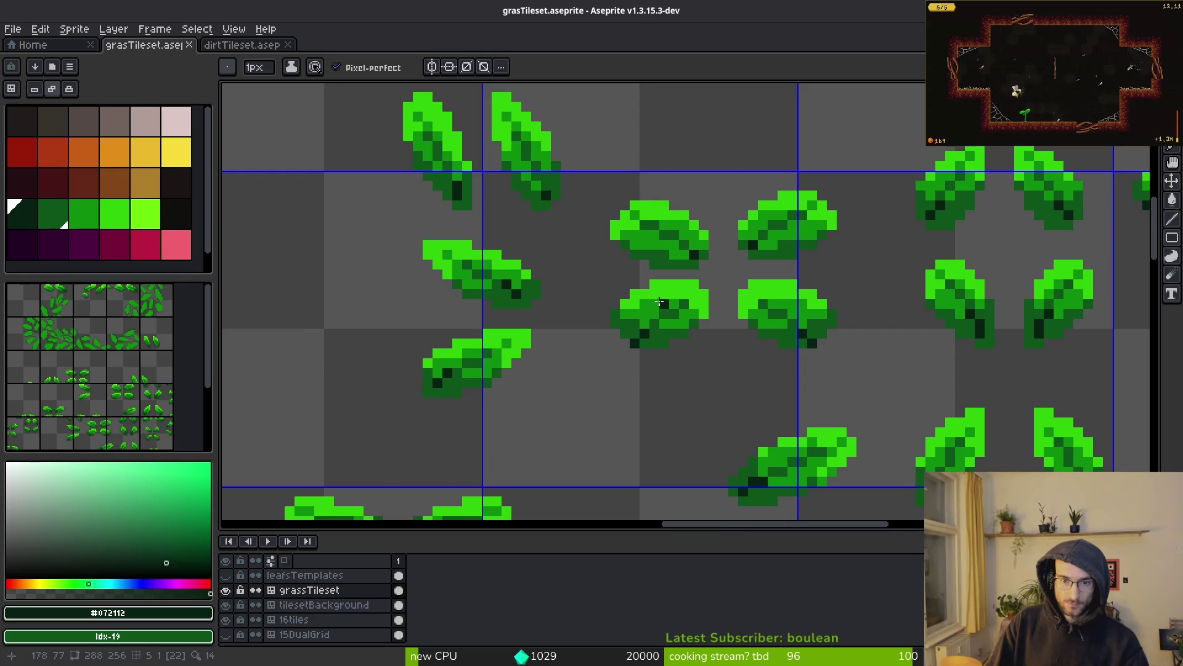
alt+click(645, 314)
scroll(645, 313, up, 2)
drag(634, 278, 744, 294)
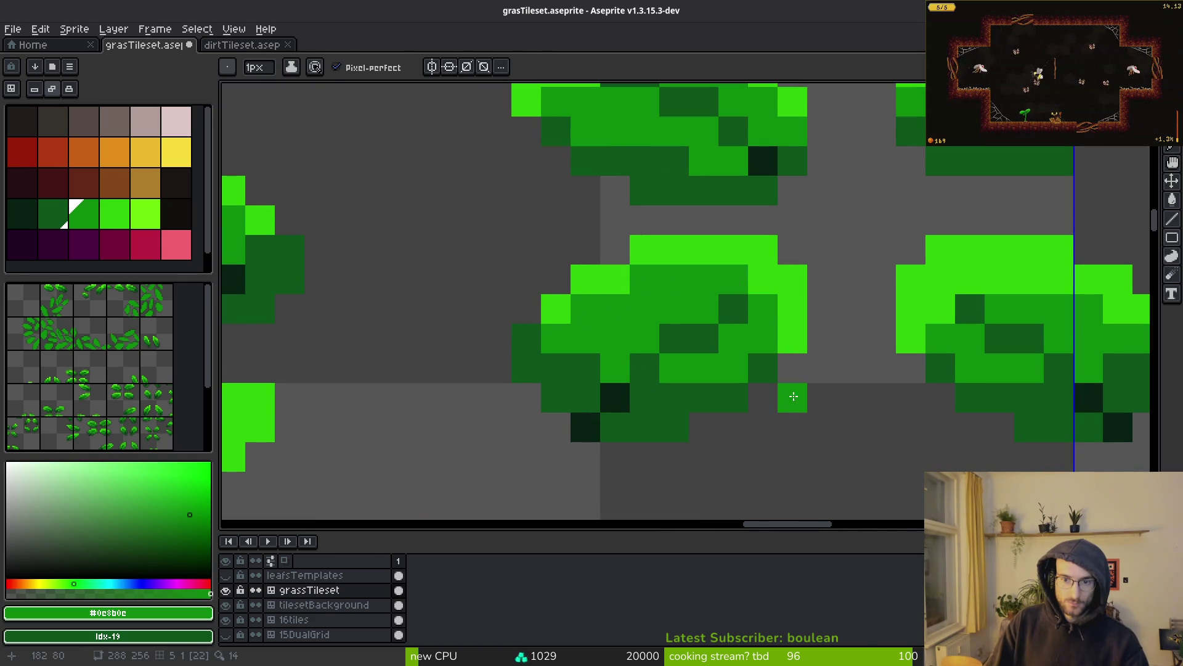
scroll(794, 396, down, 3)
scroll(715, 364, up, 4)
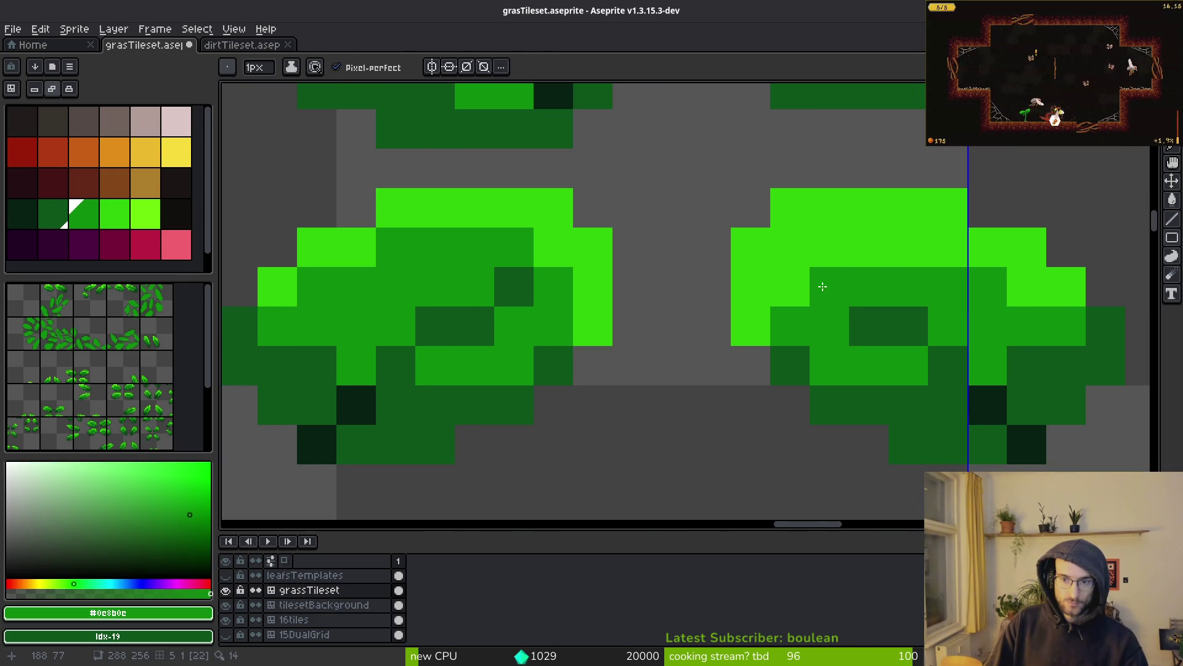
click(869, 247)
right_click(830, 287)
click(787, 287)
drag(826, 248, 944, 262)
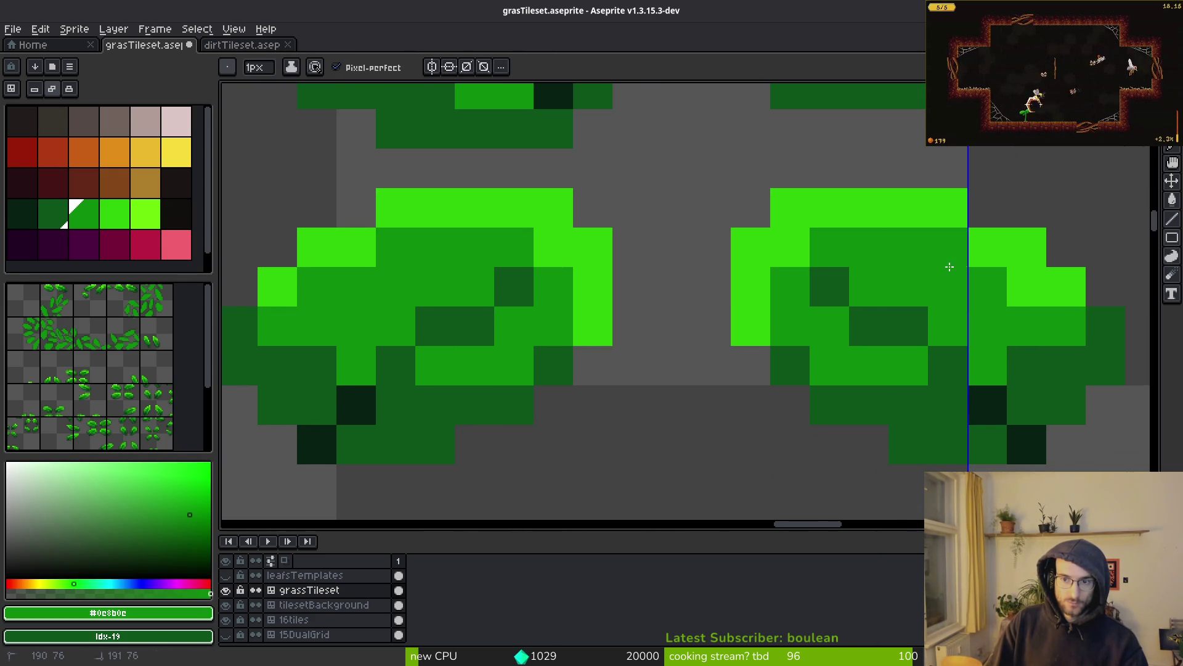
scroll(802, 320, down, 2)
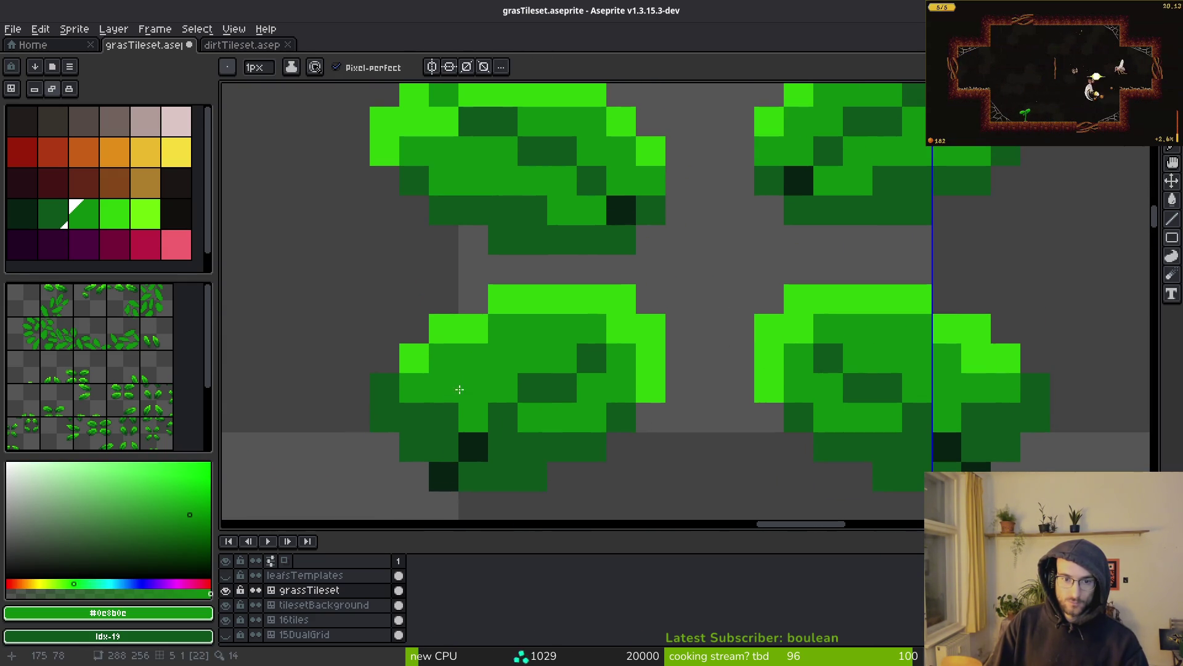
Step: Recolour the right leaf's top row and the left leaf's highlight pixels medium green
alt+click(449, 336)
scroll(450, 336, down, 2)
scroll(690, 288, up, 2)
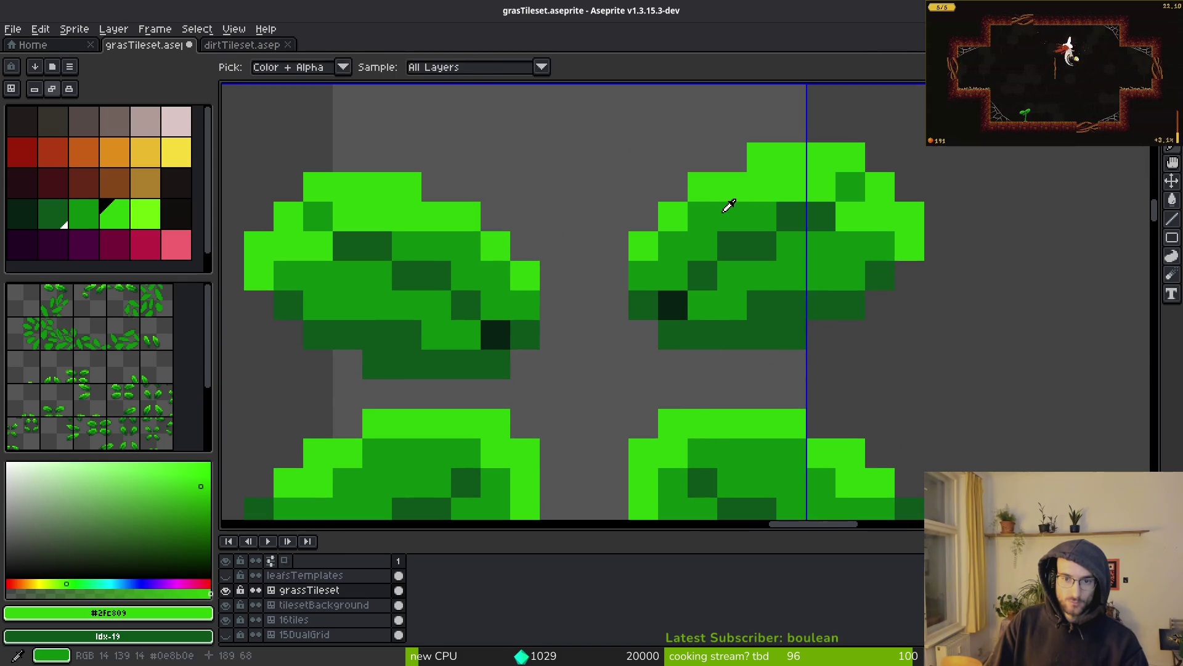
alt+click(730, 206)
drag(819, 187, 762, 187)
click(788, 199)
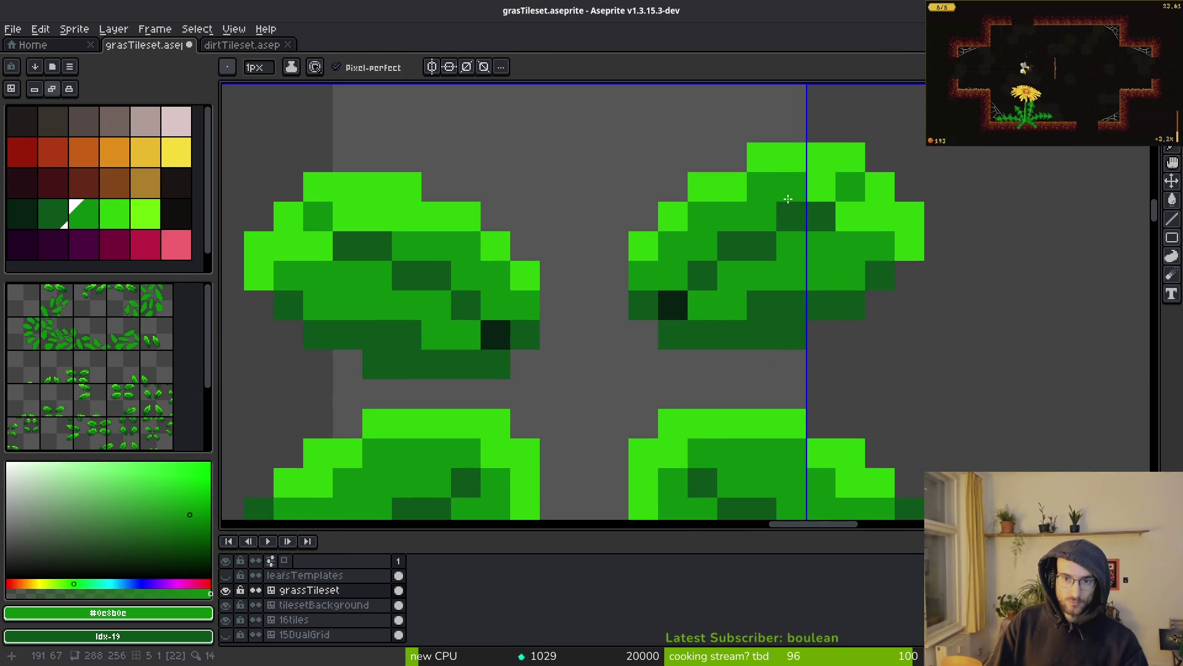
click(862, 229)
click(305, 241)
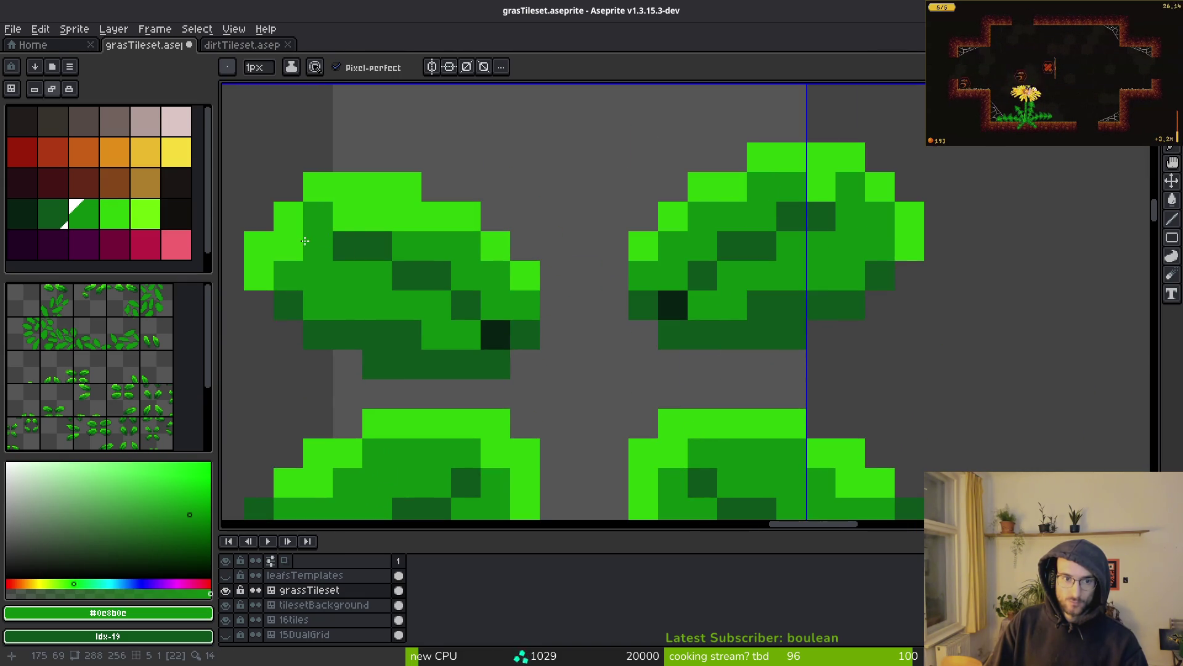
click(377, 216)
click(290, 251)
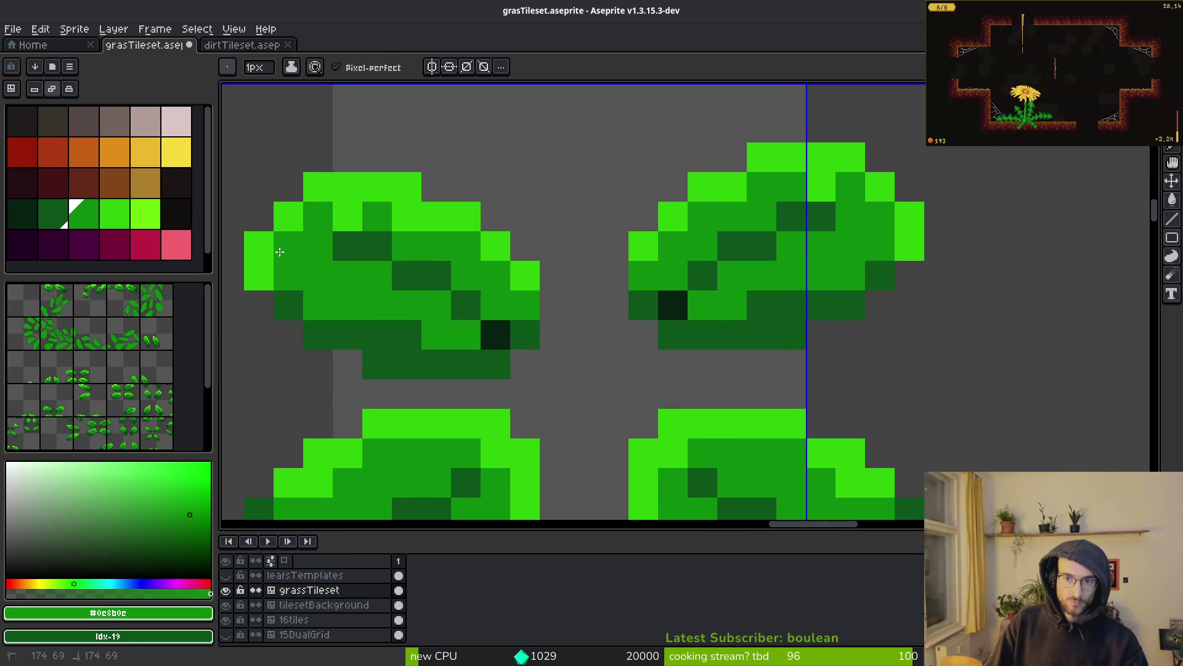
Step: Undo the last shading change, move to the next pair of leaves, and save
scroll(689, 306, down, 5)
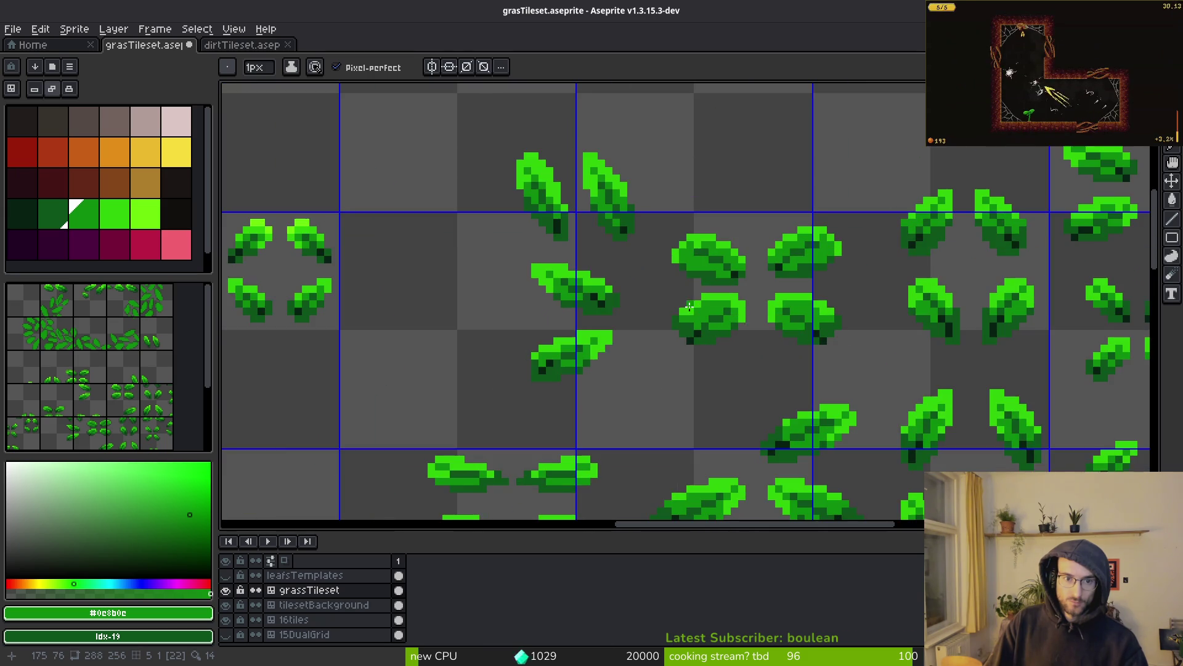
scroll(561, 300, up, 4)
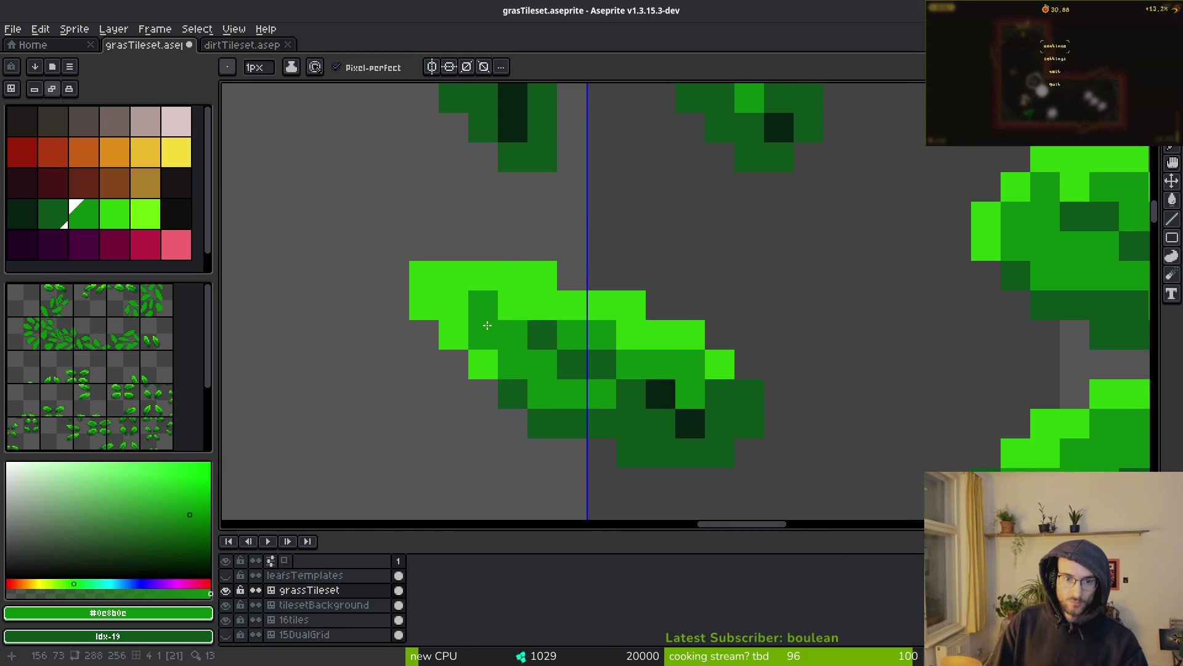
key(ctrl+z)
scroll(487, 325, down, 3)
scroll(572, 332, up, 2)
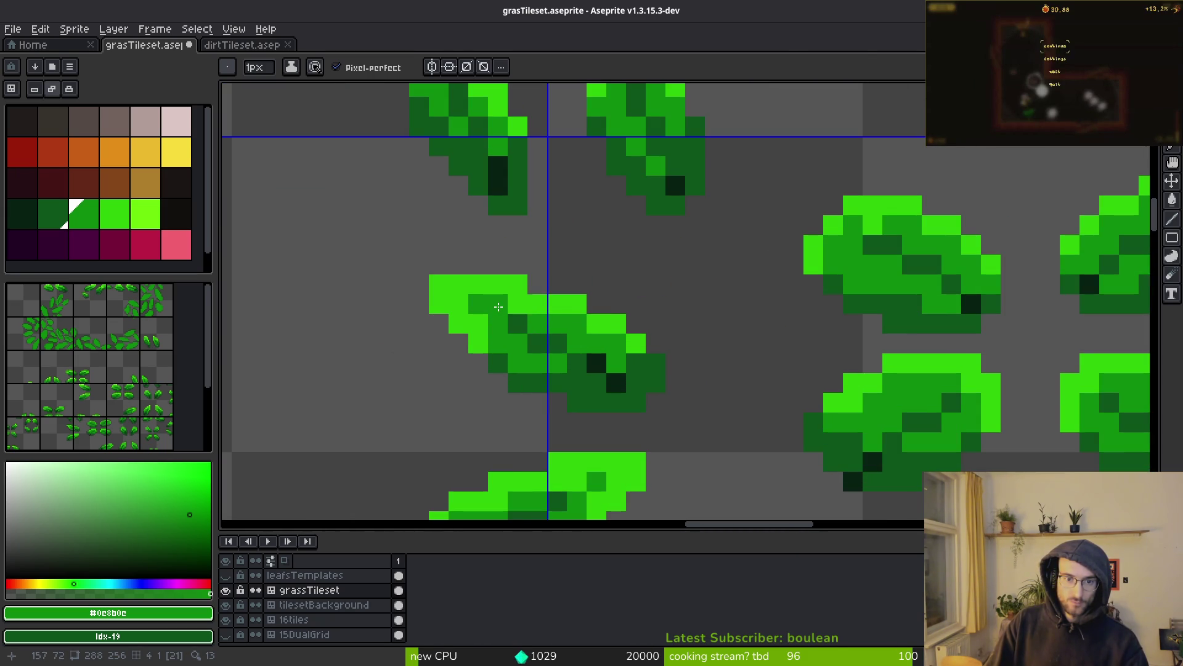
scroll(499, 306, down, 4)
scroll(598, 388, up, 2)
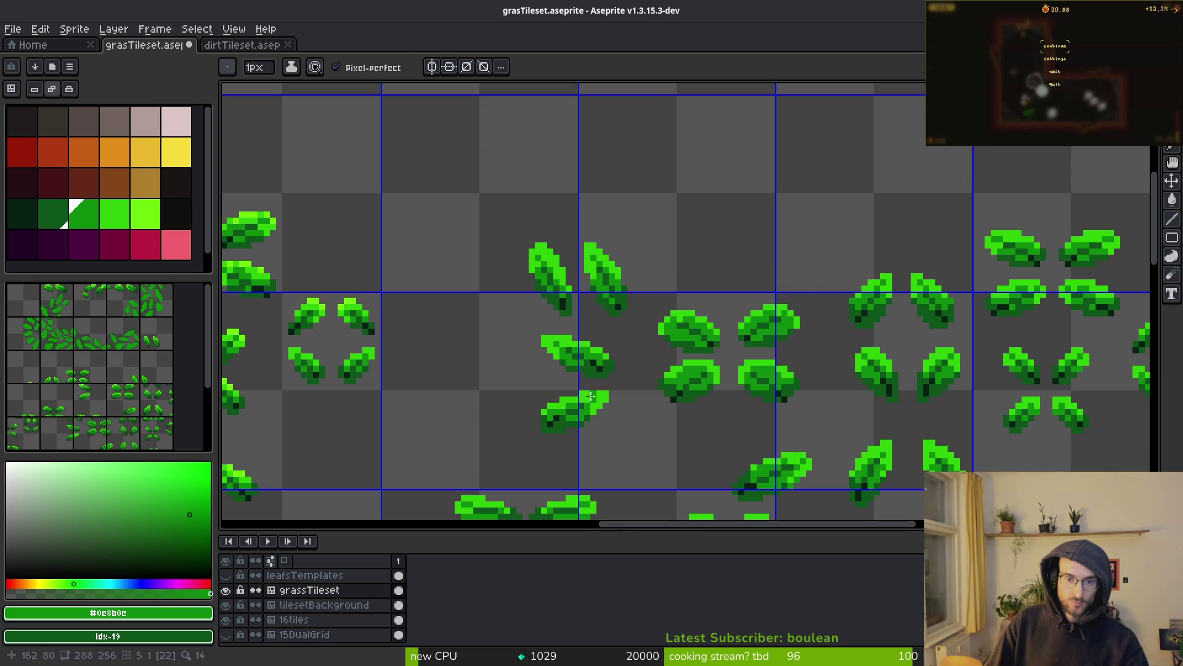
scroll(591, 396, up, 3)
scroll(596, 426, down, 2)
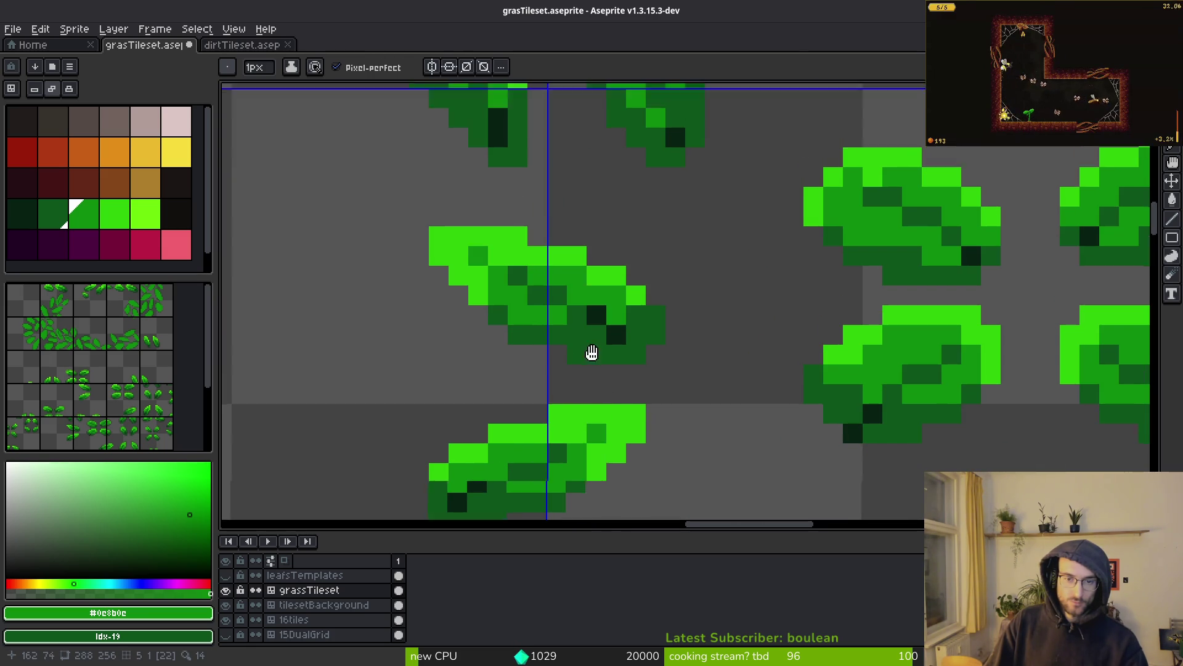
scroll(607, 272, up, 2)
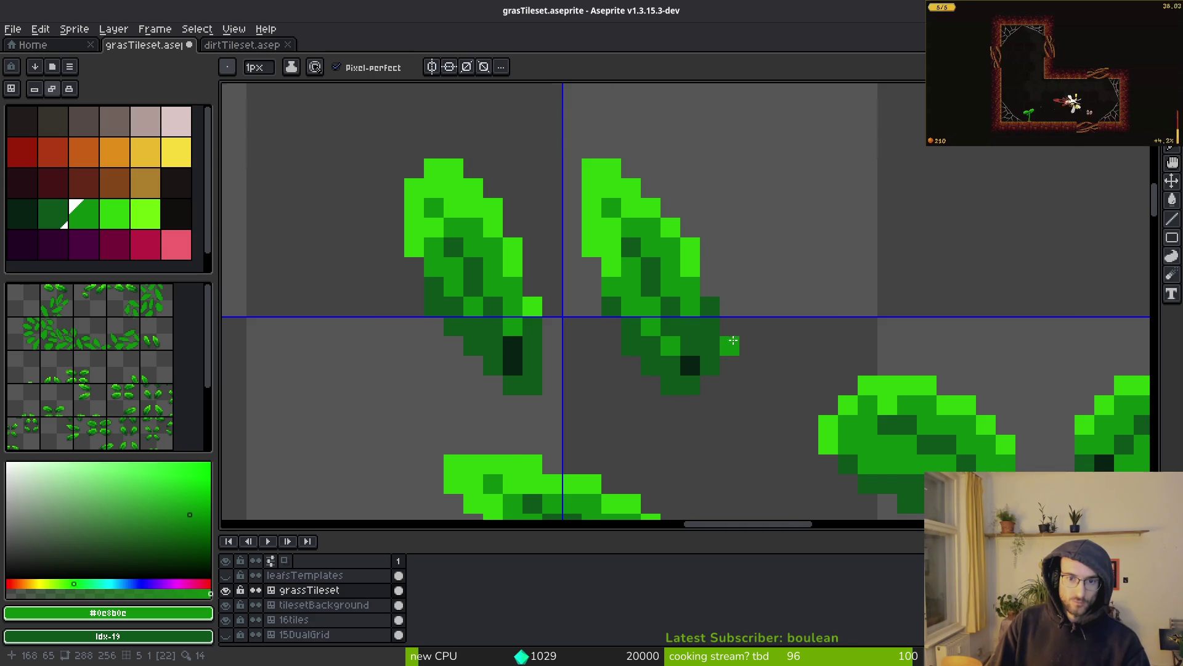
scroll(733, 341, down, 3)
scroll(314, 309, up, 3)
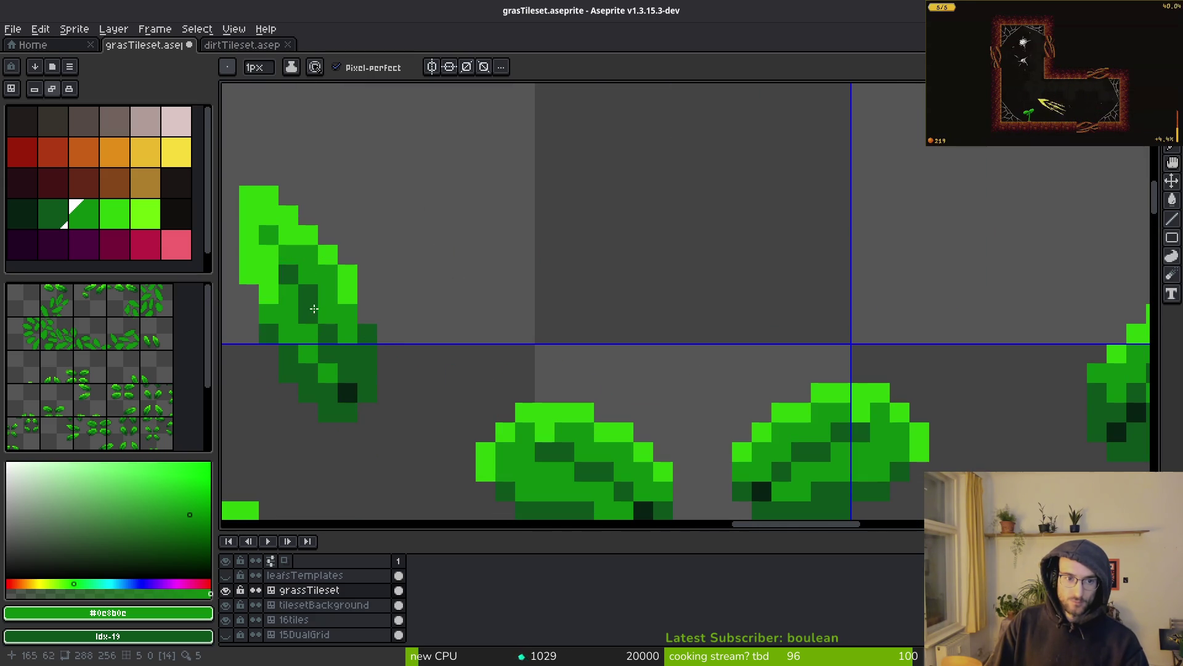
scroll(269, 254, down, 3)
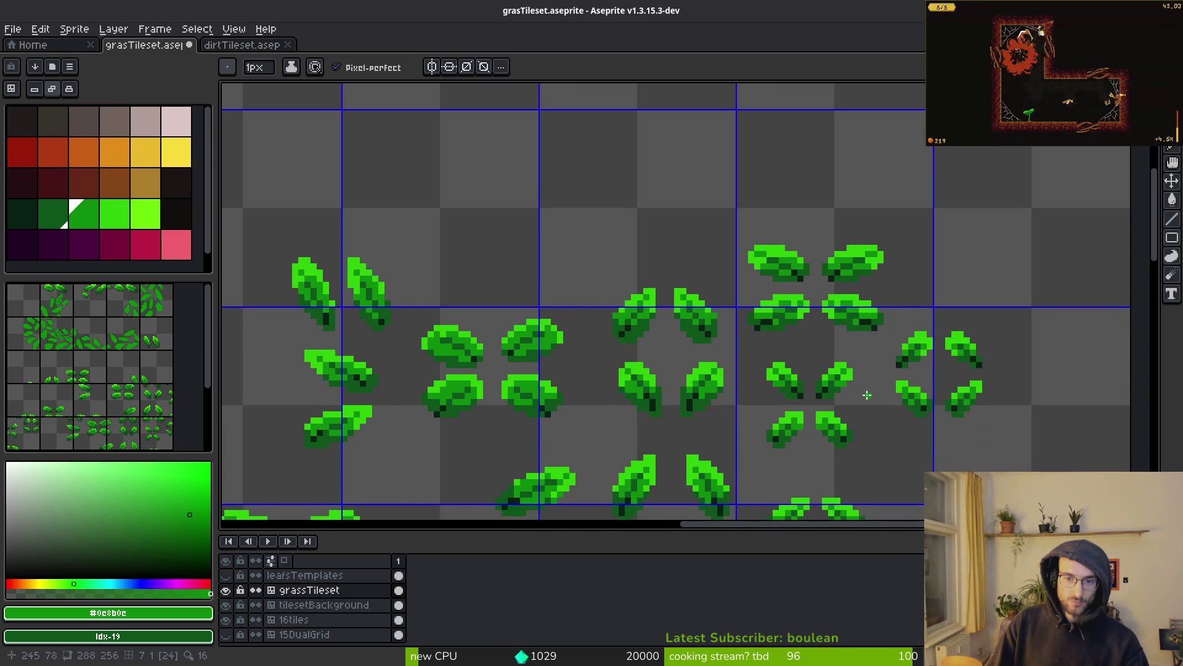
scroll(635, 429, up, 4)
drag(636, 430, 616, 440)
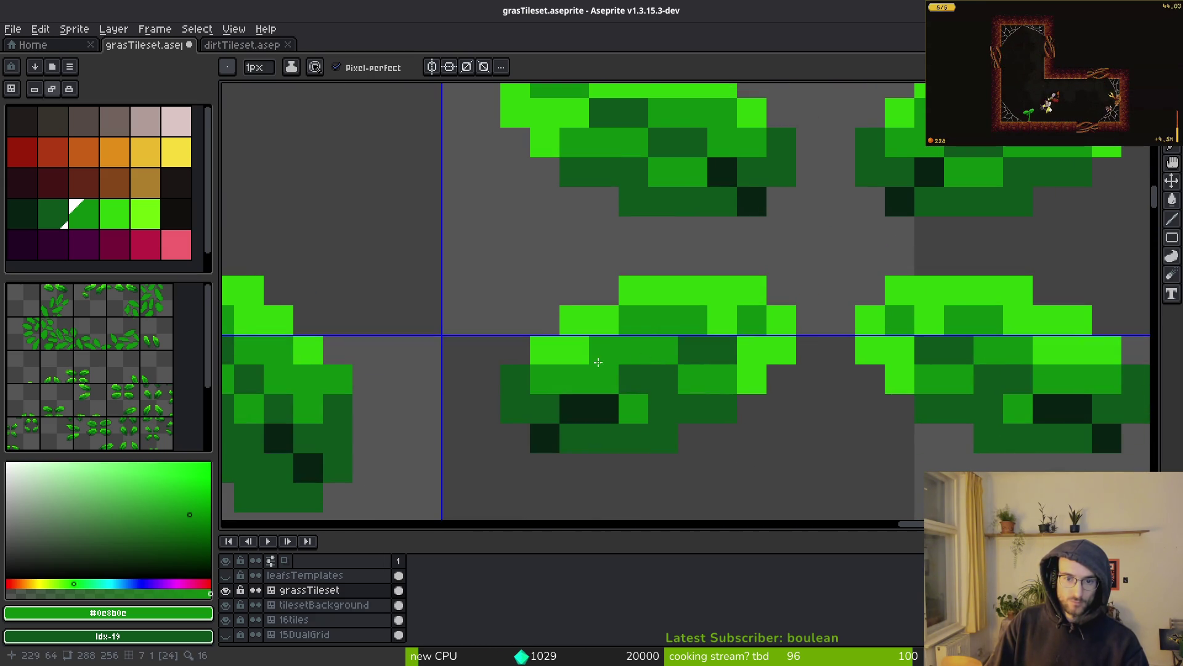
drag(1061, 348, 859, 445)
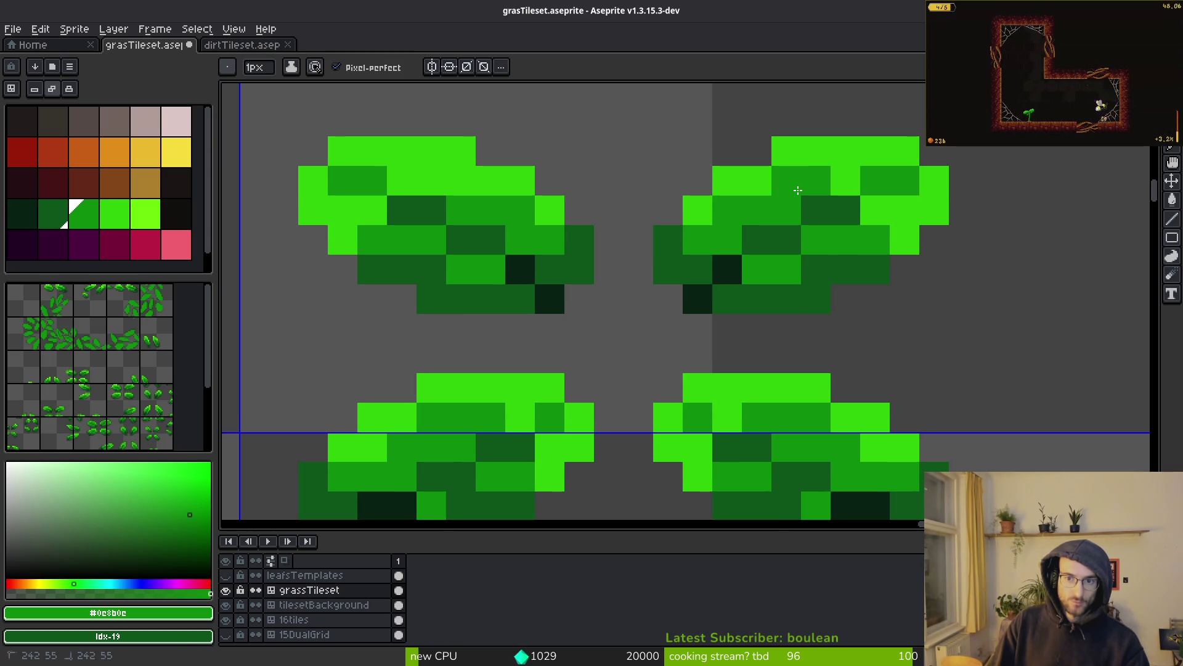
scroll(688, 316, down, 4)
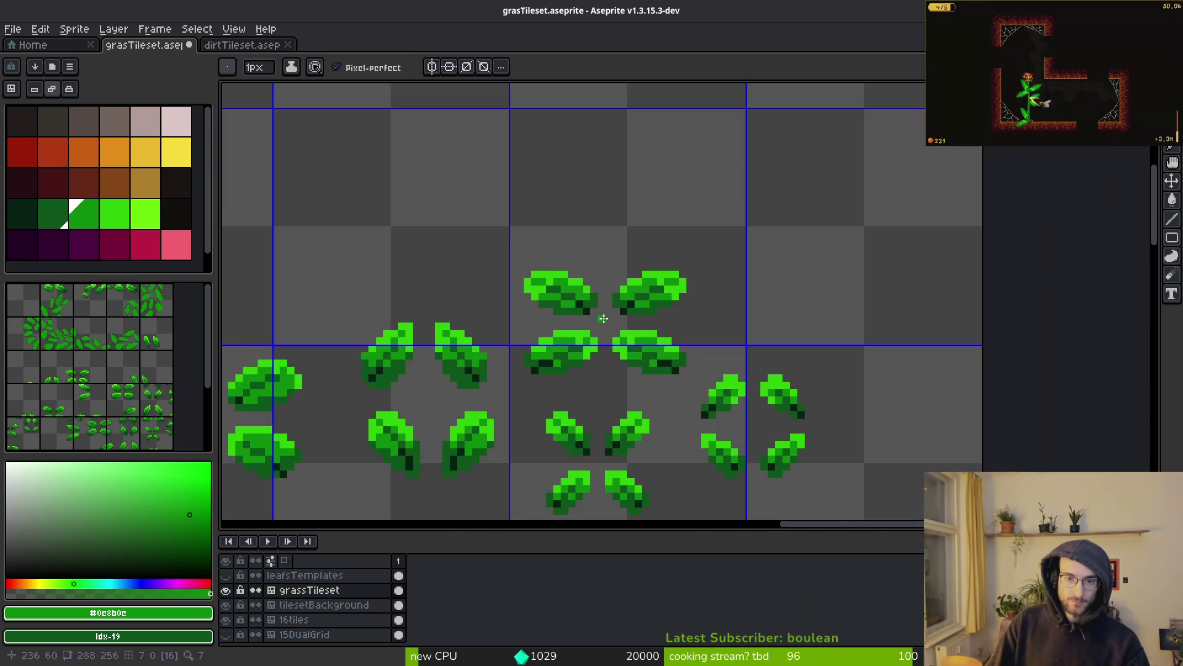
key(ctrl+s)
scroll(542, 288, up, 4)
scroll(441, 239, up, 2)
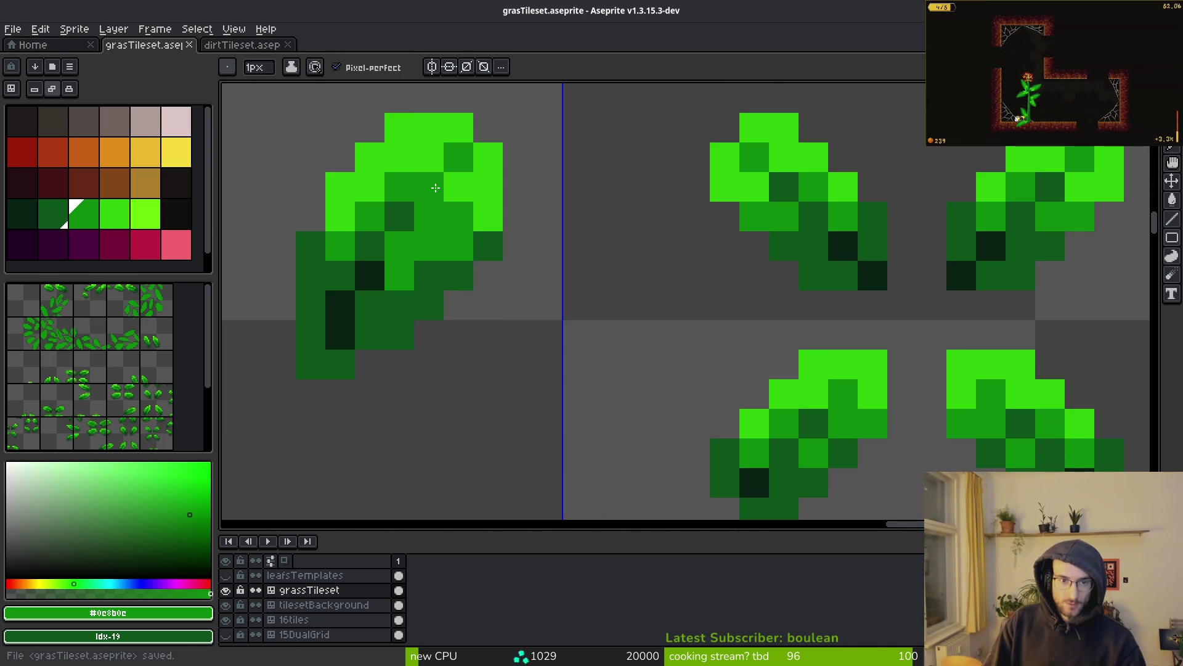
scroll(449, 181, down, 4)
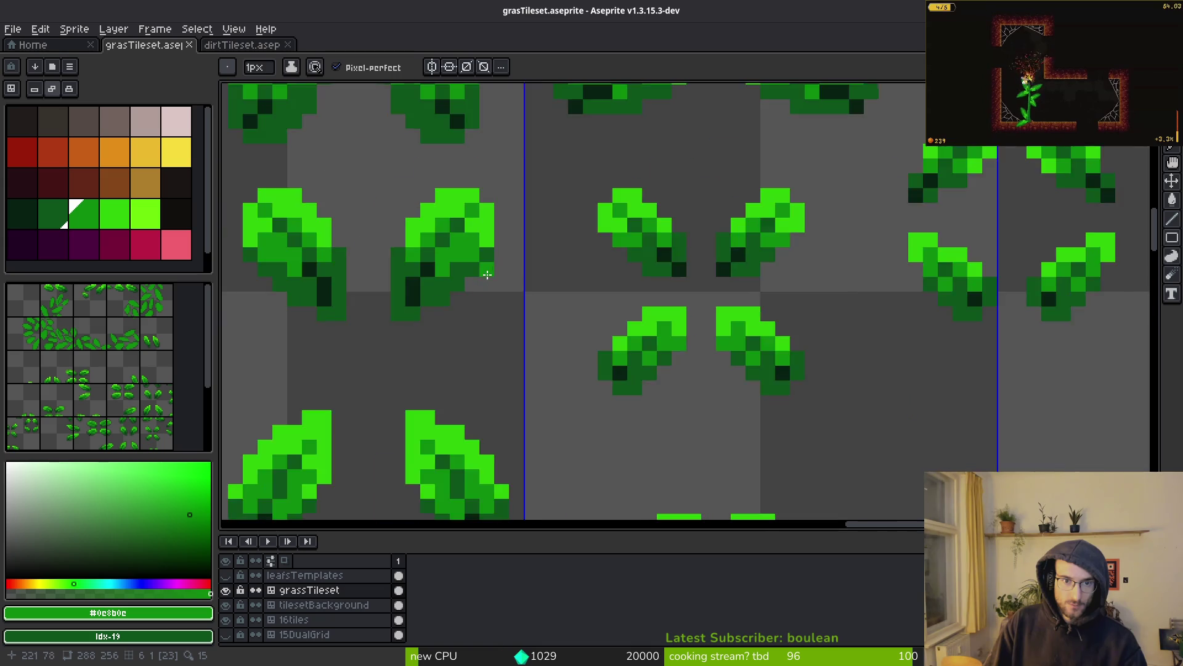
scroll(449, 185, up, 4)
Step: Add a dark shadow pixel and bright-green #2fc809 highlight pixels, then sample the darker leaf green
click(486, 198)
scroll(479, 246, down, 4)
scroll(509, 317, up, 4)
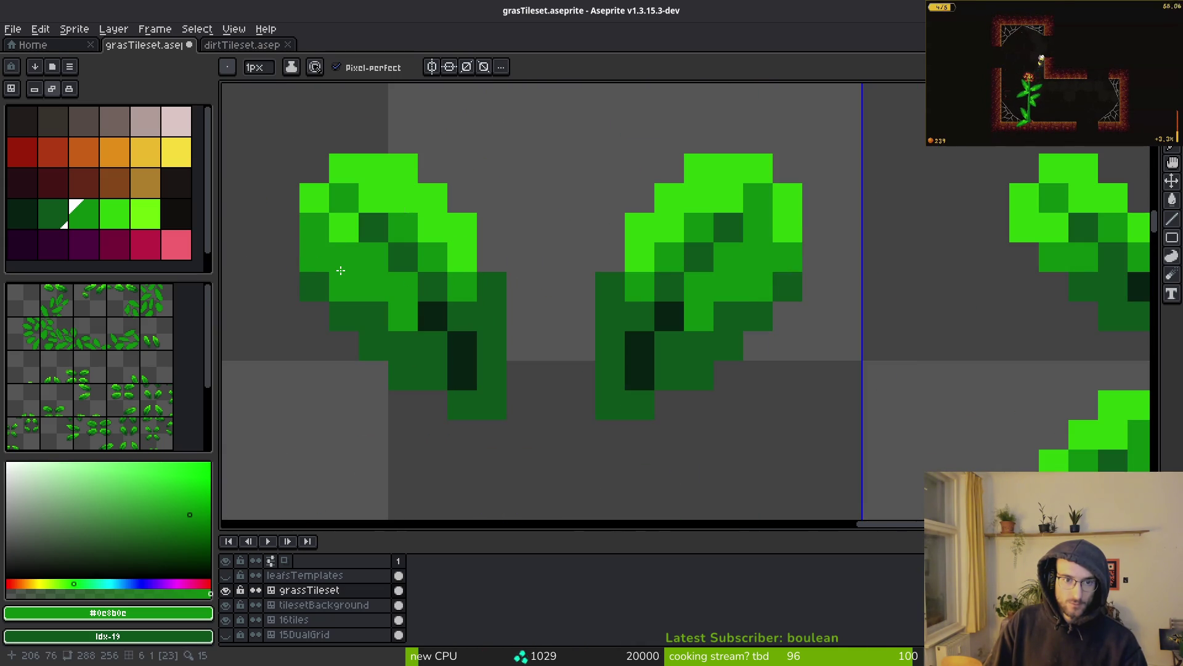
alt+click(314, 191)
drag(344, 228, 322, 230)
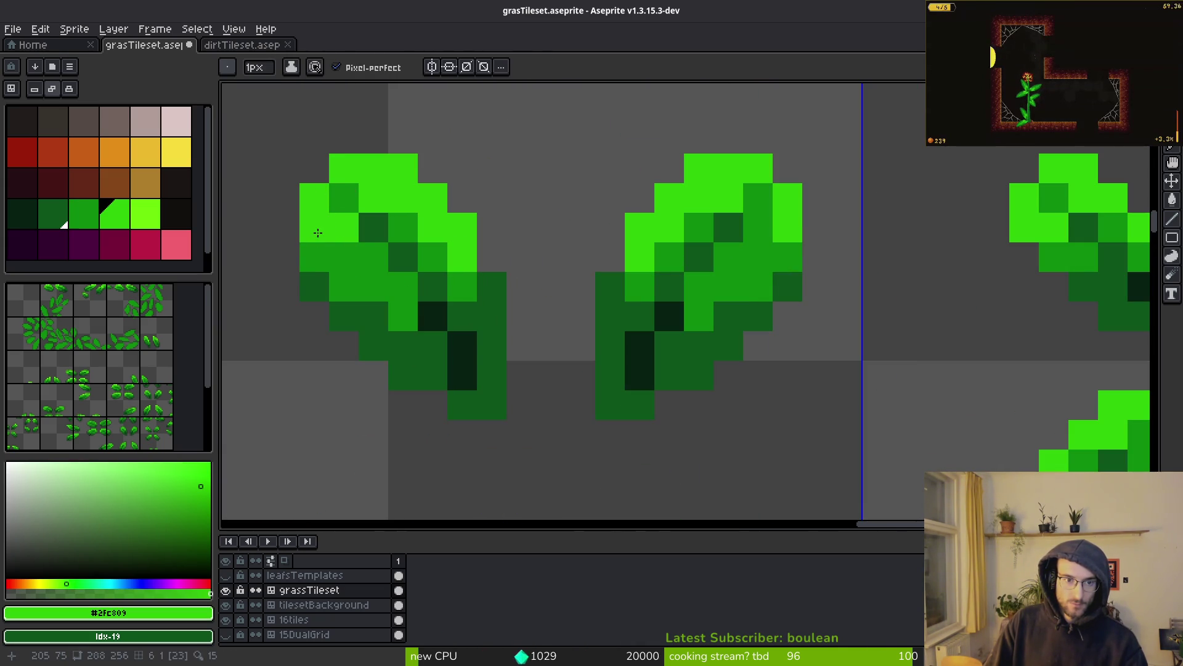
alt+click(342, 199)
scroll(444, 280, down, 5)
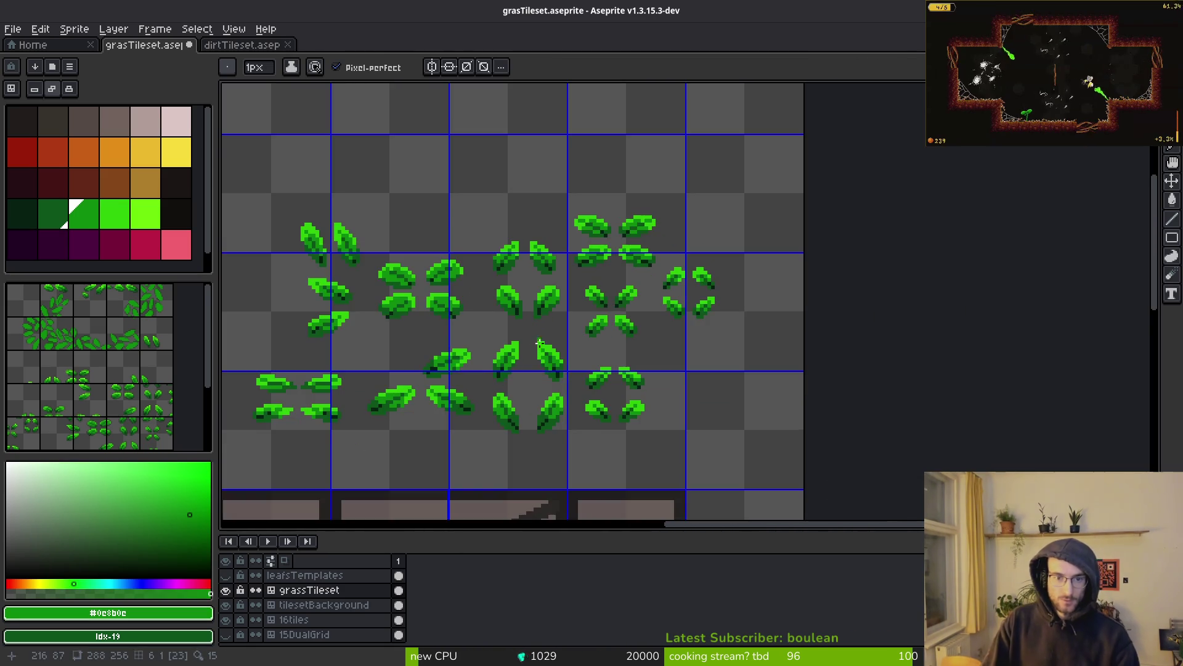
Step: Zoom in on the leaves, sample the bright leaf green, and save the file
scroll(539, 343, up, 4)
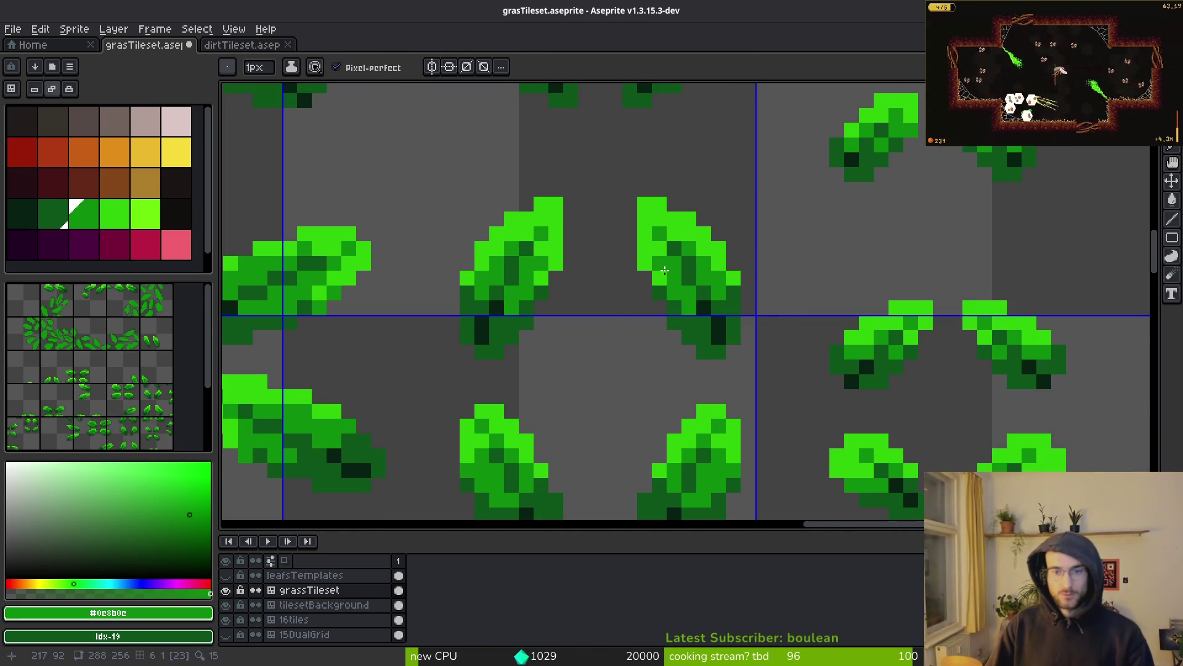
scroll(542, 370, down, 2)
scroll(536, 394, up, 2)
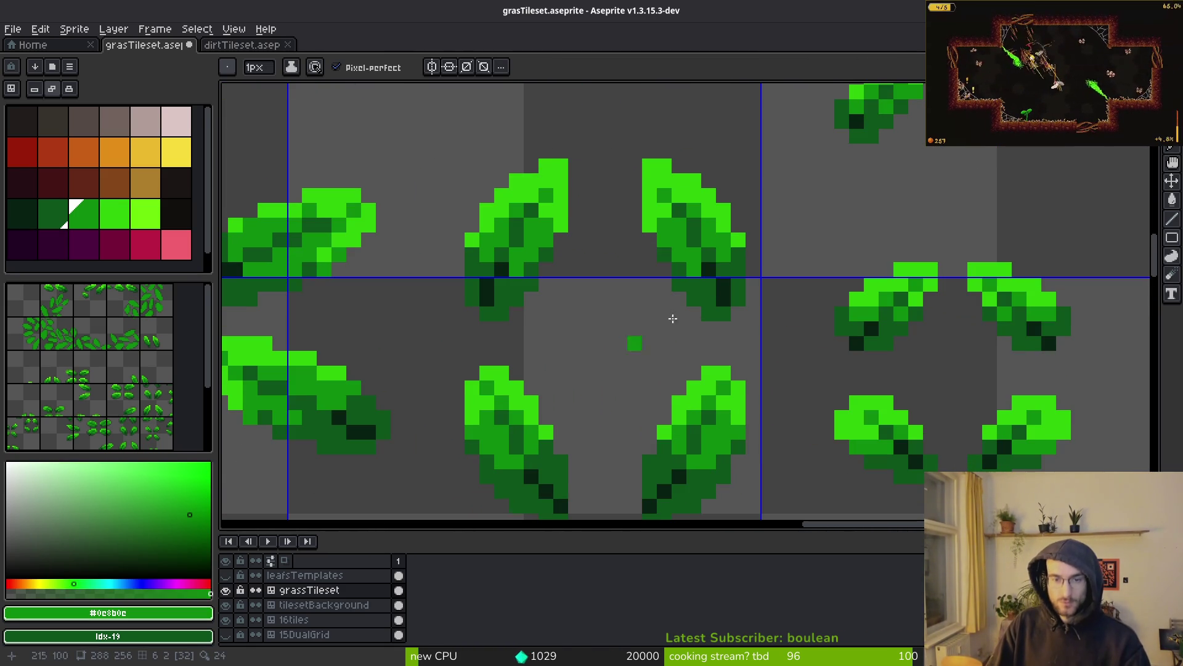
scroll(543, 219, up, 1)
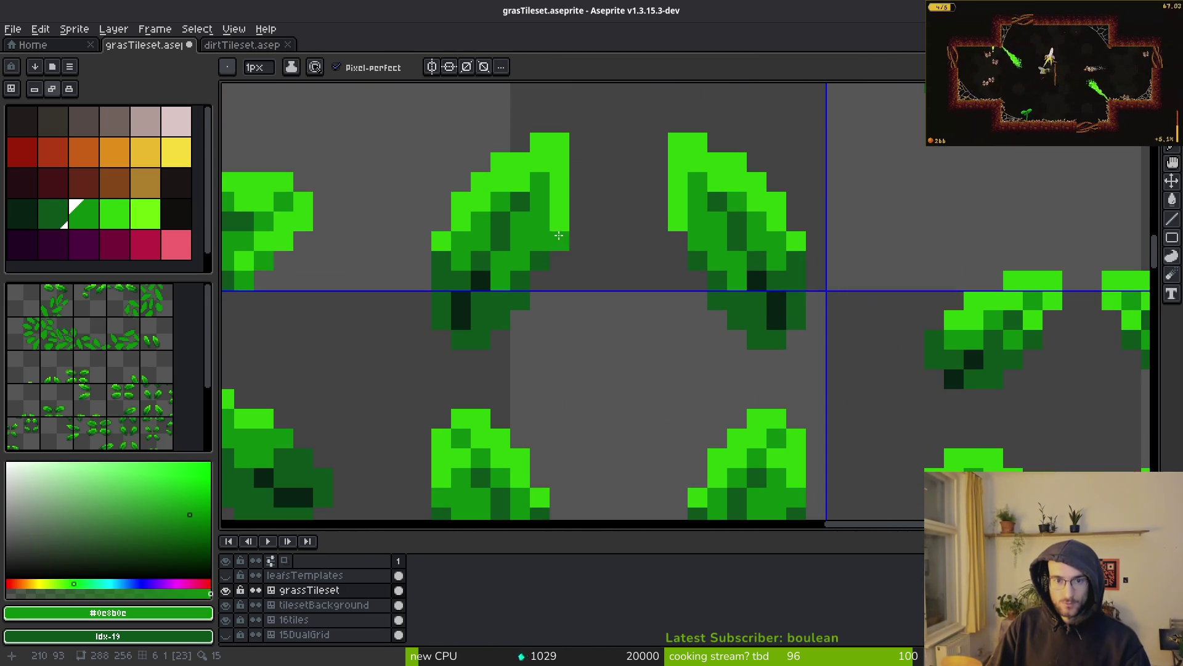
scroll(675, 212, down, 5)
scroll(707, 315, up, 1)
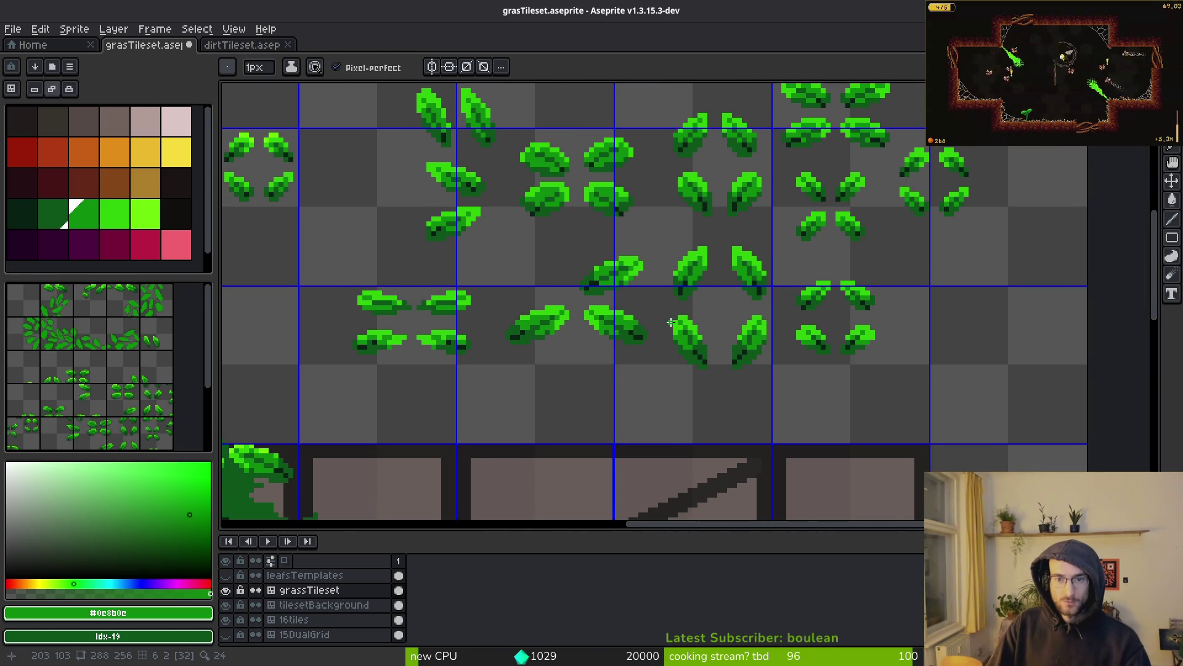
scroll(671, 322, up, 3)
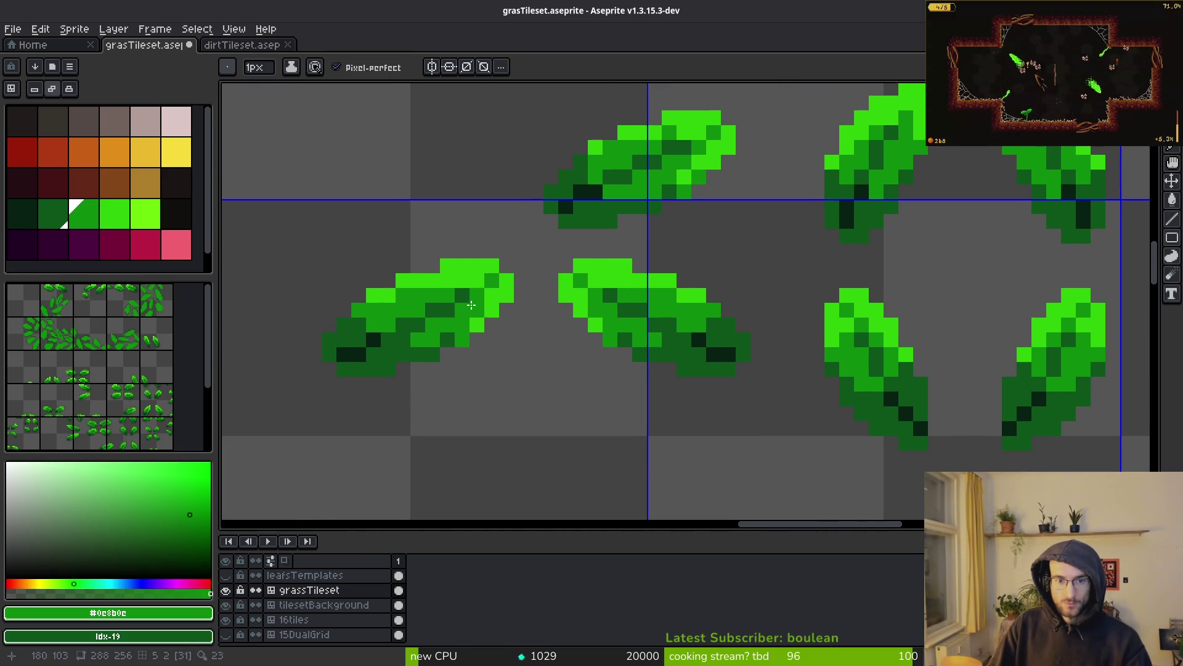
scroll(660, 358, down, 3)
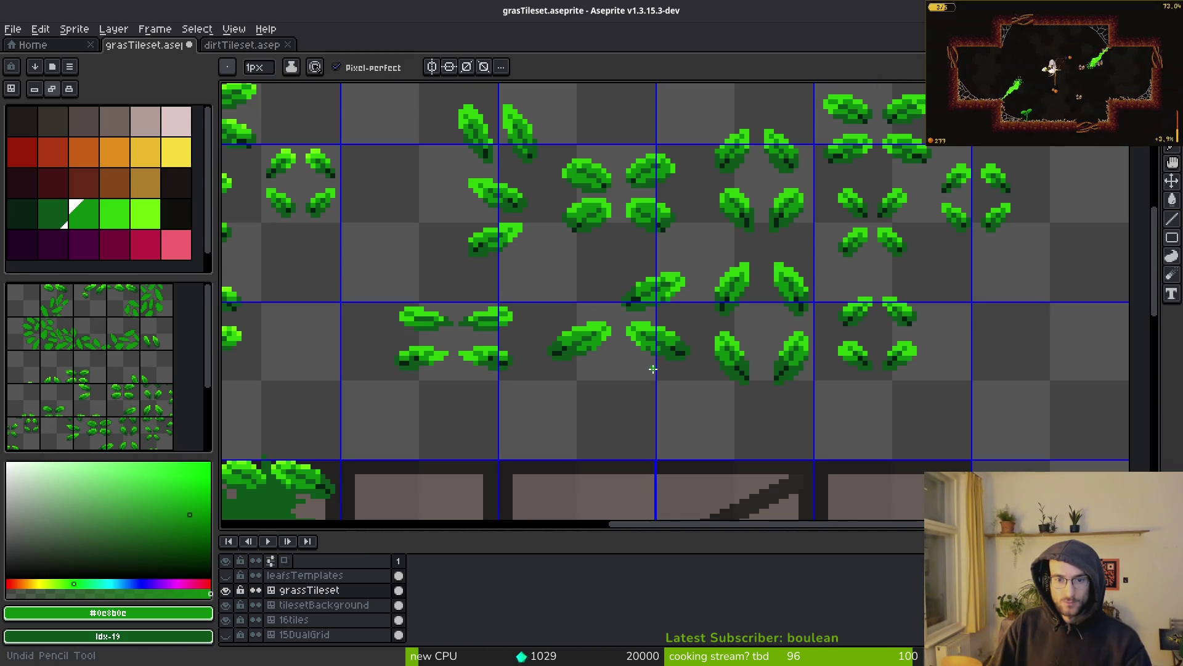
scroll(627, 308, up, 3)
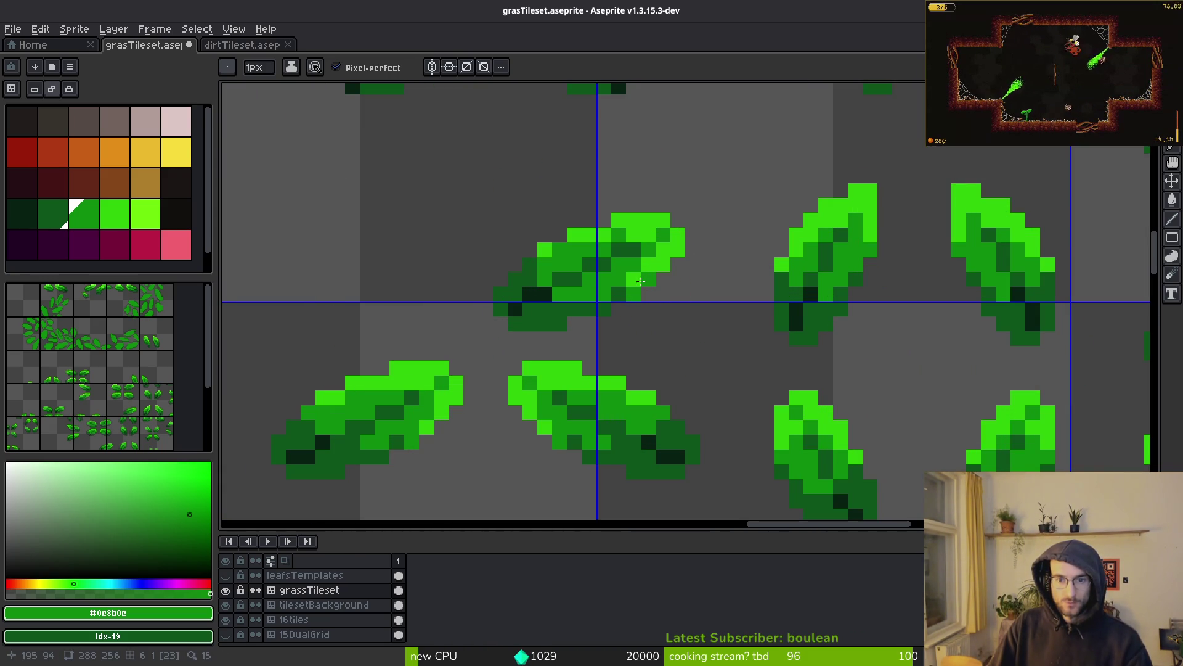
scroll(652, 280, down, 1)
scroll(700, 317, up, 2)
alt+click(627, 247)
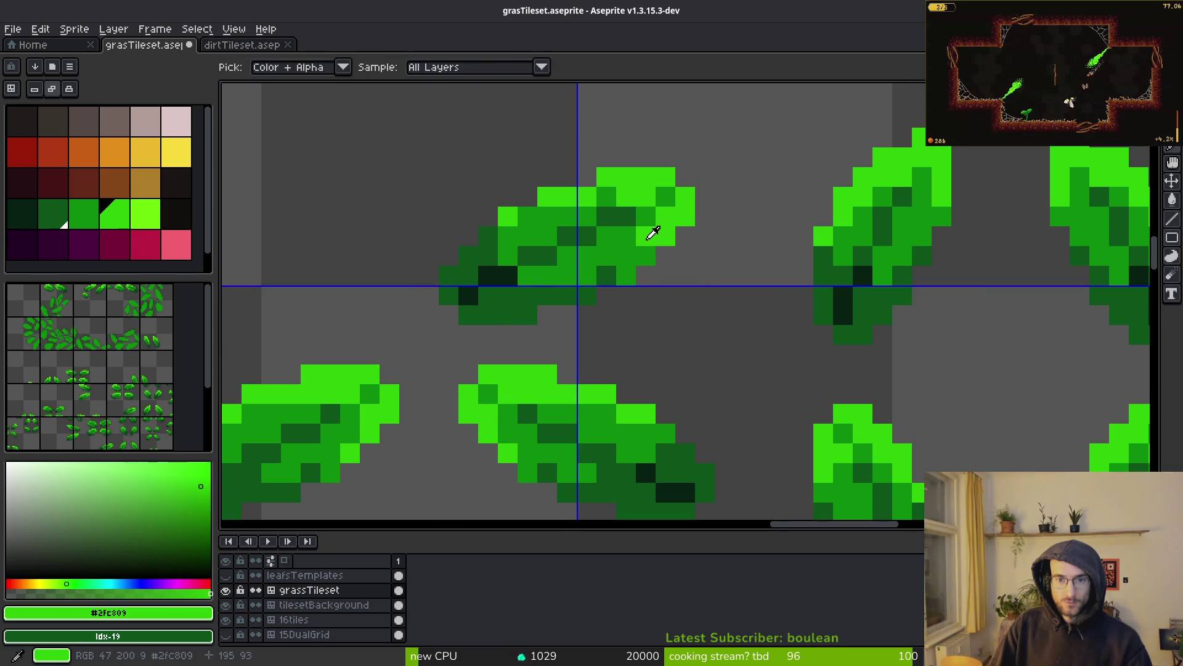
scroll(711, 318, down, 4)
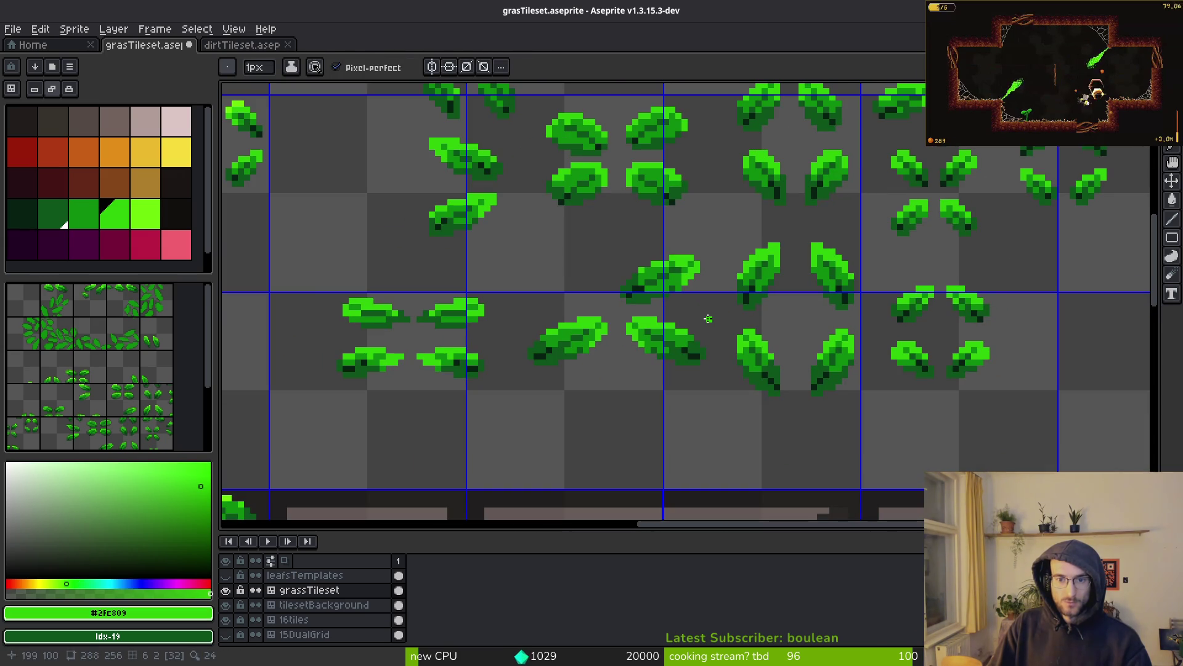
key(ctrl+s)
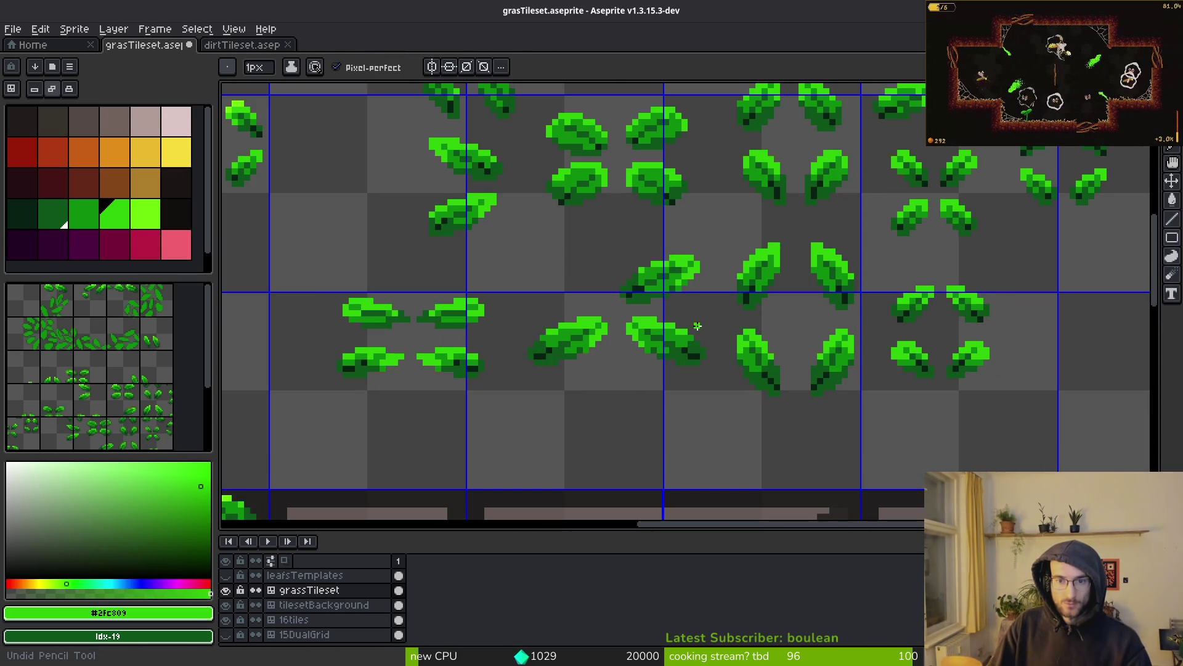
Step: Sample the medium green, repaint a column of bright leaf pixels with it, and save again
scroll(697, 325, up, 3)
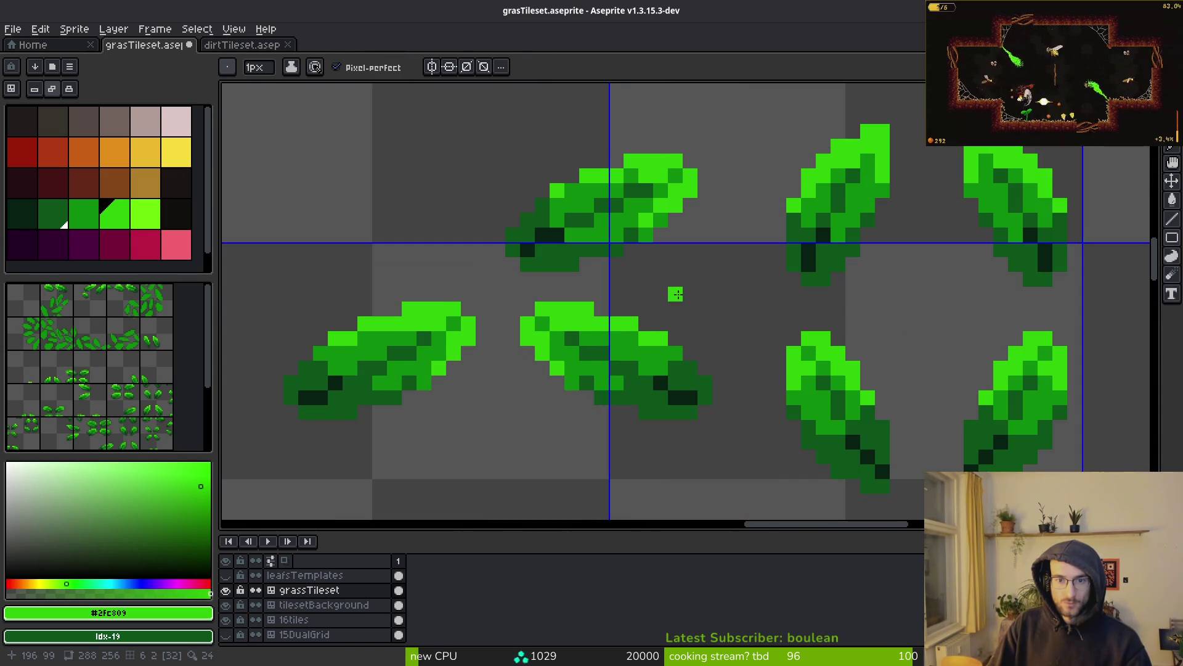
scroll(636, 217, up, 1)
alt+click(614, 219)
drag(615, 237, 614, 219)
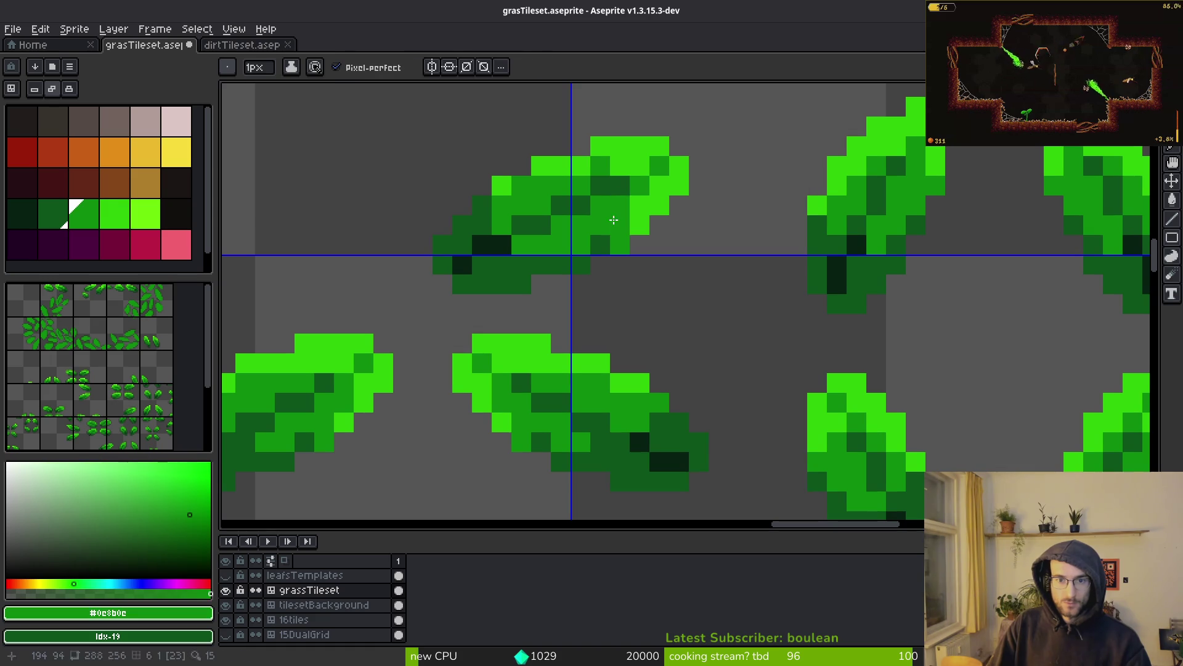
scroll(652, 258, down, 5)
key(ctrl+s)
scroll(627, 312, up, 2)
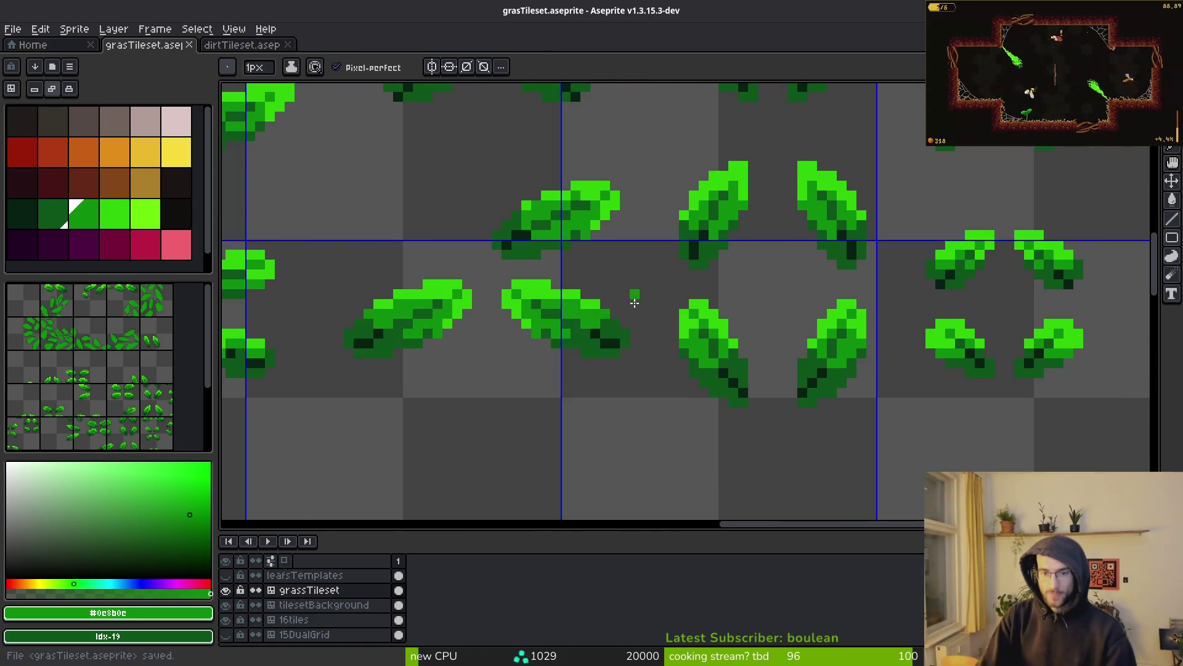
scroll(634, 297, down, 5)
scroll(634, 297, up, 6)
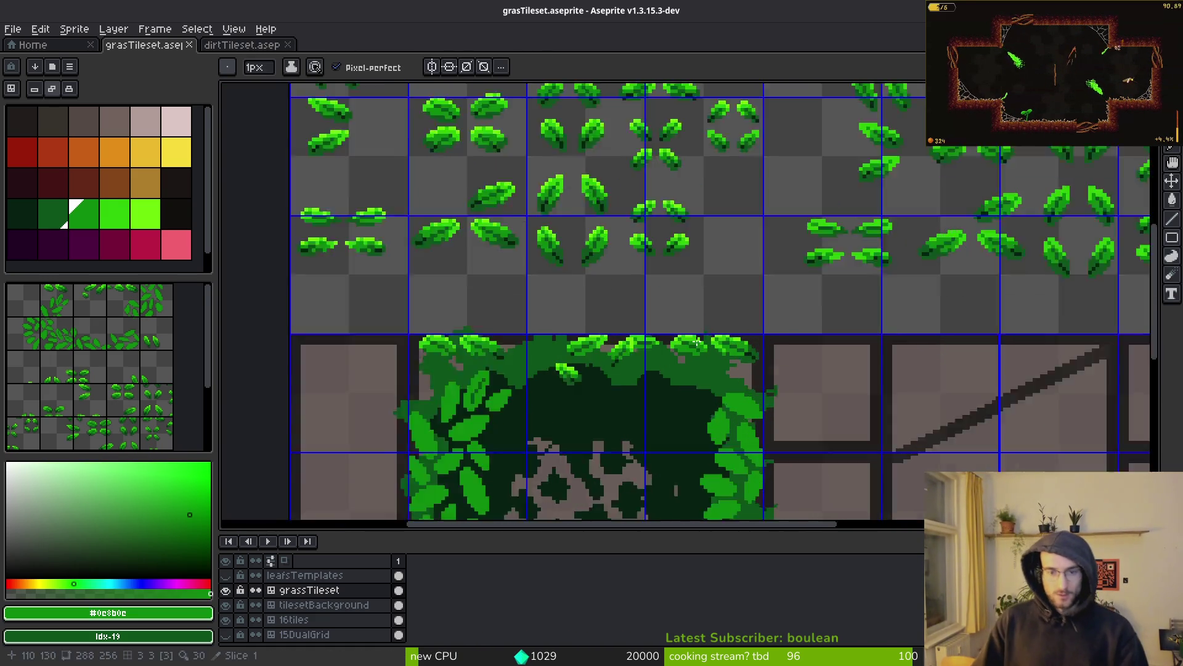
Step: On tilesetBackground, replace the moss block's green with the sampled #072112 via Replace Color
scroll(623, 358, down, 3)
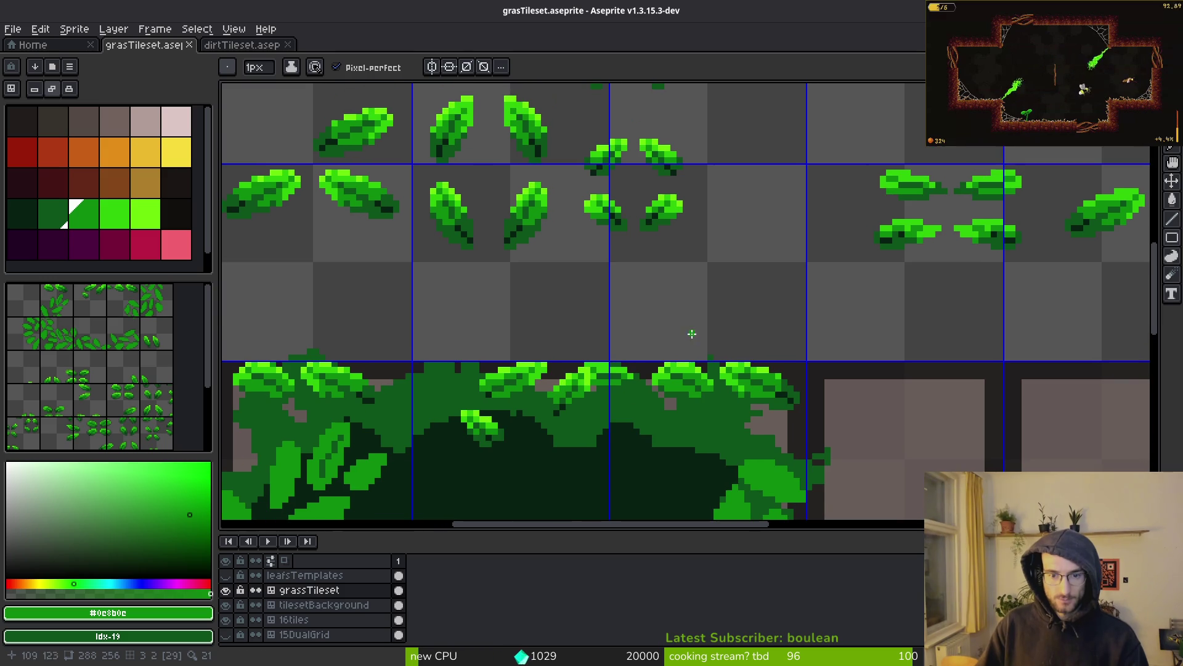
scroll(626, 442, down, 1)
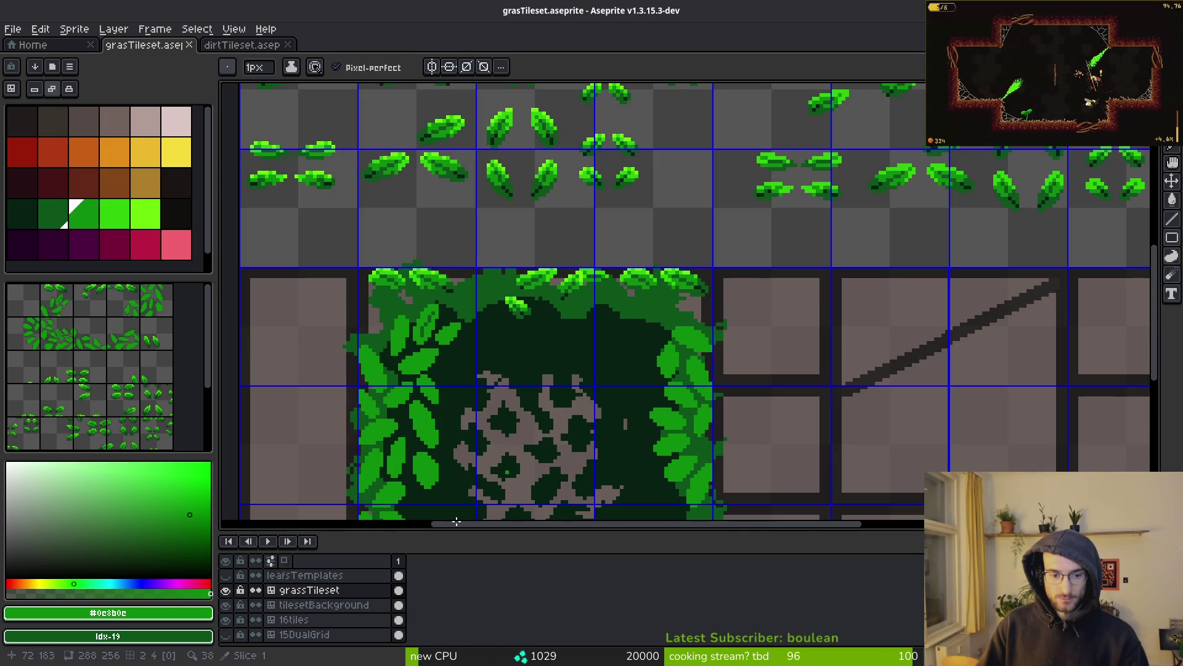
click(314, 605)
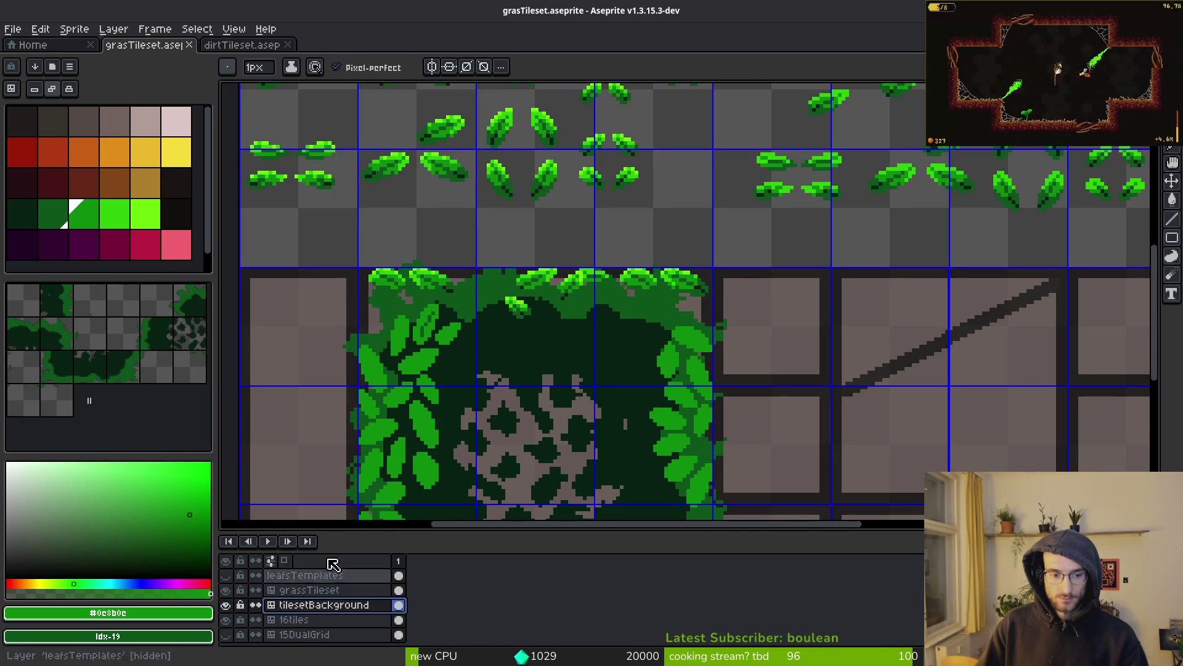
alt+click(643, 285)
key(x)
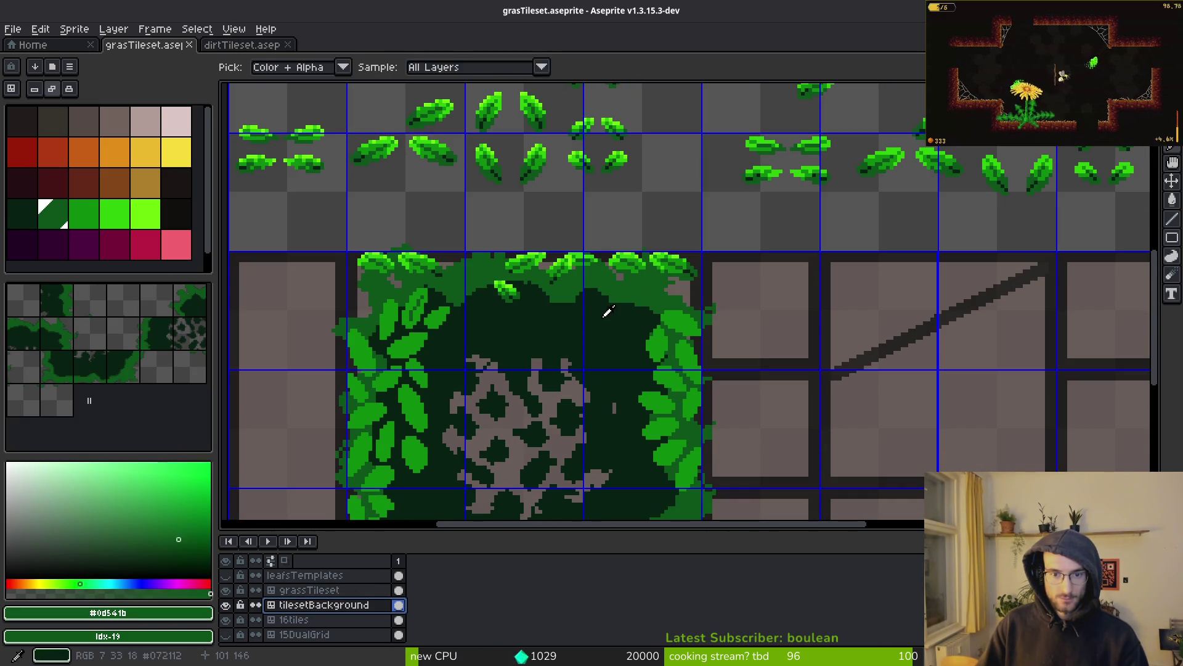
key(shift+r)
click(408, 107)
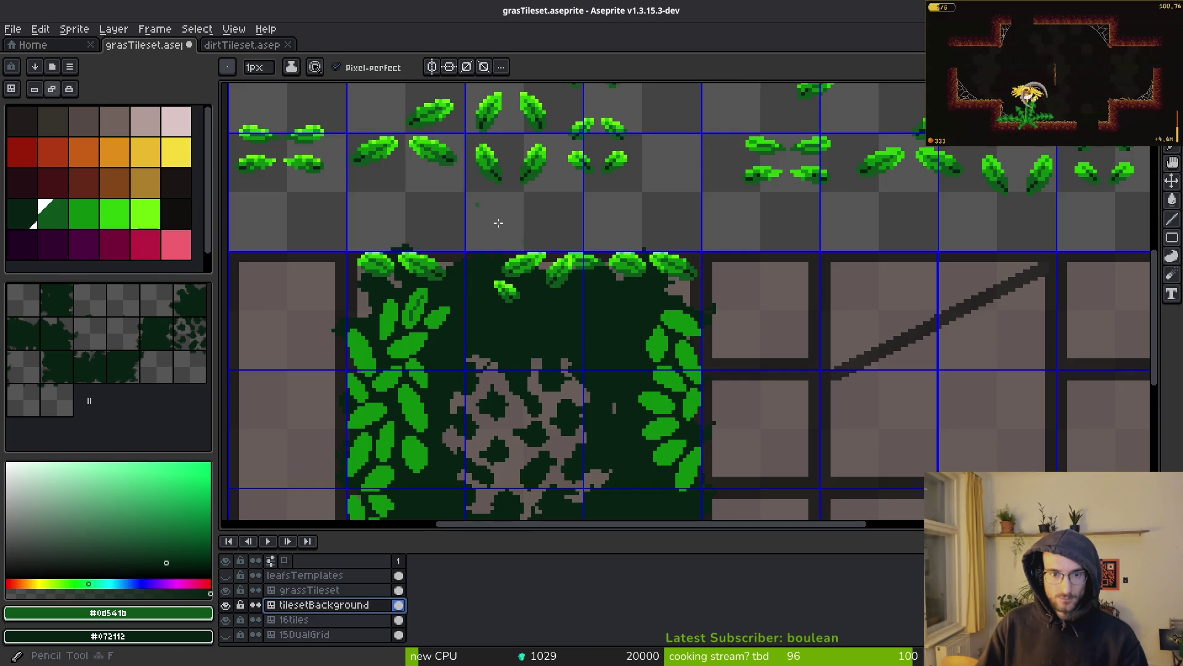
Step: Check the recoloured moss block, then reselect the grassTileset layer and show the leaf rows
scroll(672, 388, down, 4)
scroll(662, 360, up, 3)
drag(662, 360, 659, 345)
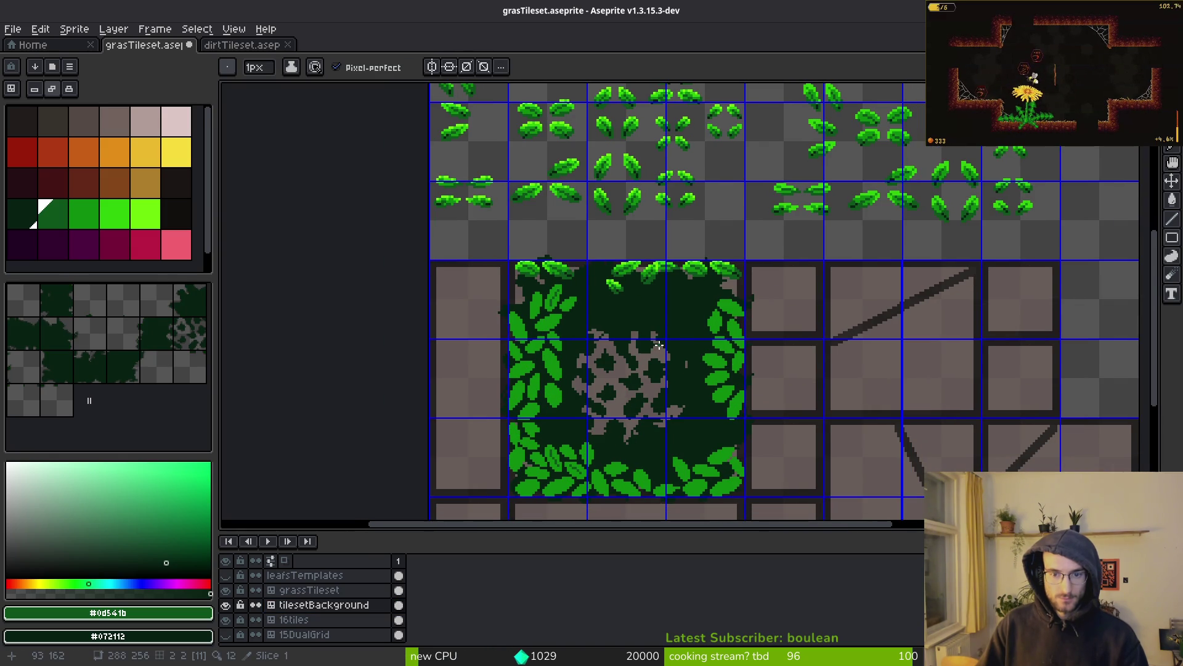
scroll(653, 340, up, 2)
drag(610, 298, 617, 432)
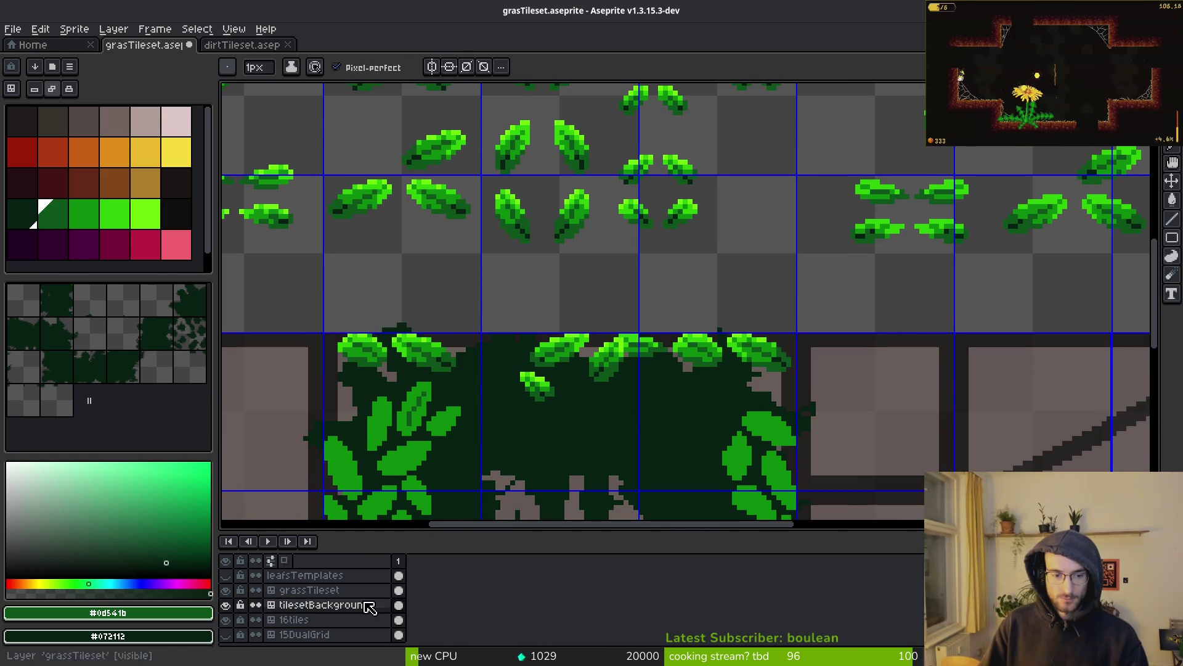
click(308, 590)
mouse_move(588, 287)
mouse_down()
mouse_move(503, 288)
mouse_move(676, 387)
mouse_up()
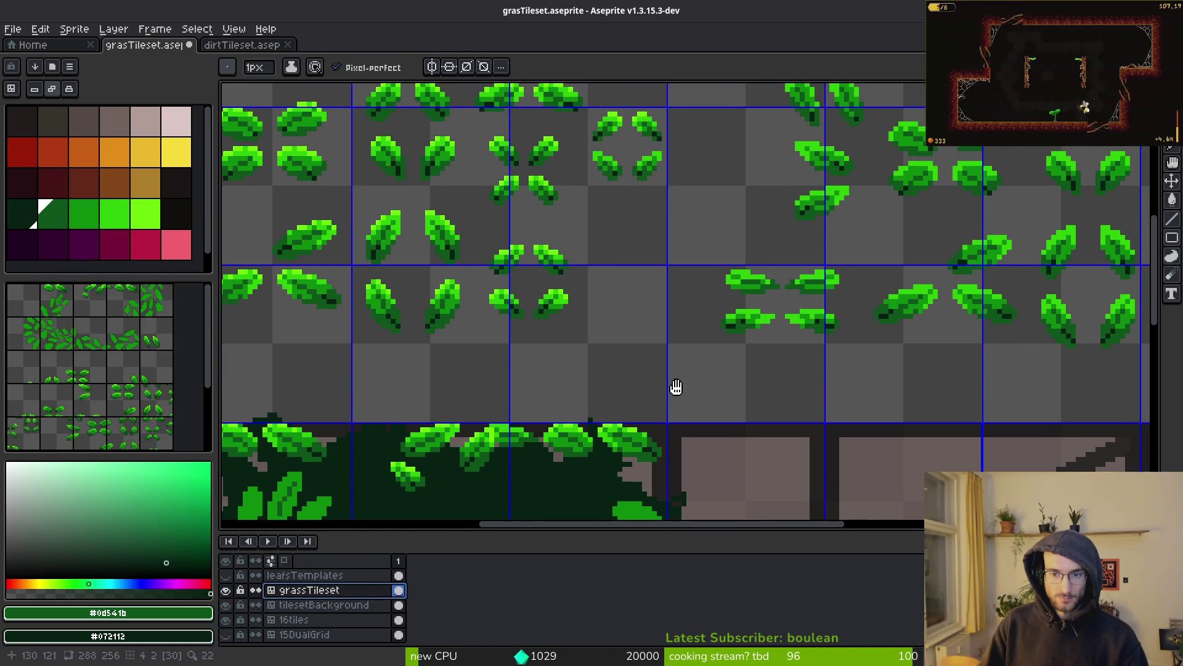
Step: Switch to the Rectangular Marquee (M) and drag a box around one leaf template
scroll(627, 289, down, 2)
key(m)
scroll(630, 291, up, 2)
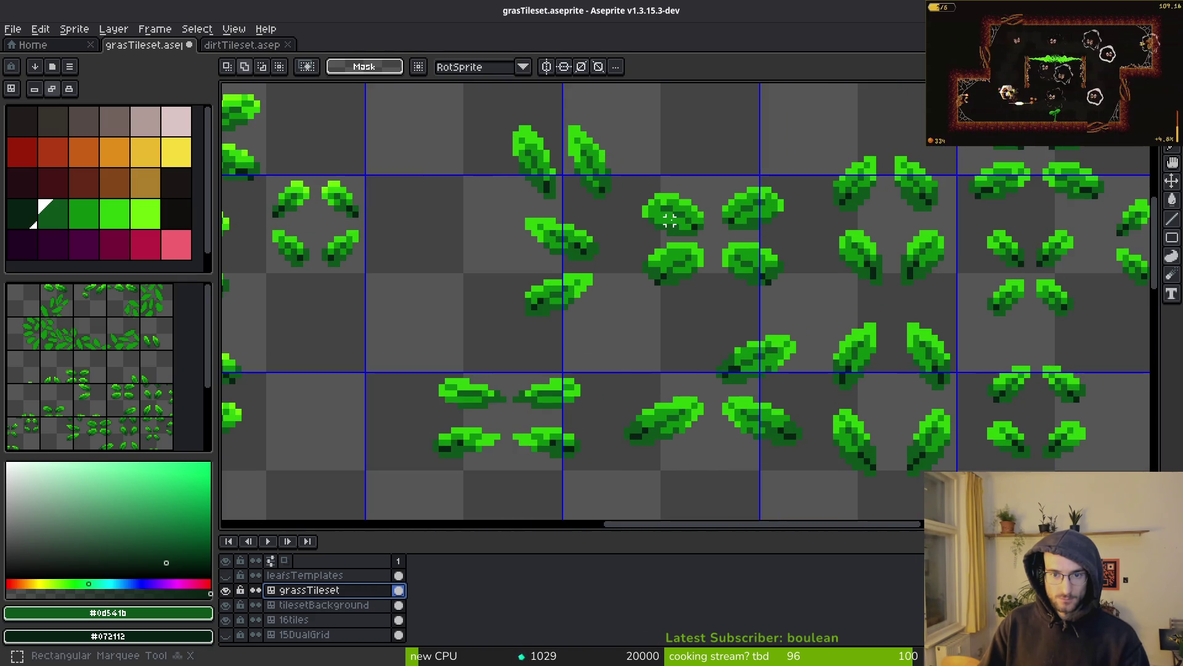
scroll(634, 293, down, 2)
drag(636, 294, 682, 251)
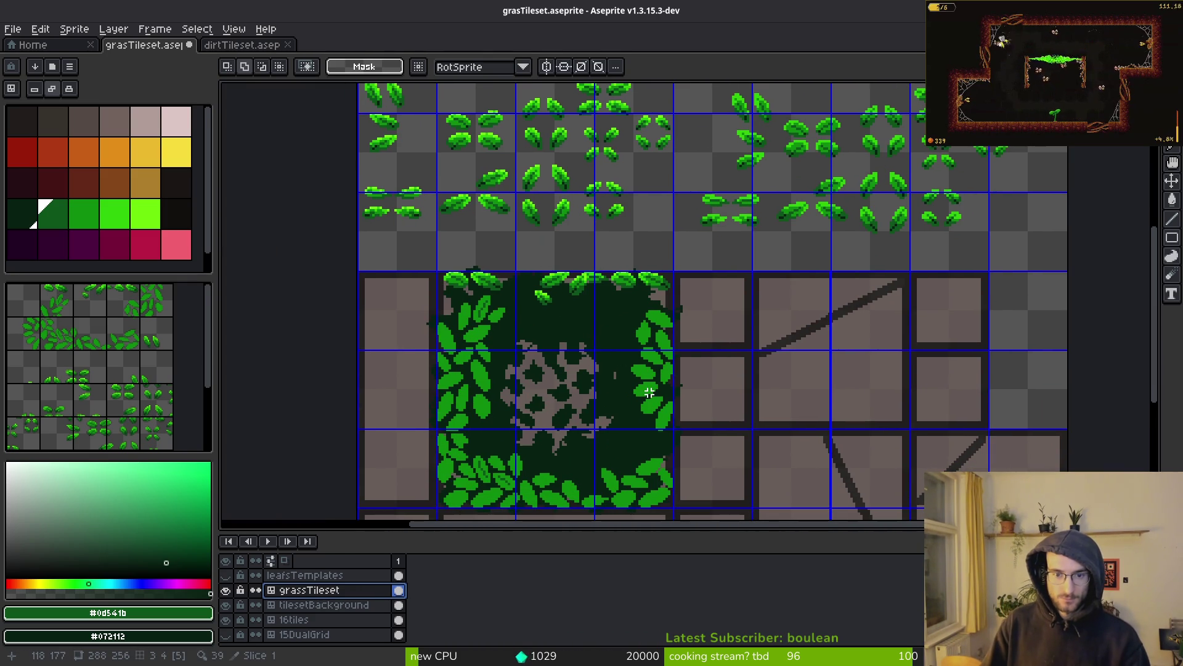
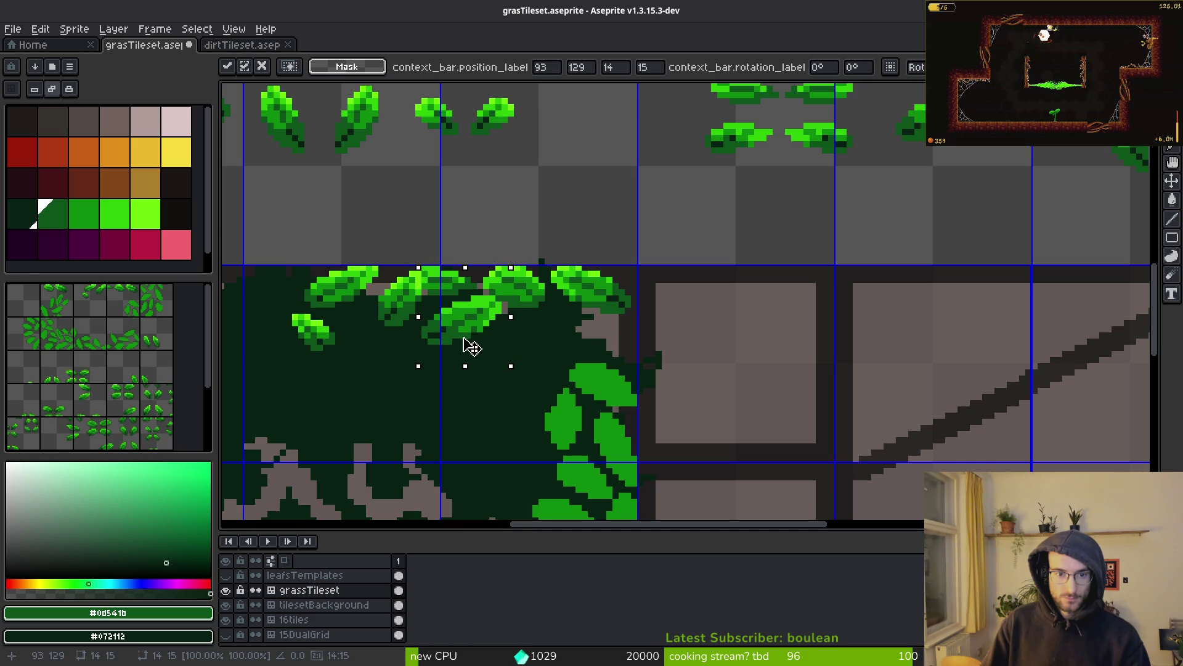
Step: Commit the placed leaf, then marquee-select several leaves from the template rows
key(Return)
scroll(761, 299, down, 5)
drag(798, 269, 853, 370)
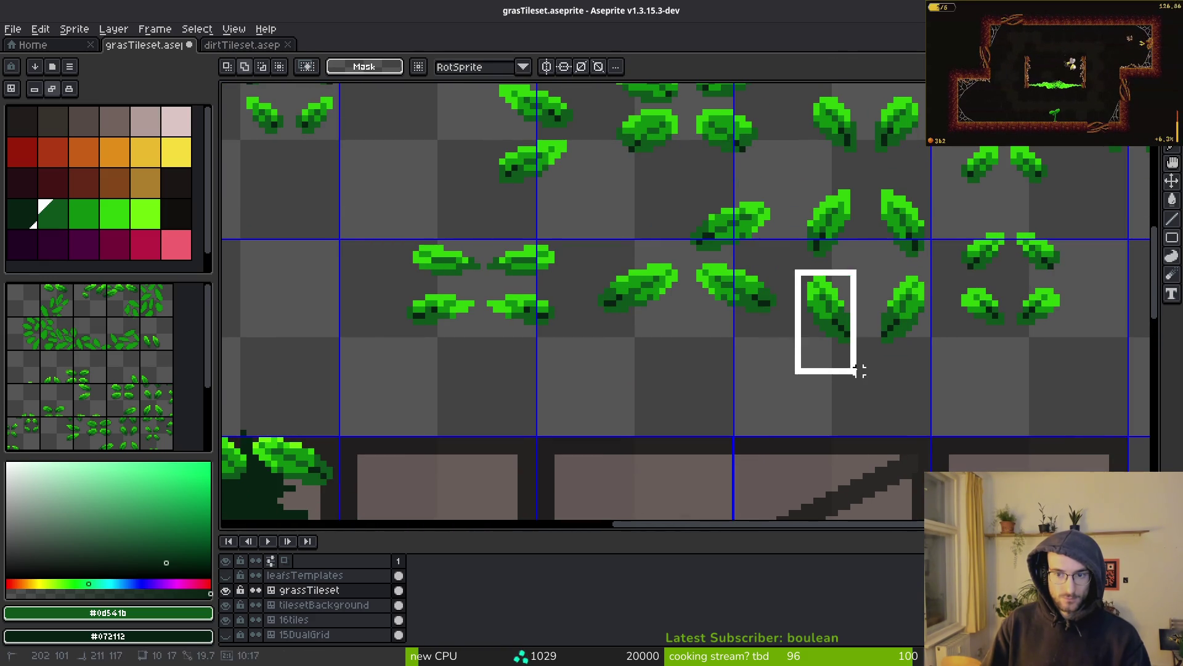
scroll(862, 348, down, 1)
drag(1047, 178, 1101, 238)
scroll(801, 308, up, 3)
drag(652, 225, 749, 290)
drag(762, 130, 827, 208)
drag(1046, 181, 1073, 212)
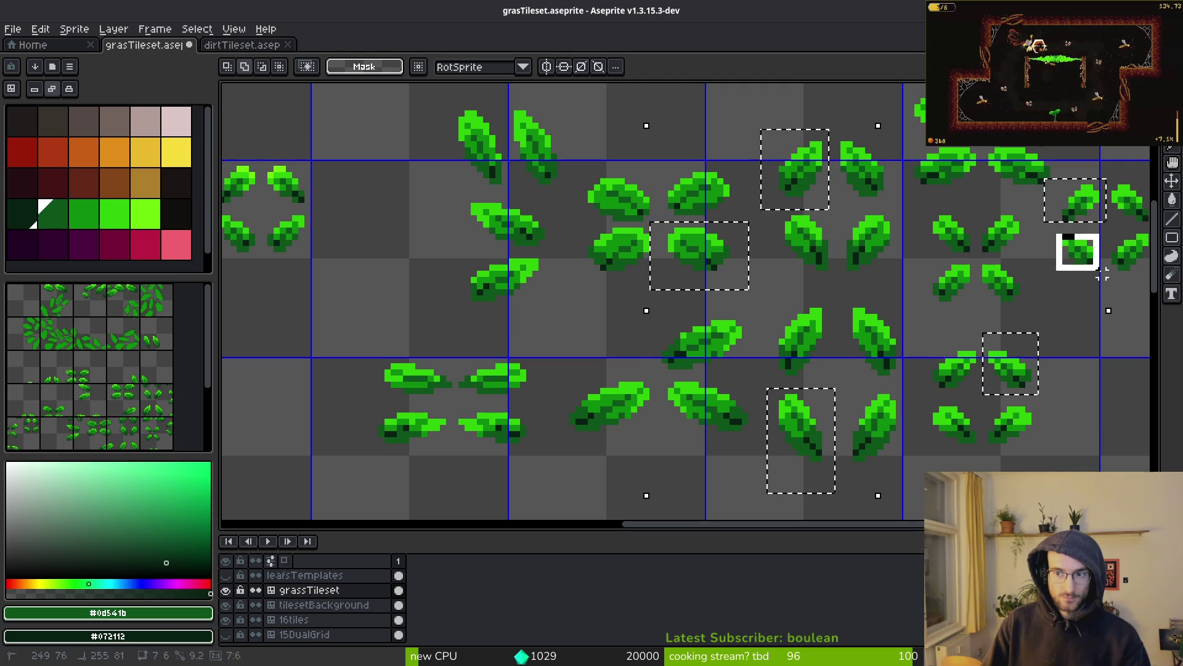
scroll(1059, 254, down, 2)
scroll(822, 272, down, 5)
scroll(823, 272, down, 2)
Step: Paste the leaves onto the stone tiles, arrange them, and duplicate them into the next tile
key(ctrl+v)
mouse_move(880, 284)
mouse_down()
mouse_move(1070, 297)
mouse_move(1076, 358)
mouse_up()
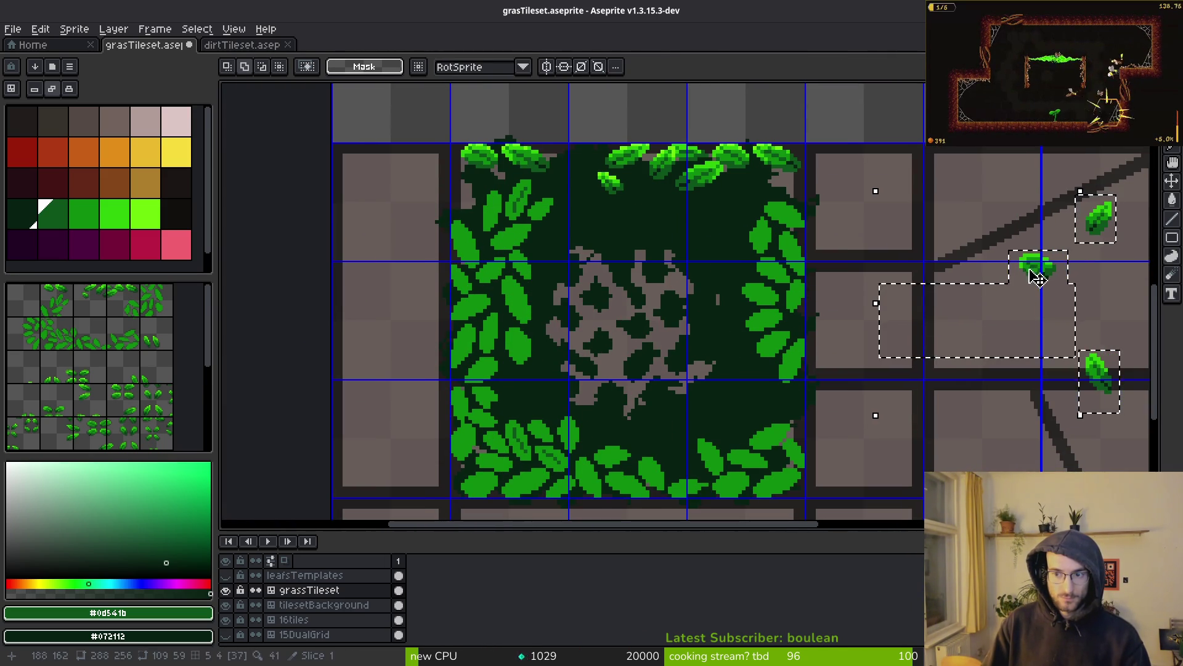
mouse_move(890, 183)
mouse_down()
mouse_move(952, 253)
mouse_move(866, 228)
mouse_up()
mouse_move(1026, 198)
mouse_down()
mouse_move(1110, 290)
mouse_move(900, 231)
mouse_up()
mouse_move(1002, 306)
mouse_down()
mouse_move(1091, 373)
mouse_move(974, 330)
mouse_move(891, 352)
mouse_move(898, 370)
mouse_up()
scroll(866, 345, up, 2)
mouse_move(820, 123)
mouse_down()
mouse_move(925, 335)
mouse_move(999, 432)
mouse_up()
drag(892, 360, 1085, 352)
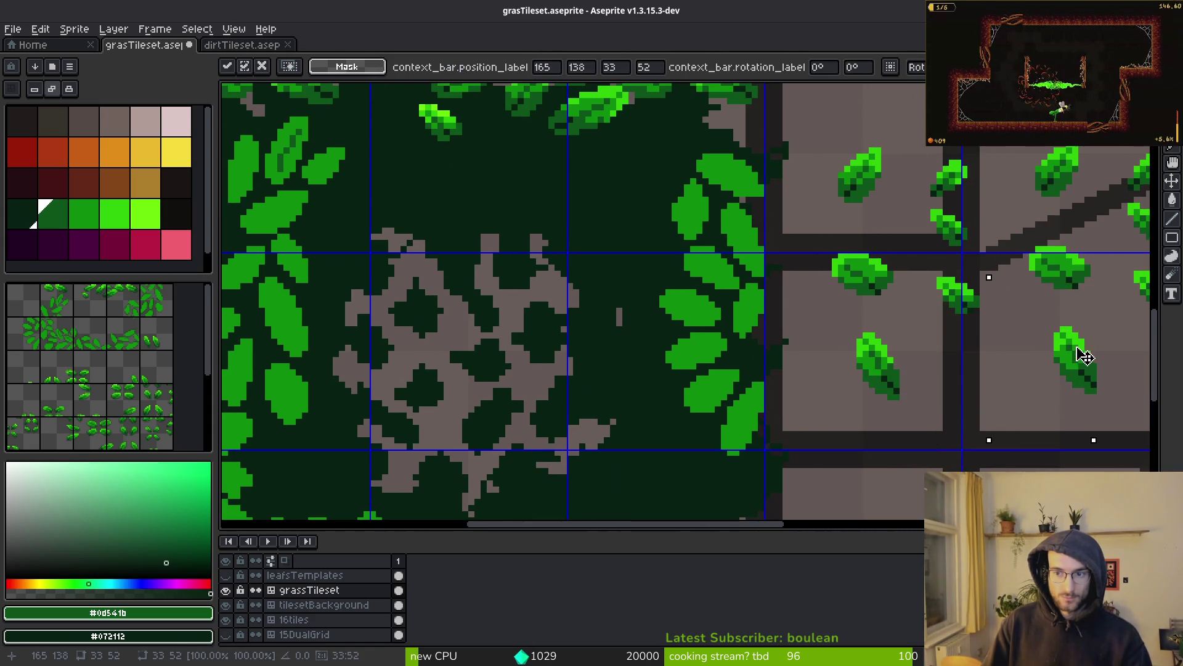
key(ctrl+d)
Step: Paste a small leaf piece onto the grass tile's top edge and commit it
scroll(915, 311, down, 2)
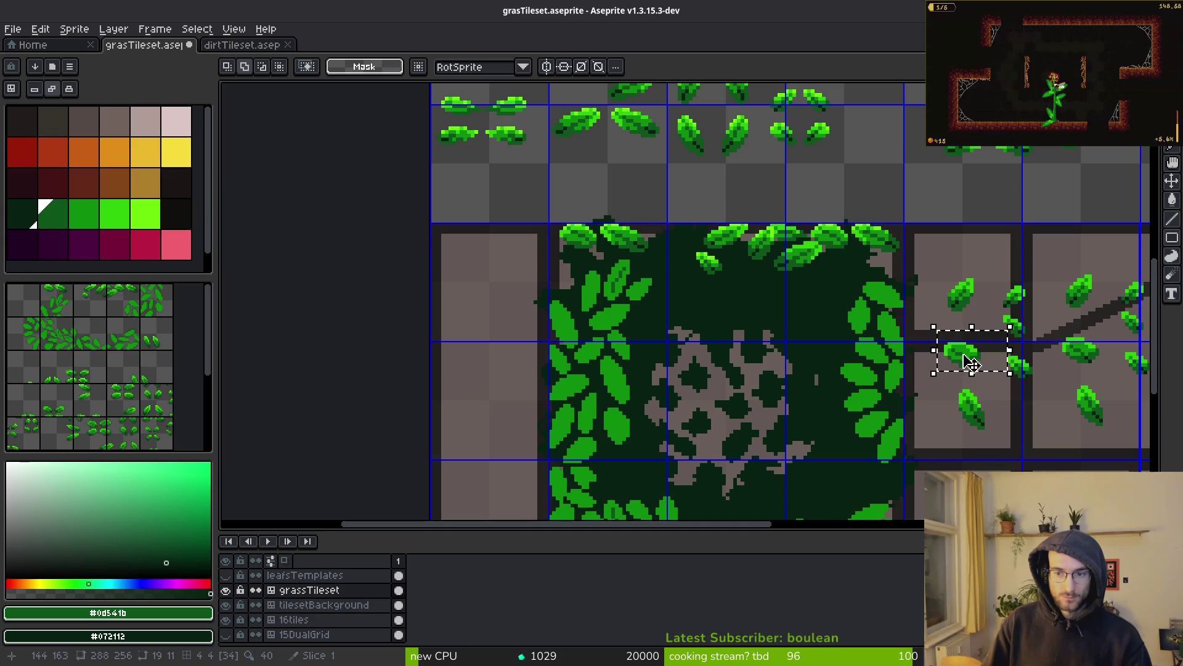
key(ctrl+v)
scroll(700, 272, up, 2)
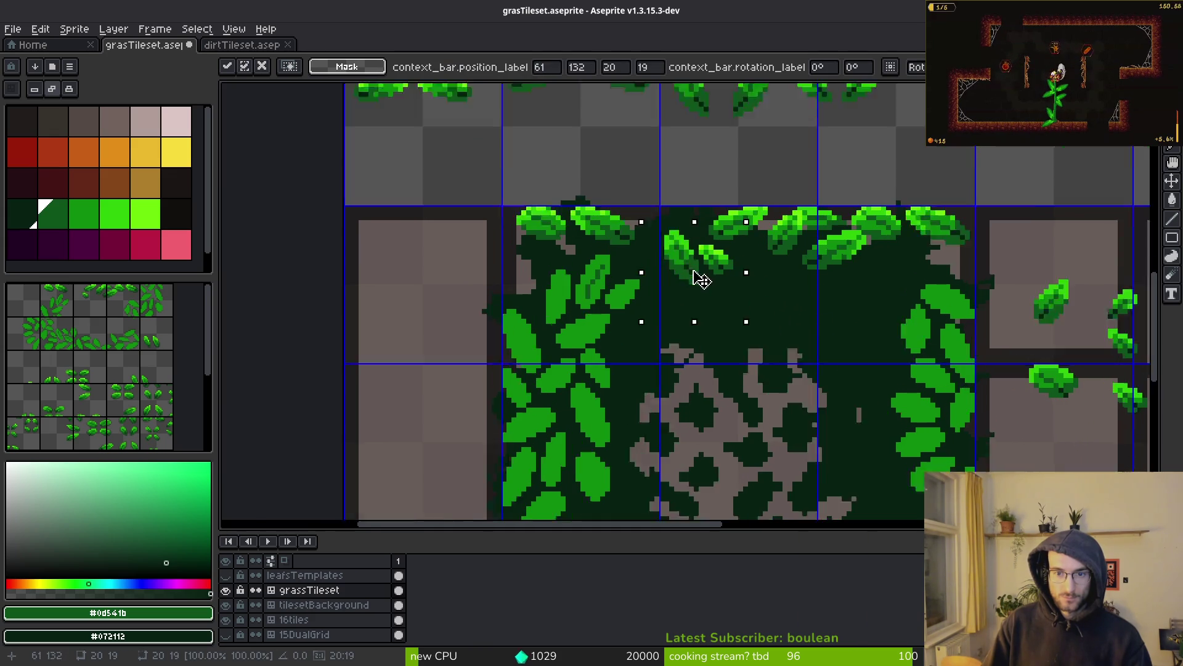
mouse_move(695, 246)
mouse_down()
mouse_move(690, 237)
mouse_move(706, 227)
mouse_up()
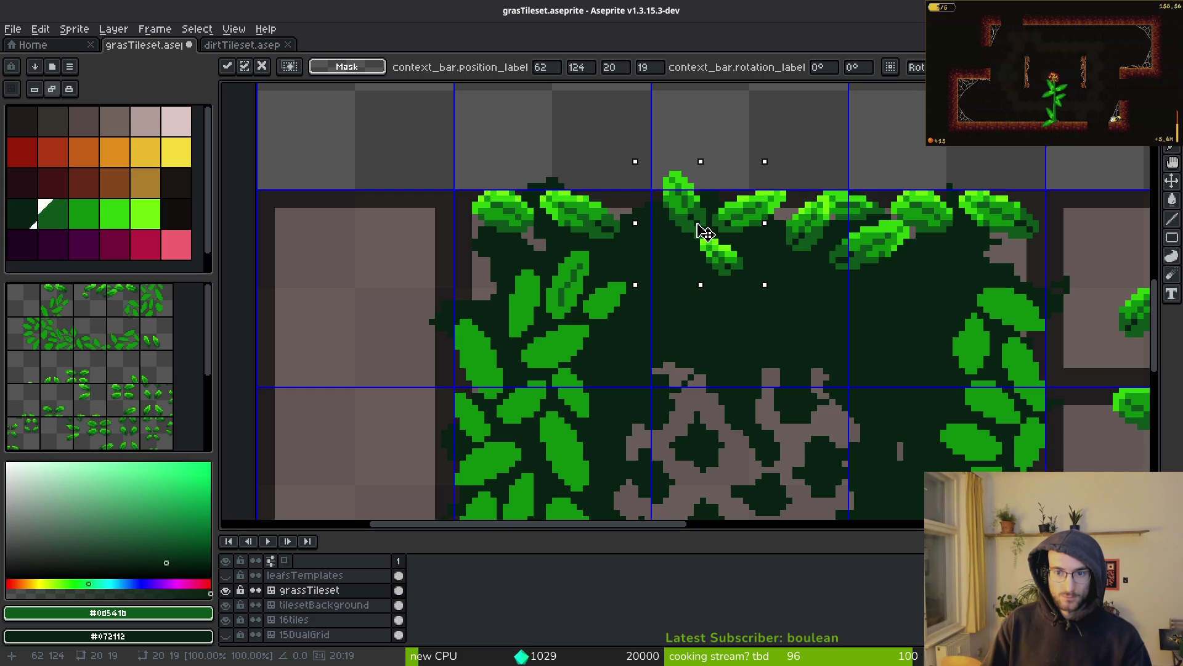
mouse_move(698, 226)
mouse_down()
mouse_move(678, 247)
mouse_move(646, 241)
mouse_move(969, 272)
mouse_move(955, 278)
mouse_up()
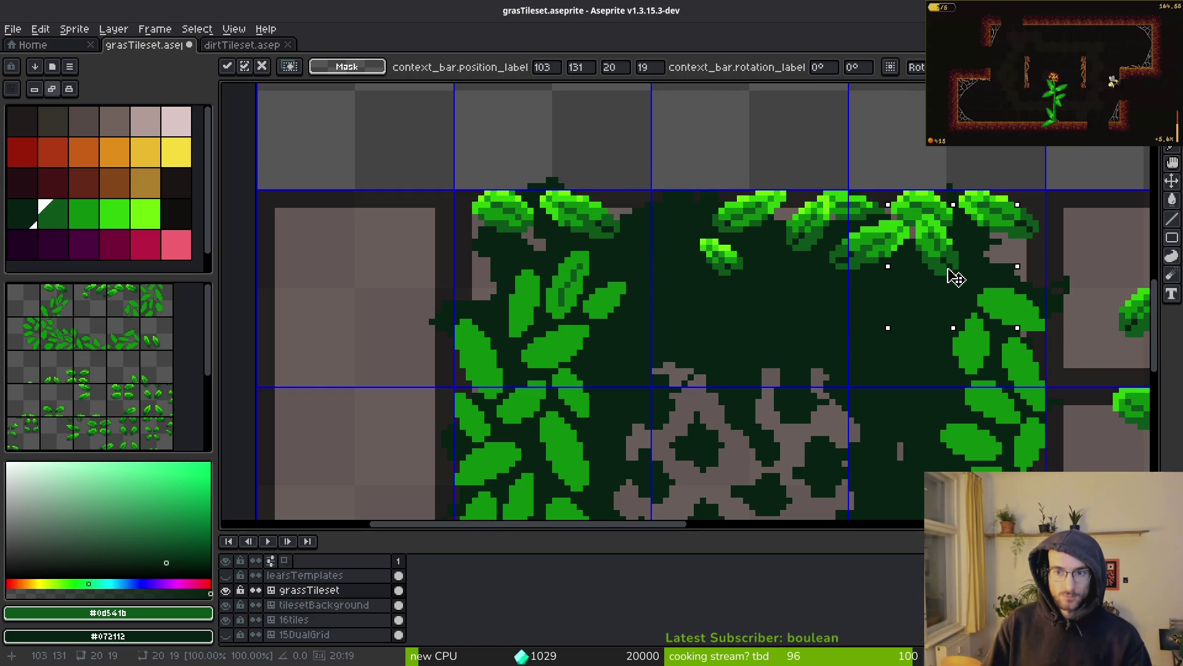
scroll(965, 314, down, 1)
key(Return)
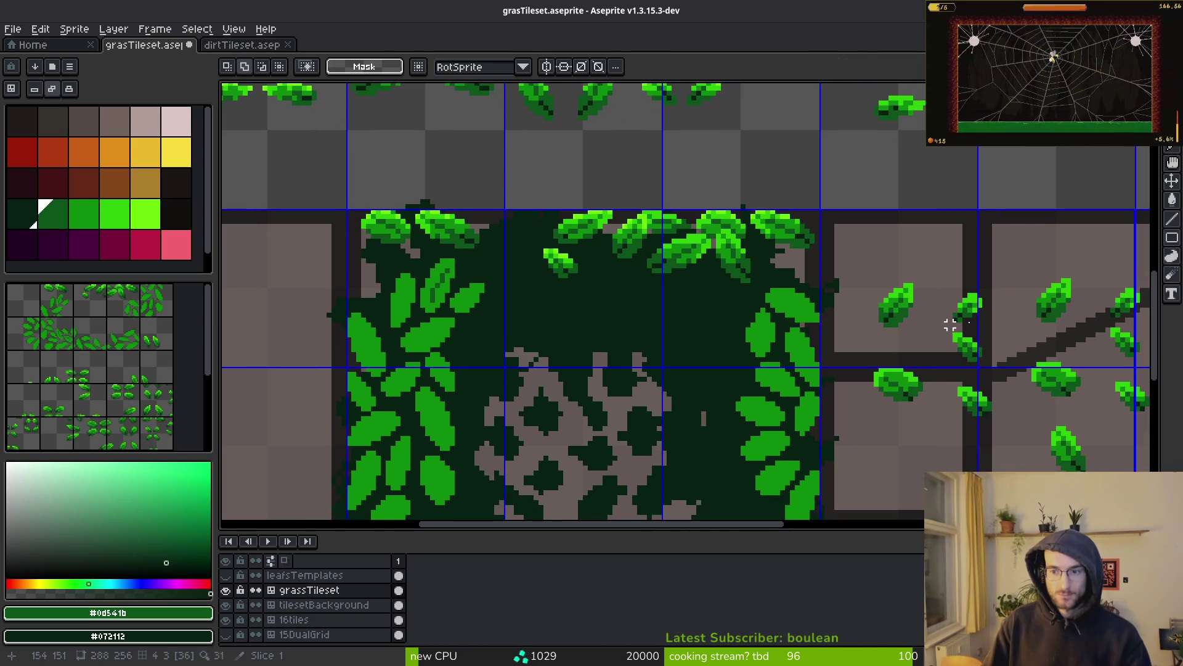
Step: Move leaves from the lower-right stone tile onto the grass tile's top edge
scroll(928, 296, up, 1)
scroll(921, 275, down, 1)
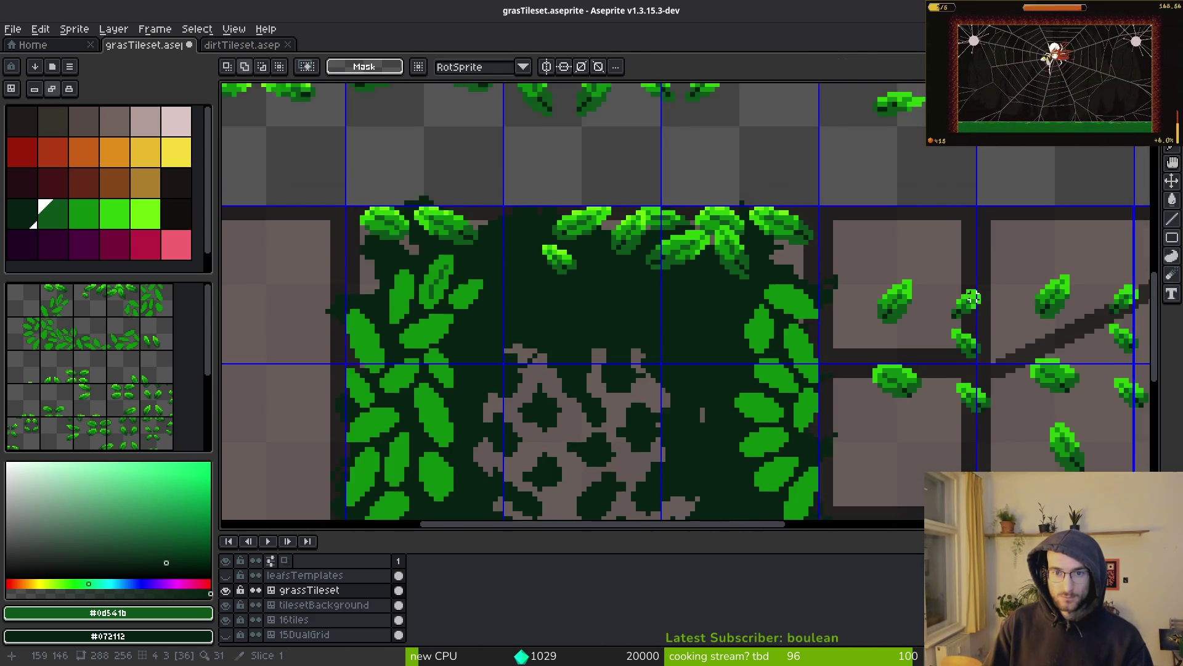
scroll(956, 289, up, 1)
drag(845, 450, 925, 520)
scroll(866, 251, down, 1)
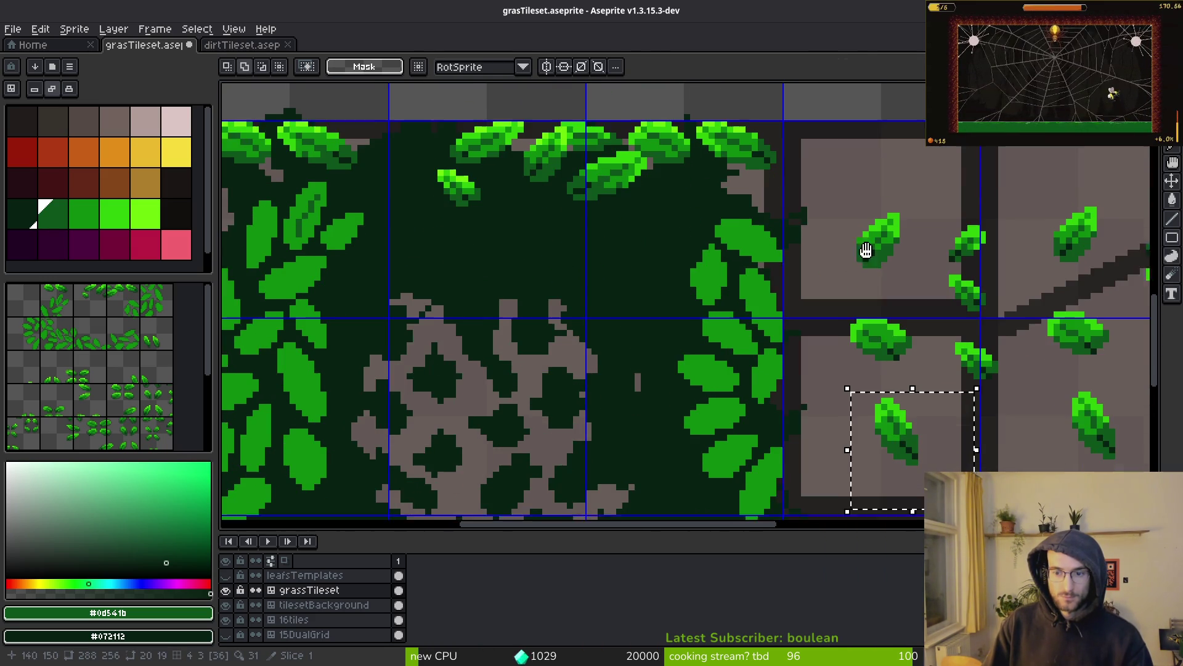
scroll(917, 433, up, 1)
mouse_move(917, 433)
mouse_down()
mouse_move(559, 258)
mouse_move(527, 208)
mouse_move(571, 193)
mouse_up()
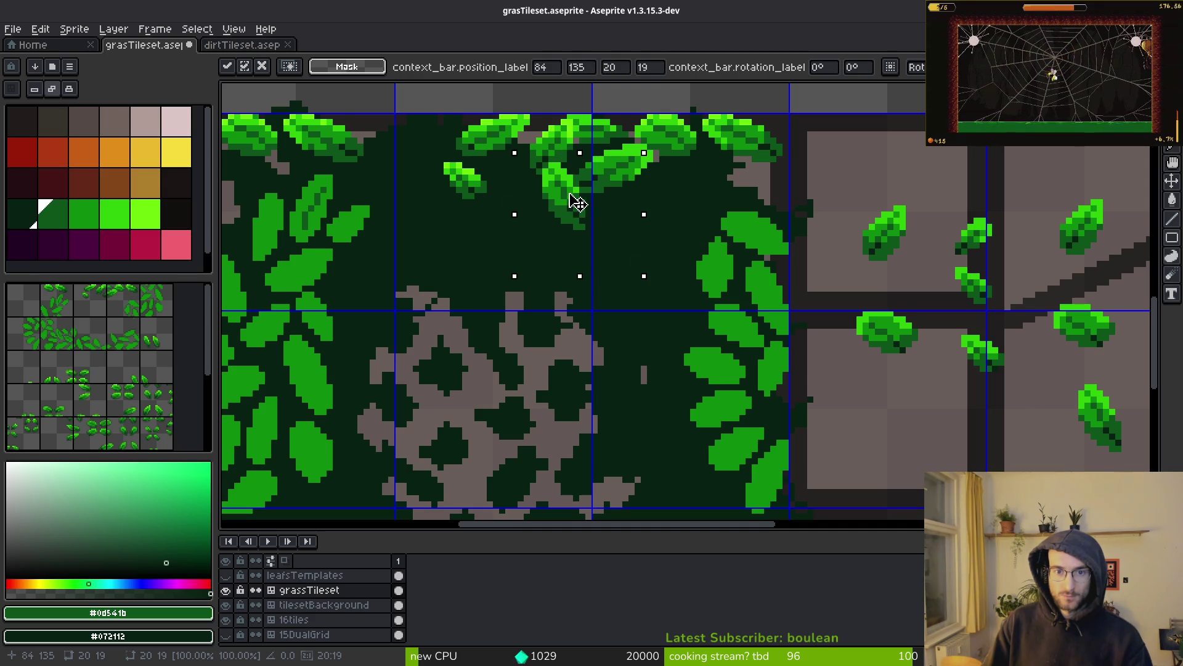
mouse_move(928, 191)
mouse_down()
mouse_move(1011, 262)
mouse_move(529, 188)
mouse_up()
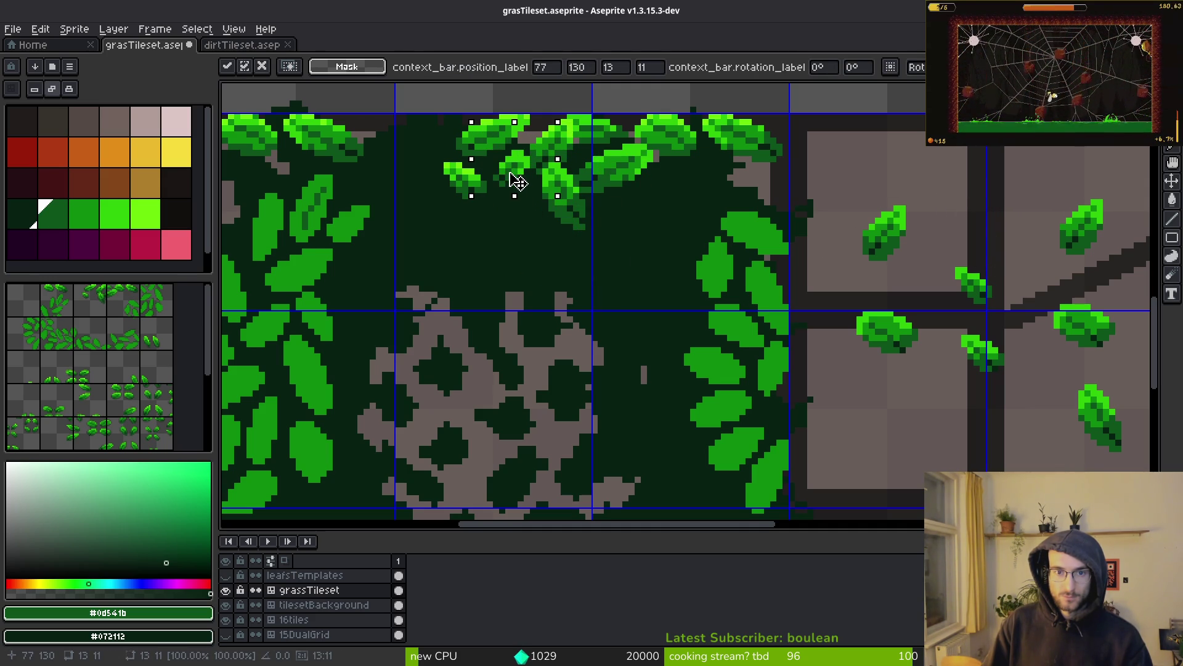
drag(926, 250, 983, 299)
click(945, 256)
Step: Move two leaves from the right stone tile onto the grass top edge
drag(932, 243, 1011, 383)
mouse_move(937, 363)
mouse_down()
mouse_move(641, 276)
mouse_move(726, 251)
mouse_move(627, 308)
mouse_move(691, 243)
mouse_move(660, 265)
mouse_move(674, 257)
mouse_up()
key(Return)
Step: Rotate another leaf 90° and place it along the grass tile's right edge
mouse_move(1011, 163)
mouse_down()
mouse_move(1112, 257)
mouse_move(785, 272)
mouse_move(643, 222)
mouse_up()
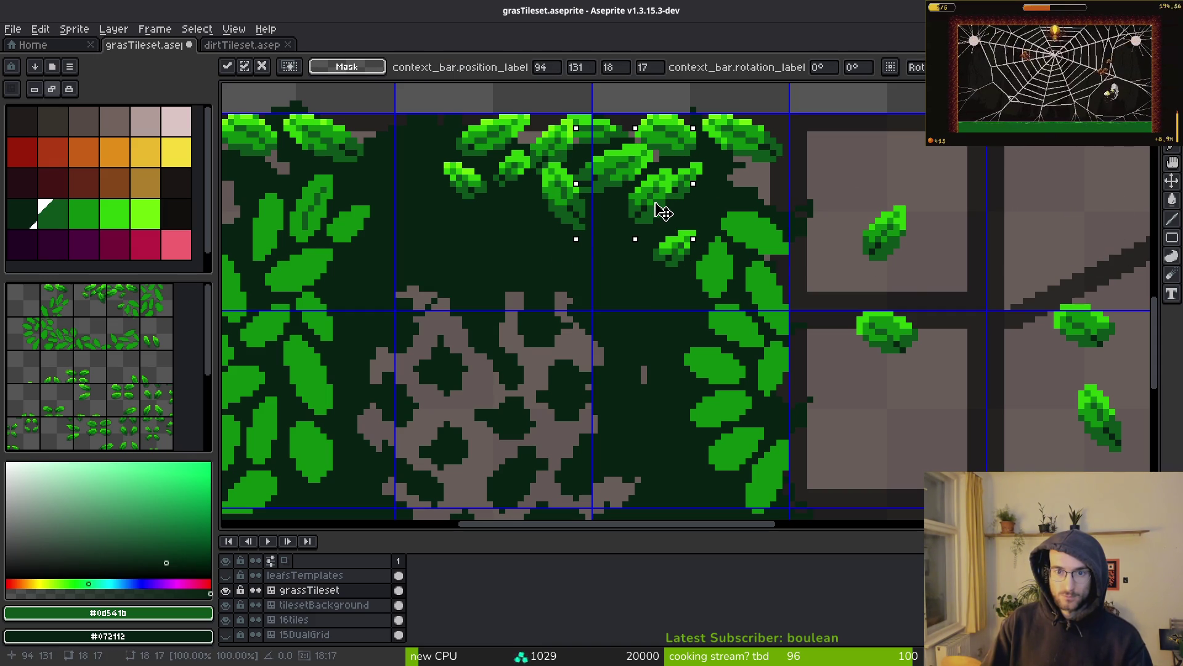
mouse_move(652, 228)
mouse_down()
mouse_move(728, 207)
mouse_move(775, 229)
mouse_move(745, 243)
mouse_move(759, 213)
mouse_up()
key(ctrl+shift+r)
key(ctrl+d)
key(w)
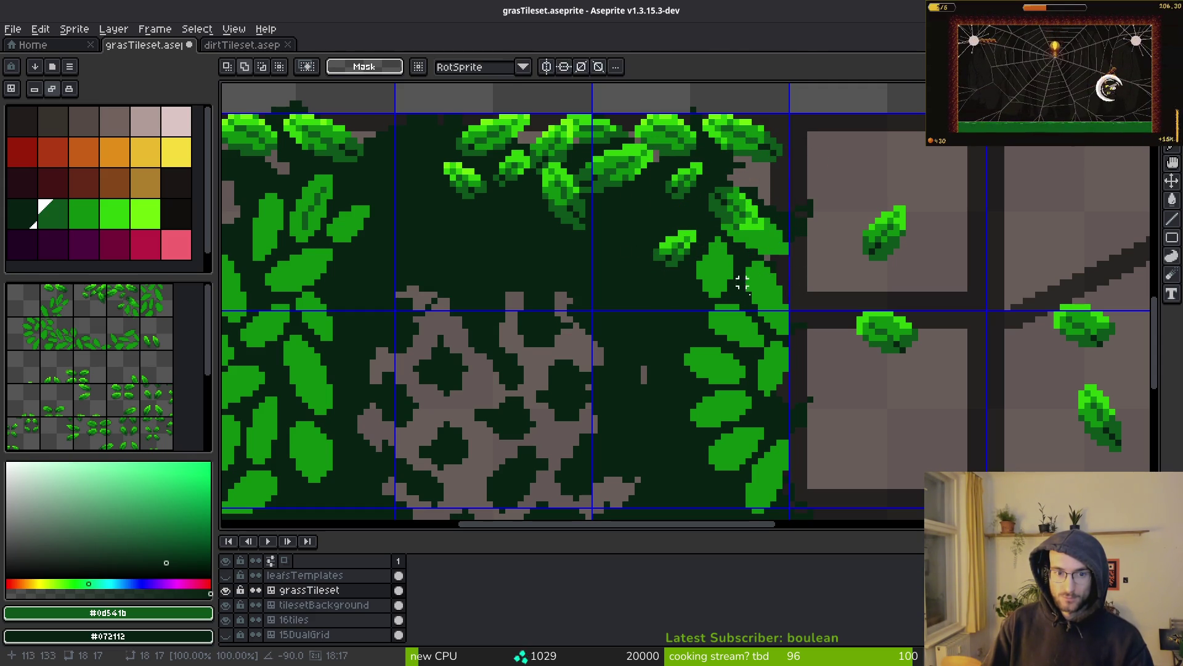
key(shift+w)
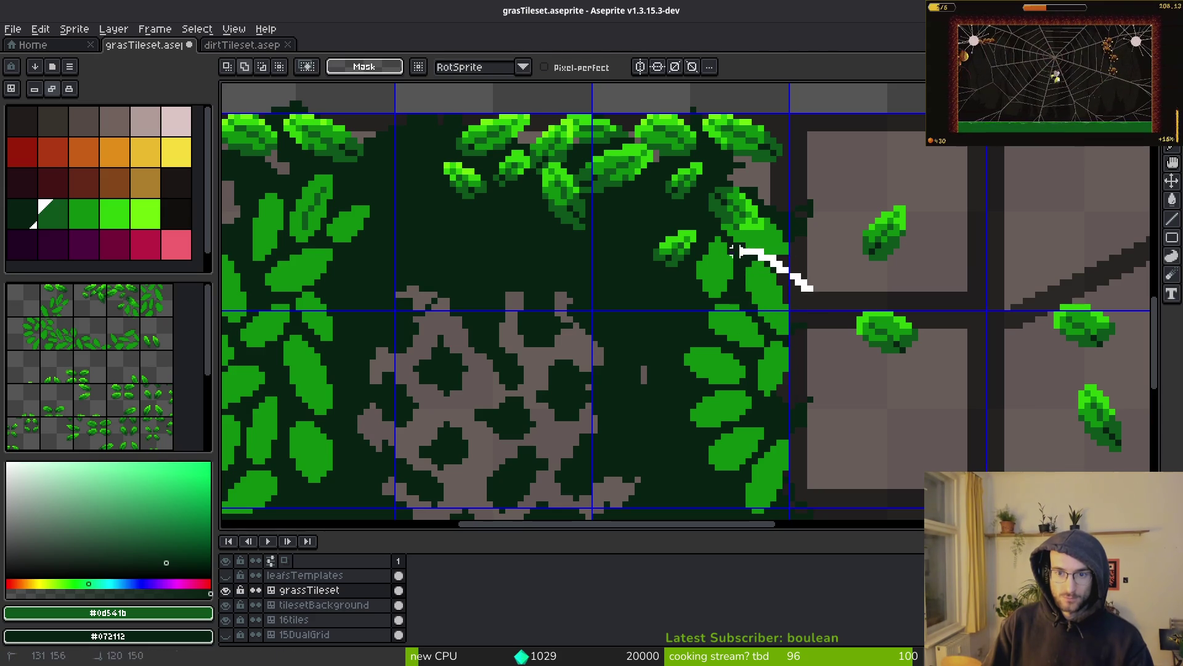
Step: Lasso and delete overlapping leaves, stray green pixels and the left leaf cluster
drag(823, 325, 817, 290)
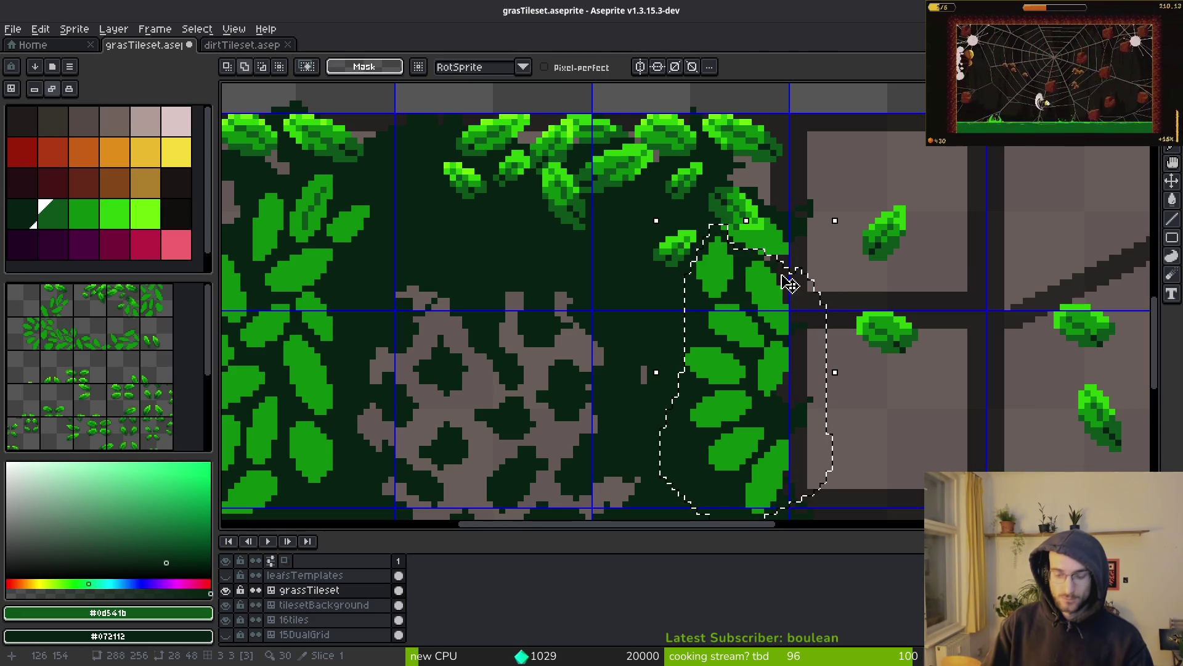
key(Delete)
scroll(736, 311, down, 3)
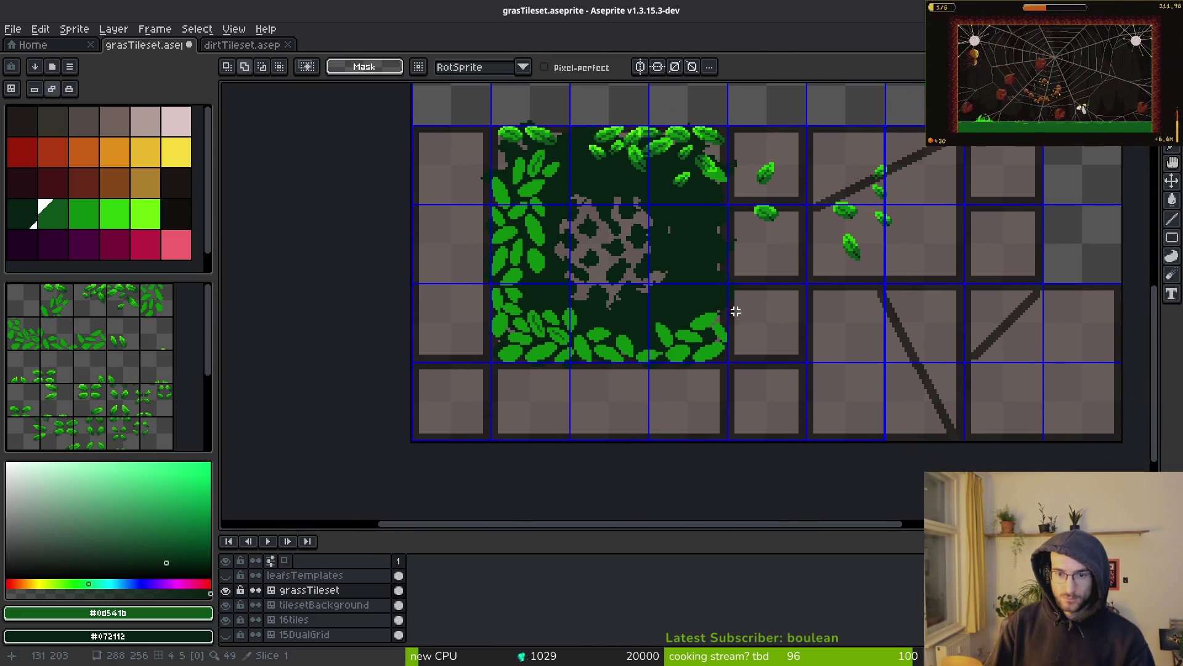
drag(770, 361, 764, 327)
key(Delete)
drag(541, 249, 555, 243)
key(Delete)
scroll(634, 306, up, 2)
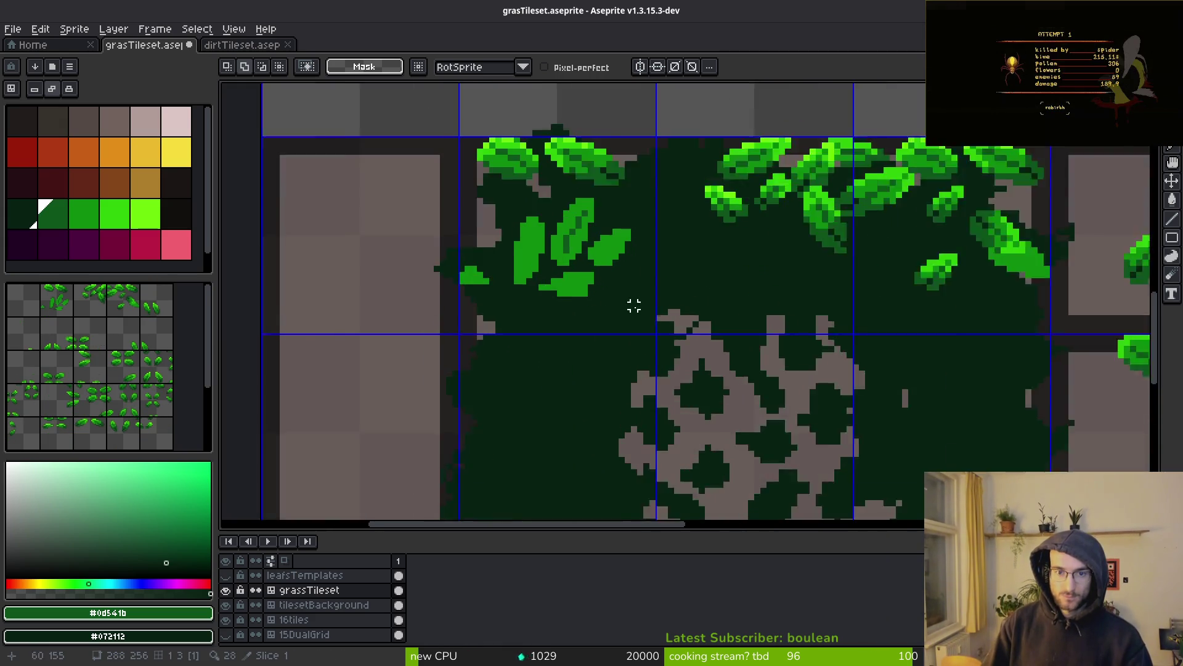
scroll(681, 276, up, 1)
drag(442, 333, 700, 204)
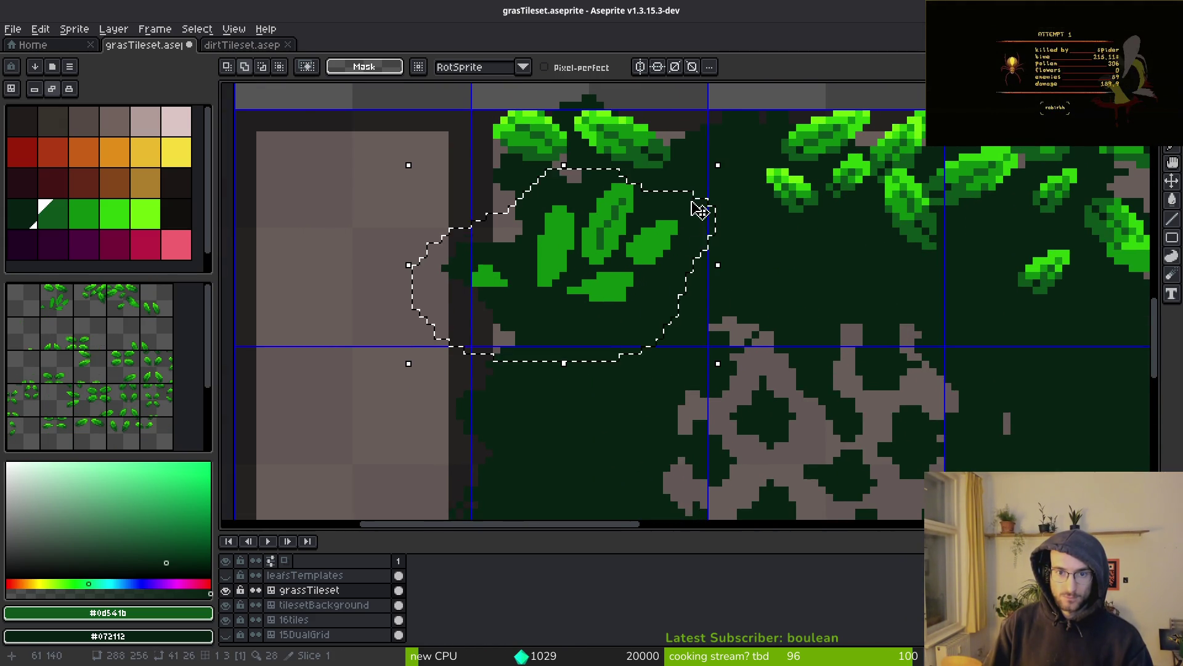
key(Delete)
Step: Clear leftover leaf pixels with the magic wand and save the tileset
scroll(395, 336, right, 5)
scroll(395, 336, up, 2)
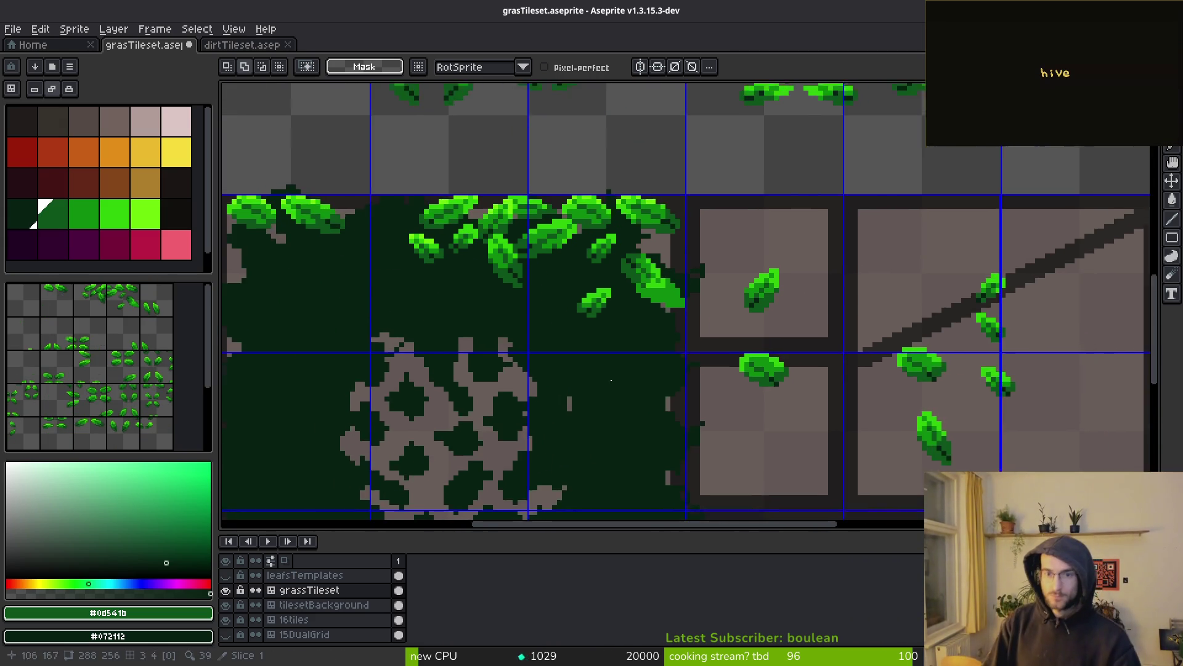
scroll(650, 188, up, 3)
key(w)
click(653, 199)
key(ctrl+d)
key(Delete)
key(ctrl+s)
scroll(753, 309, down, 3)
click(731, 259)
key(ctrl+d)
Step: Duplicate a stone-tile leaf, mirror it horizontally, and drop it on the grass edge
drag(916, 320, 848, 341)
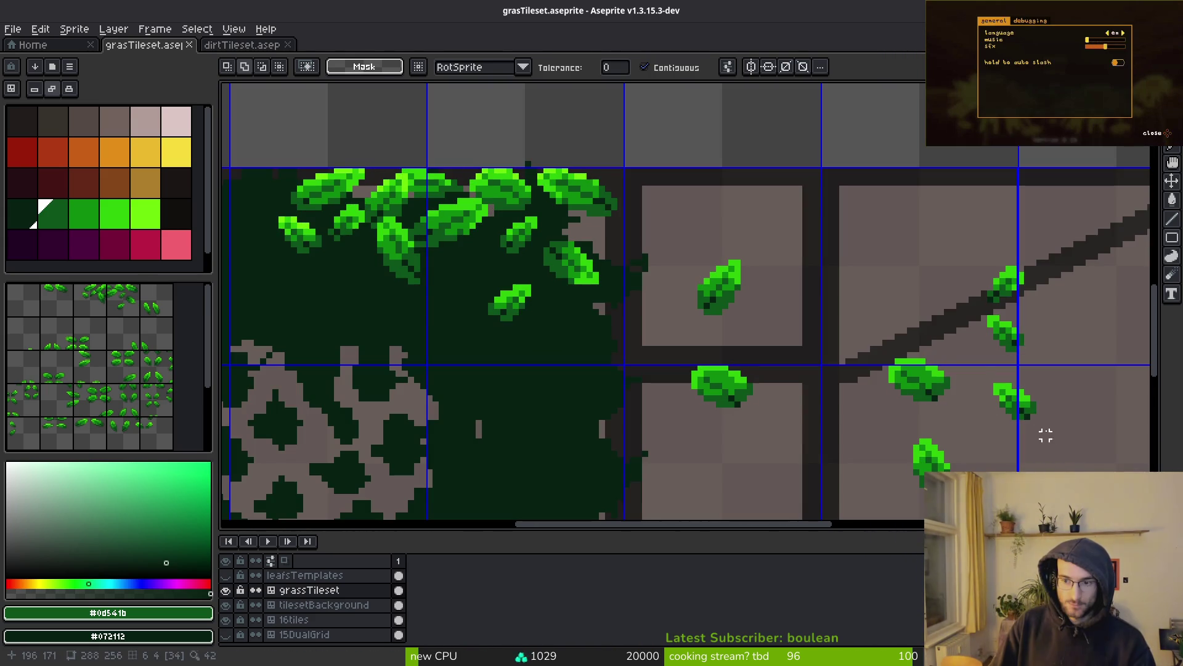
key(m)
scroll(1054, 432, up, 1)
drag(959, 360, 1077, 442)
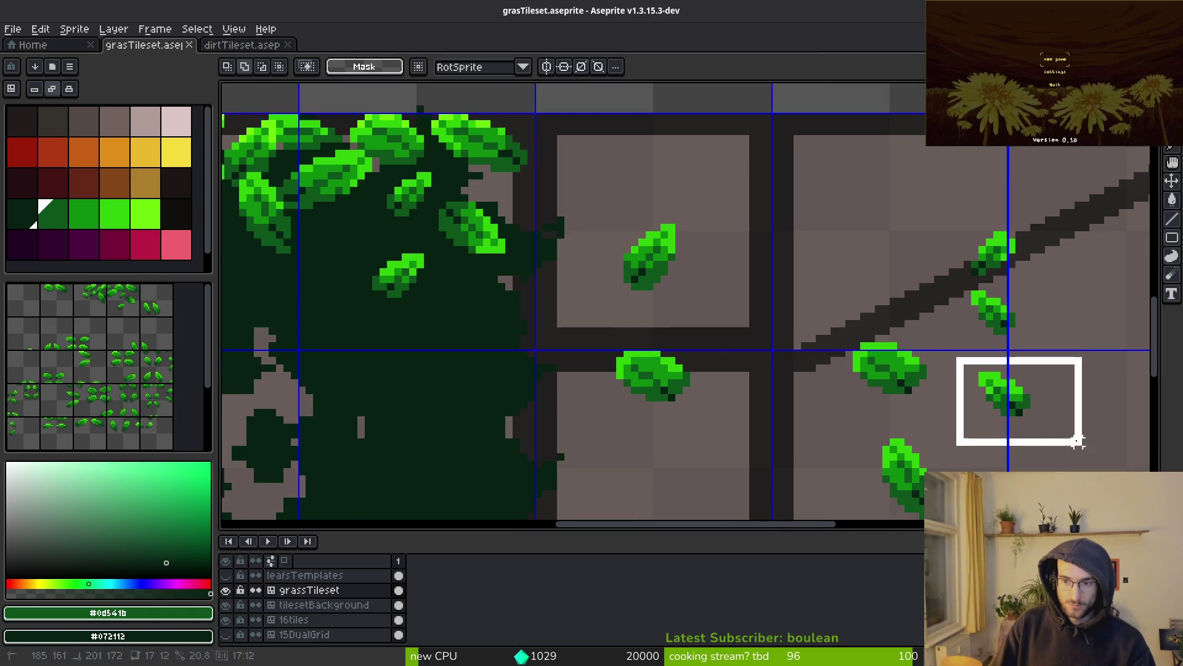
mouse_move(1017, 415)
mouse_down()
mouse_move(536, 351)
mouse_move(518, 338)
mouse_move(553, 337)
mouse_move(505, 186)
mouse_move(431, 291)
mouse_move(351, 254)
mouse_up()
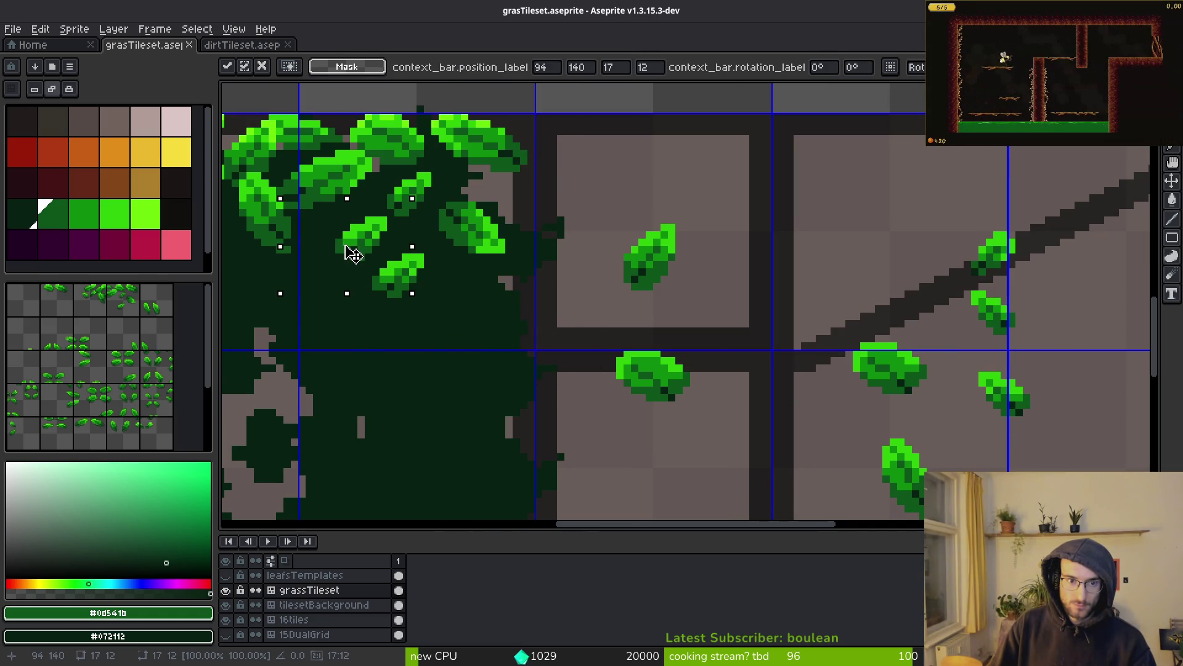
key(shift+h)
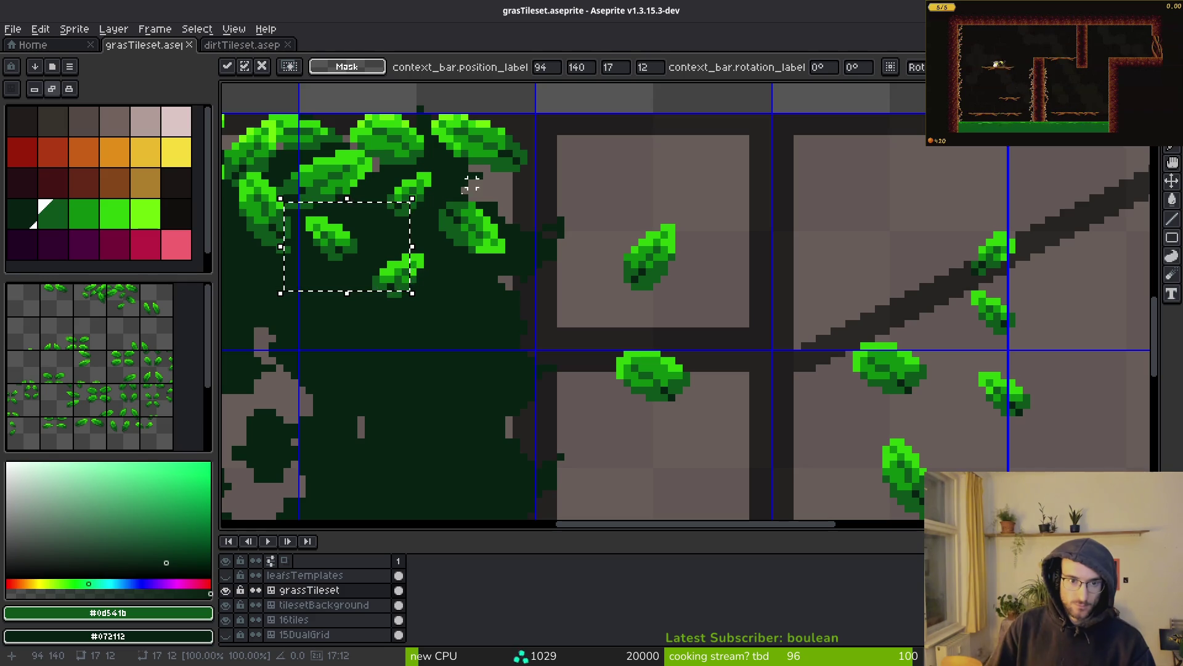
scroll(599, 330, left, 5)
drag(409, 298, 392, 282)
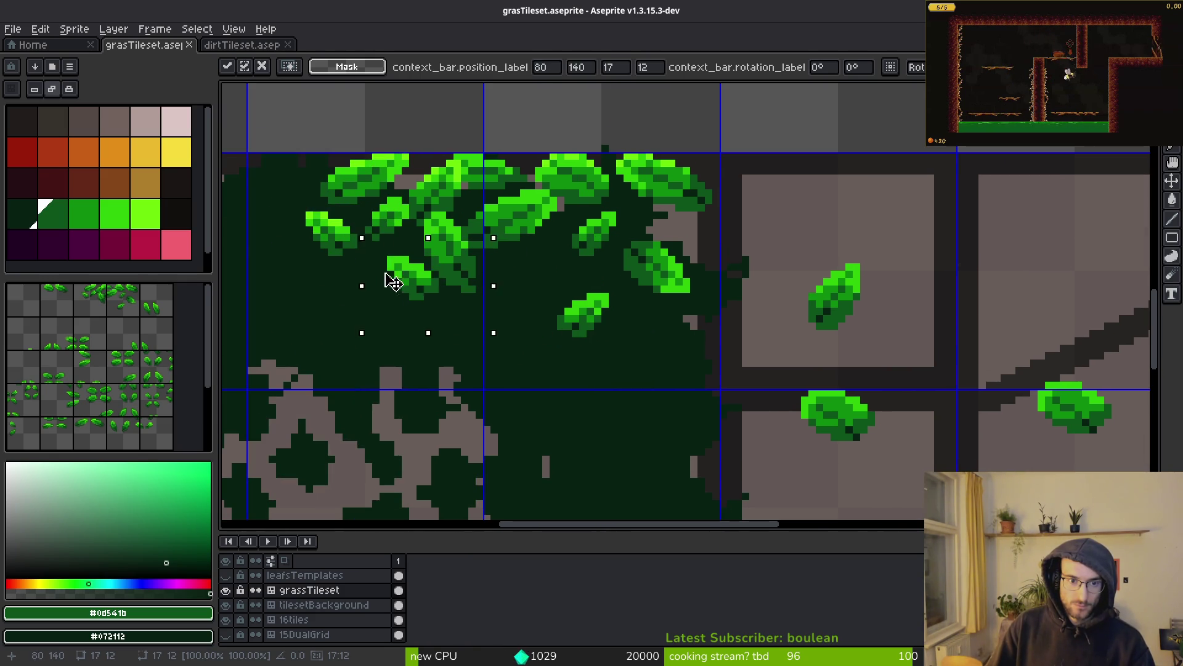
scroll(392, 282, left, 5)
drag(508, 307, 482, 302)
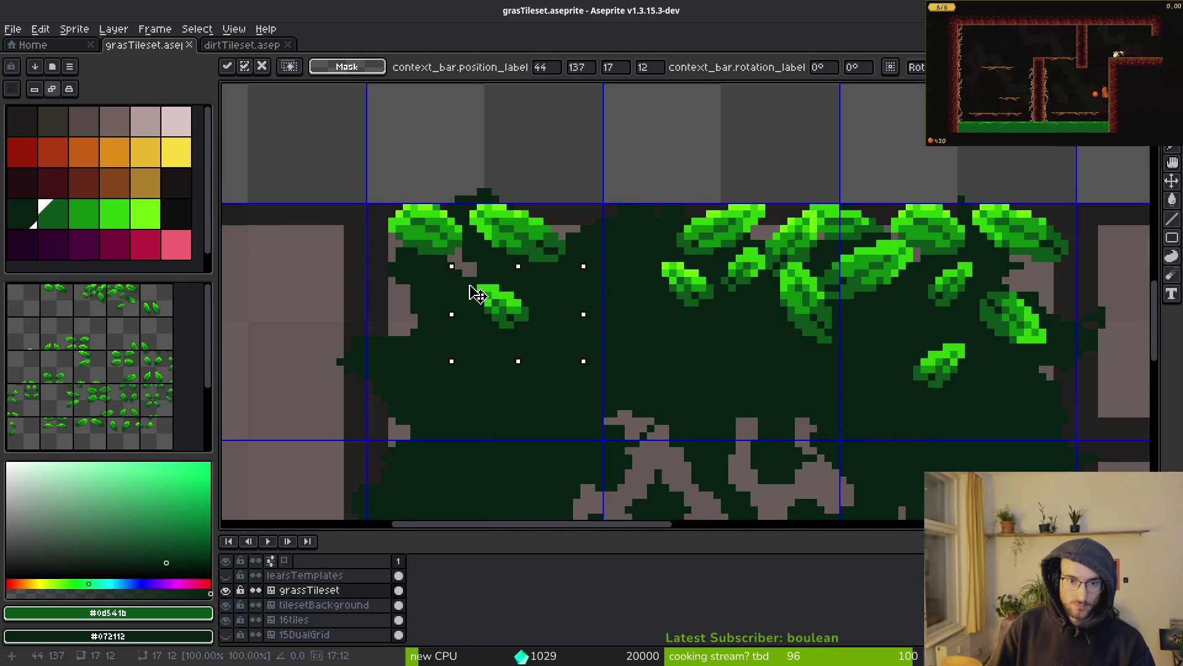
key(Return)
scroll(478, 294, down, 2)
scroll(769, 311, up, 3)
scroll(714, 256, left, 2)
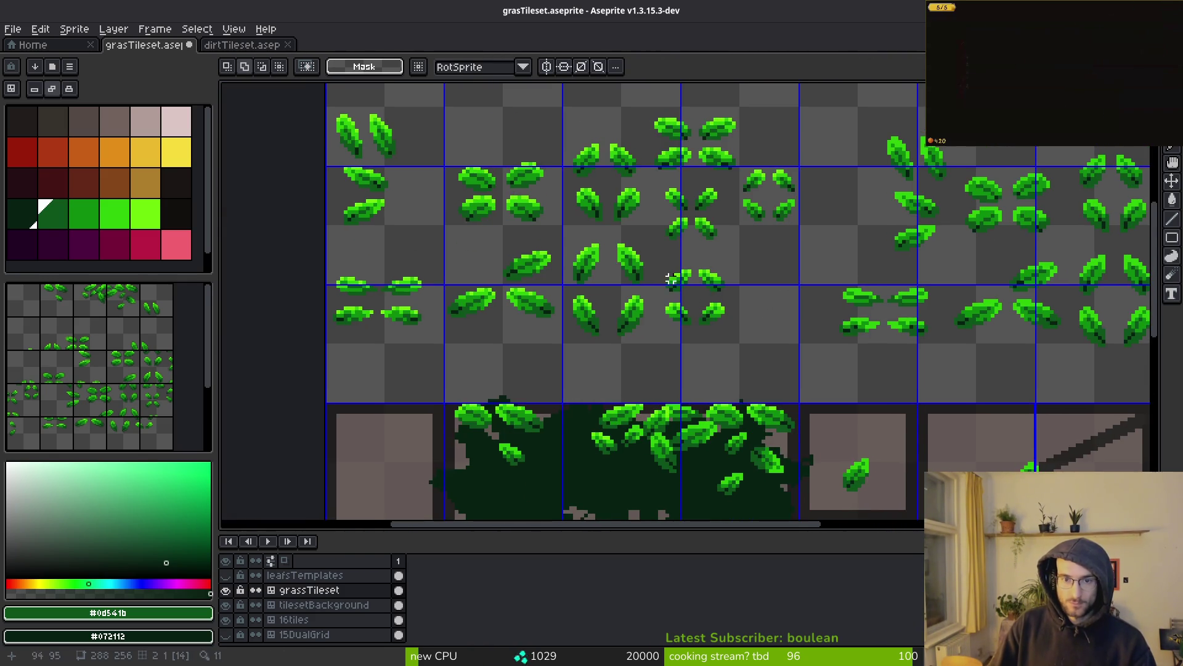
Step: Copy the boxed leaves down into the lower tile and commit them
scroll(671, 279, up, 1)
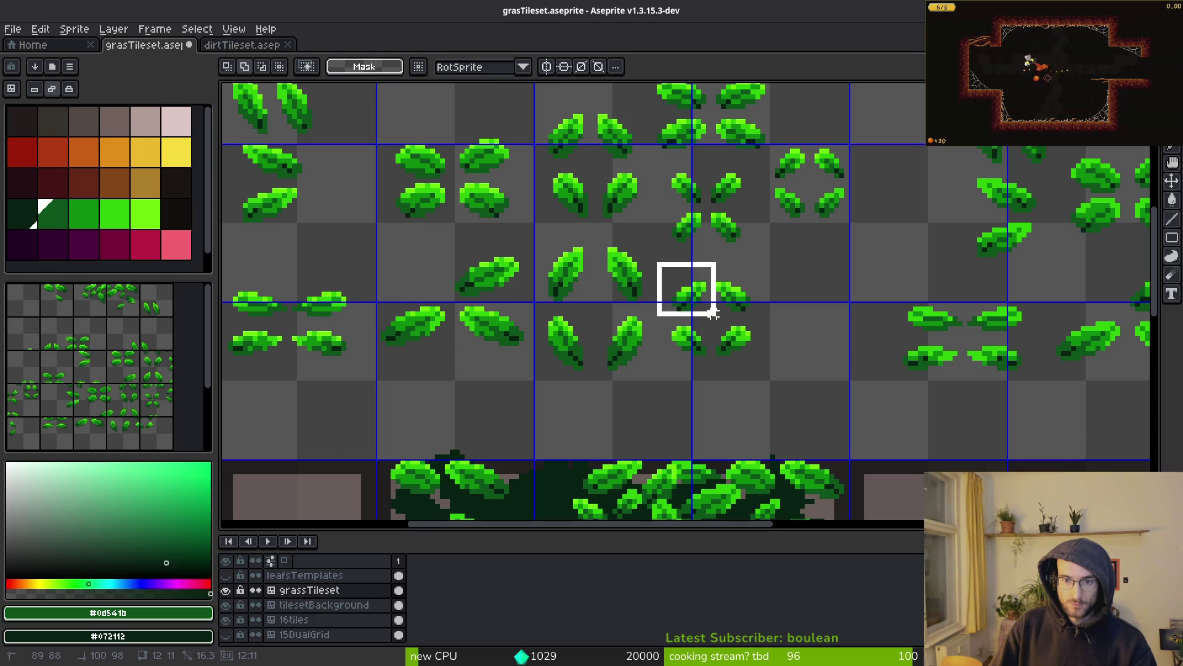
scroll(682, 264, down, 3)
scroll(642, 224, right, 2)
mouse_move(642, 224)
mouse_down()
mouse_move(771, 454)
mouse_move(785, 494)
mouse_move(769, 483)
mouse_move(748, 501)
mouse_move(760, 489)
mouse_move(713, 396)
mouse_move(761, 417)
mouse_move(747, 417)
mouse_move(718, 323)
mouse_move(690, 412)
mouse_move(734, 437)
mouse_move(757, 306)
mouse_up()
scroll(786, 456, up, 1)
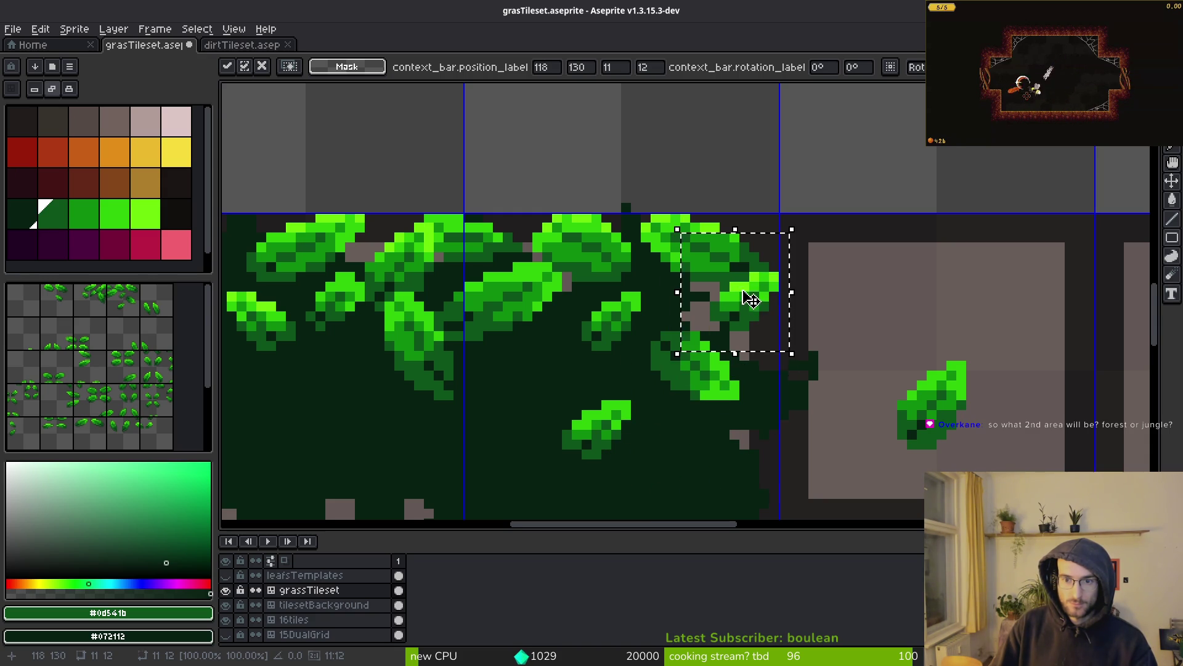
scroll(751, 299, down, 1)
click(793, 271)
Step: Cut the leaf cluster at the grass edge and move it into the right-hand tile
scroll(761, 246, up, 1)
drag(665, 311, 779, 449)
click(742, 410)
drag(666, 312, 780, 449)
mouse_move(751, 395)
mouse_down()
mouse_move(746, 354)
mouse_move(759, 388)
mouse_up()
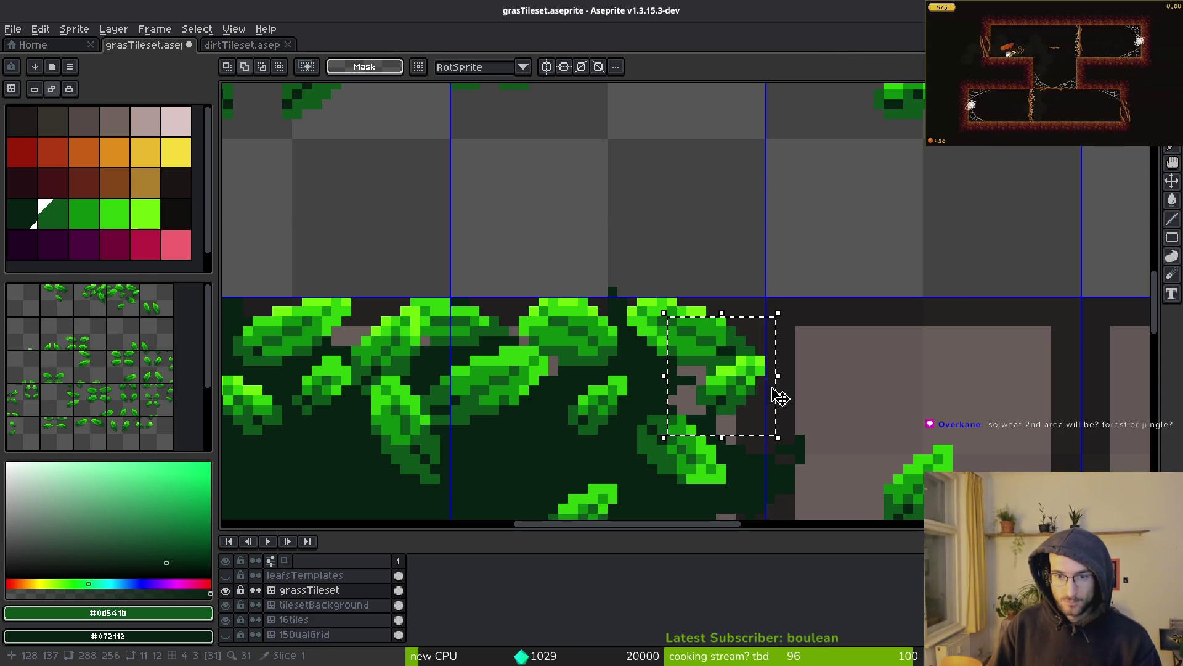
key(ctrl+x)
key(ctrl+v)
mouse_move(446, 327)
mouse_down()
mouse_move(721, 365)
mouse_move(726, 341)
mouse_move(718, 390)
mouse_move(720, 378)
mouse_up()
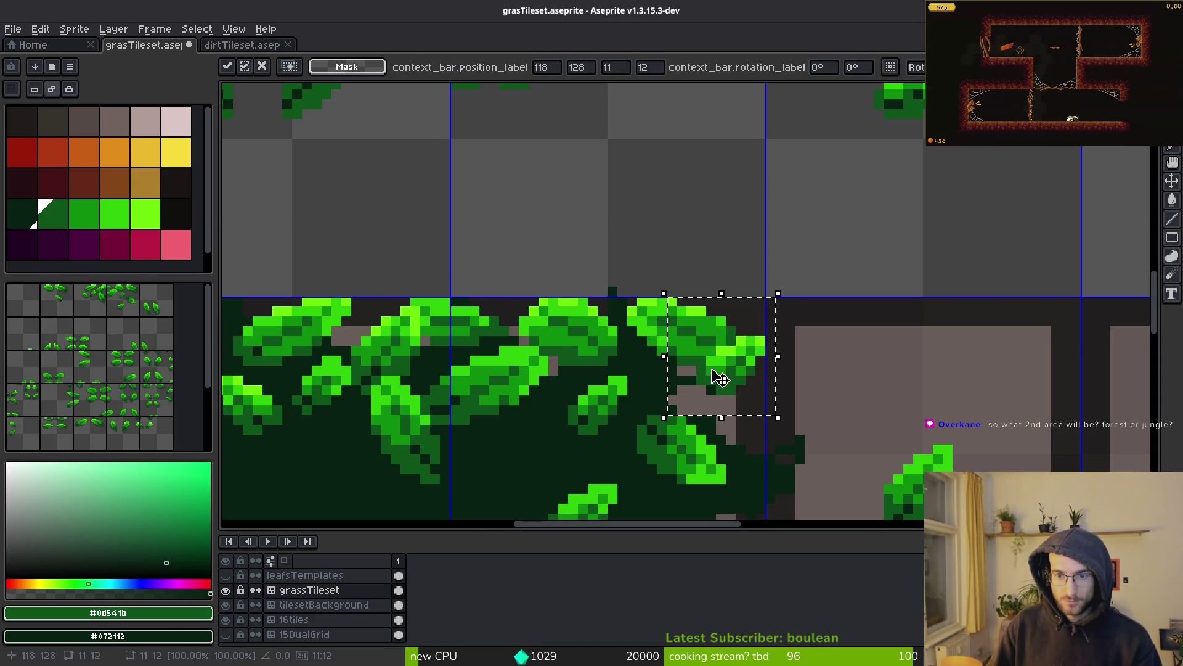
scroll(720, 378, down, 2)
key(ctrl+d)
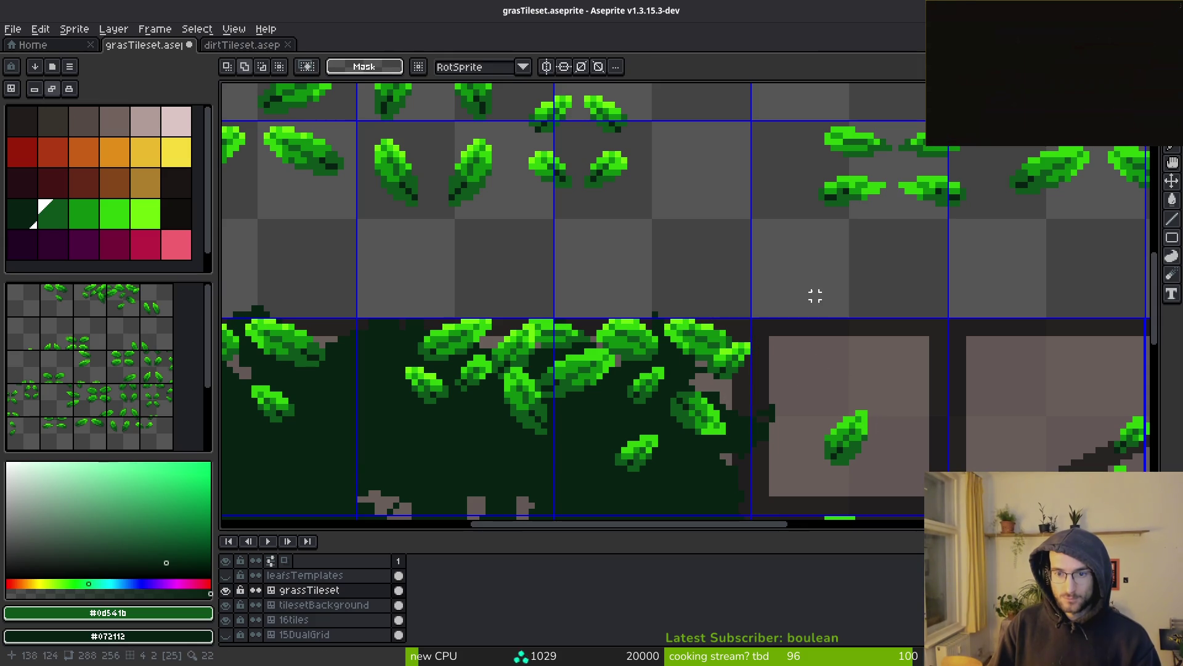
Step: Darken the lone stone-tile leaf's pixels to dark green with the Paint Bucket
drag(833, 388, 695, 265)
scroll(708, 301, down, 1)
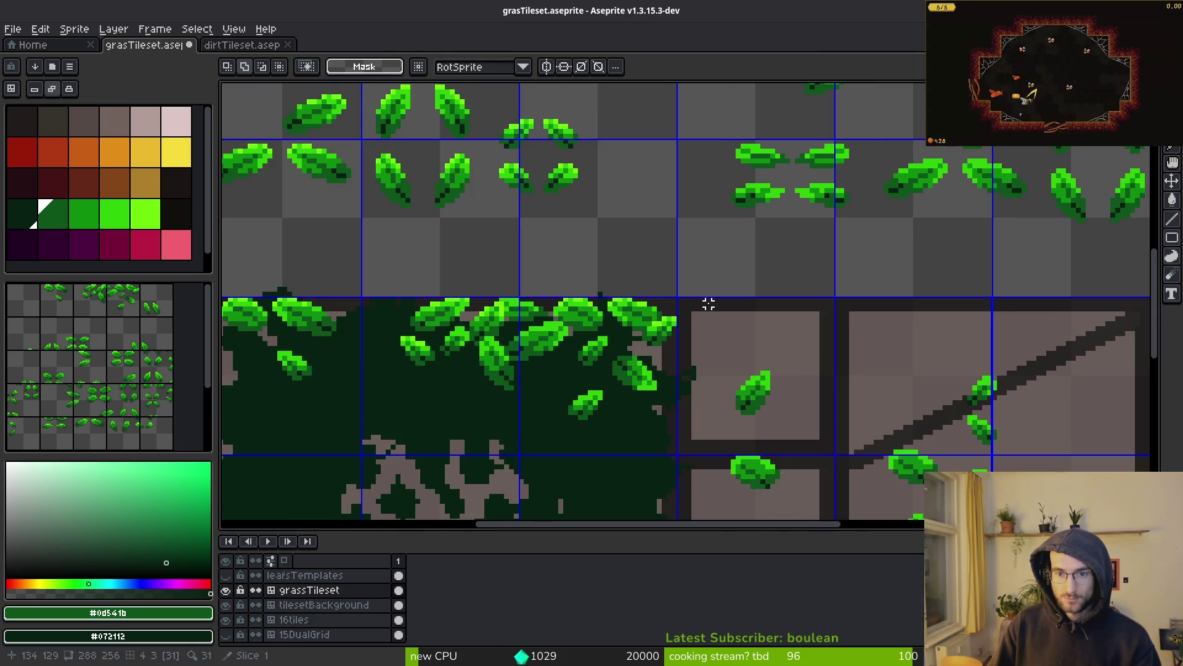
drag(747, 322, 659, 326)
scroll(690, 302, down, 2)
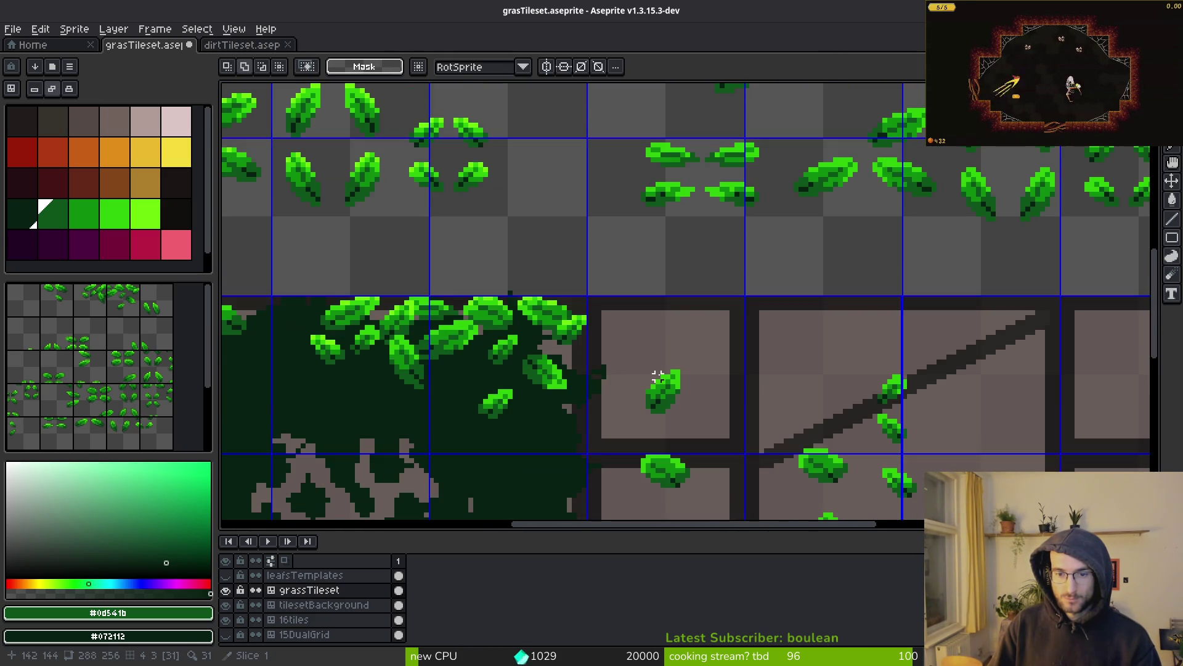
scroll(658, 376, up, 5)
key(g)
click(710, 265)
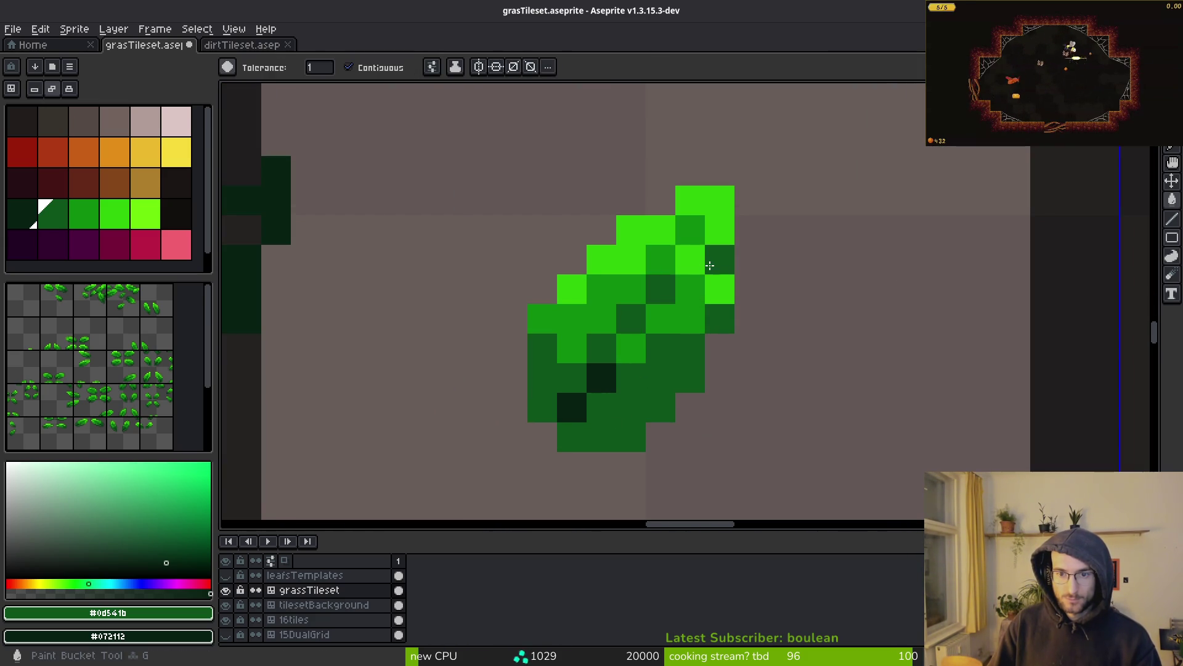
click(653, 203)
key(ctrl+z)
click(632, 259)
click(631, 230)
click(572, 288)
click(691, 318)
scroll(697, 351, down, 5)
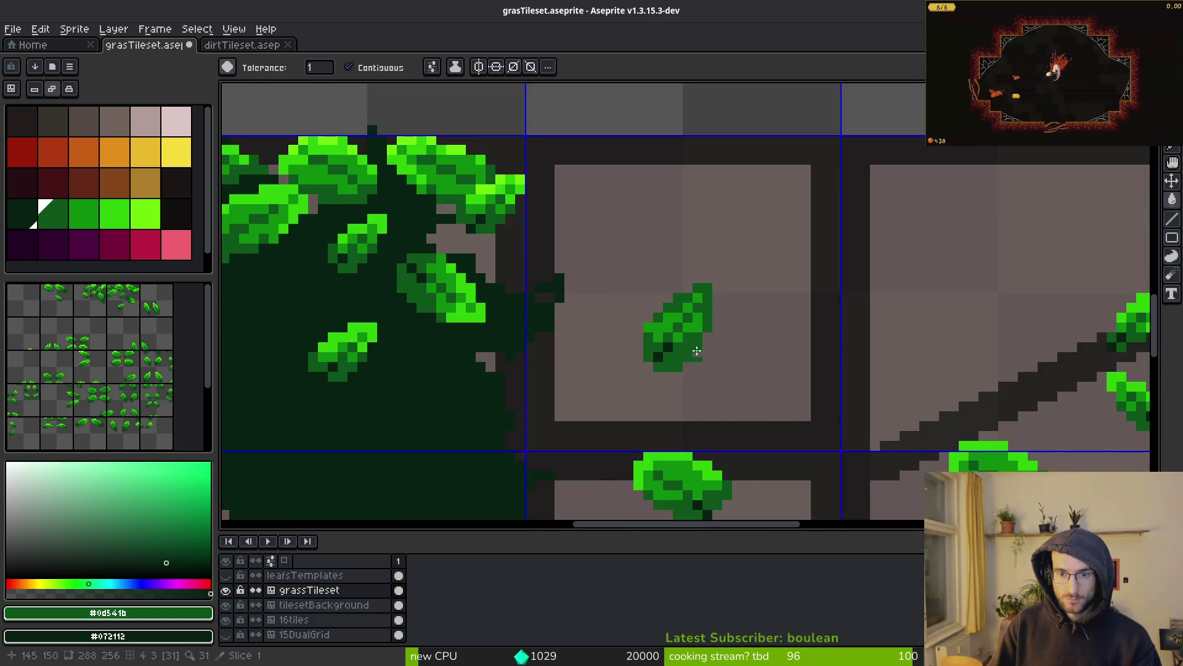
scroll(616, 271, down, 3)
Step: Reposition the leaves across the stone tiles, committing each placement
key(m)
mouse_move(582, 243)
mouse_down()
mouse_move(734, 379)
mouse_move(665, 228)
mouse_move(660, 153)
mouse_up()
scroll(751, 386, up, 2)
key(Return)
mouse_move(474, 196)
mouse_down()
mouse_move(576, 296)
mouse_move(478, 210)
mouse_move(528, 264)
mouse_move(612, 317)
mouse_up()
drag(556, 282, 852, 291)
key(Return)
drag(557, 100, 761, 256)
drag(634, 185, 582, 259)
key(Return)
mouse_move(678, 163)
mouse_down()
mouse_move(930, 356)
mouse_move(564, 303)
mouse_up()
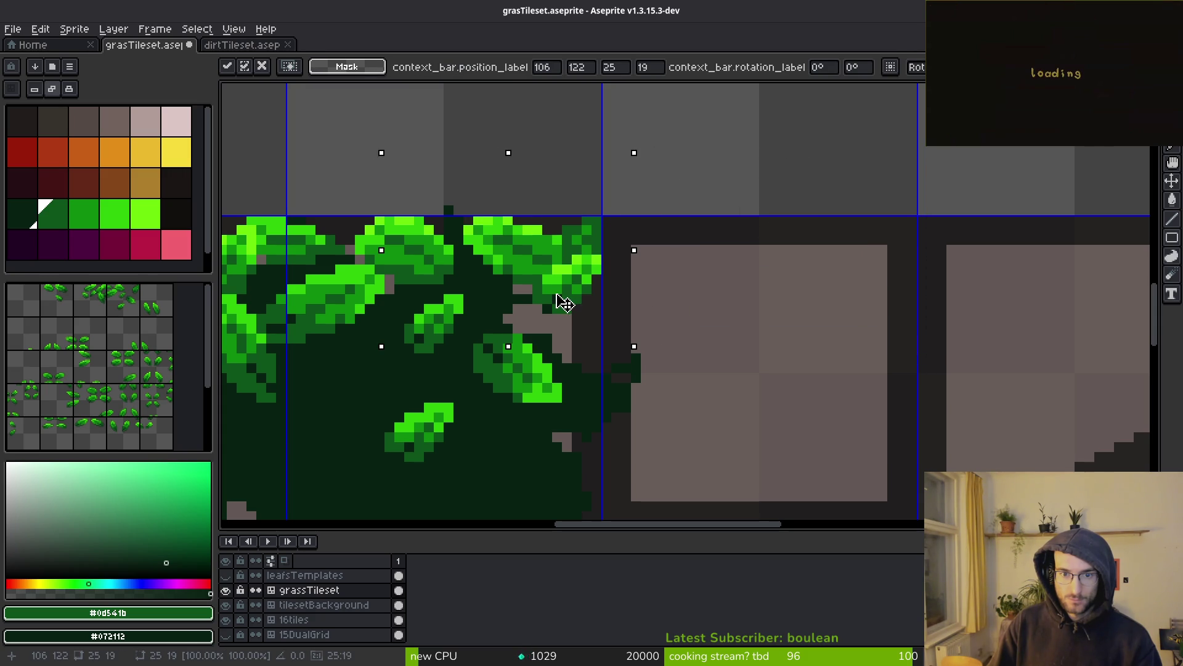
scroll(634, 307, down, 3)
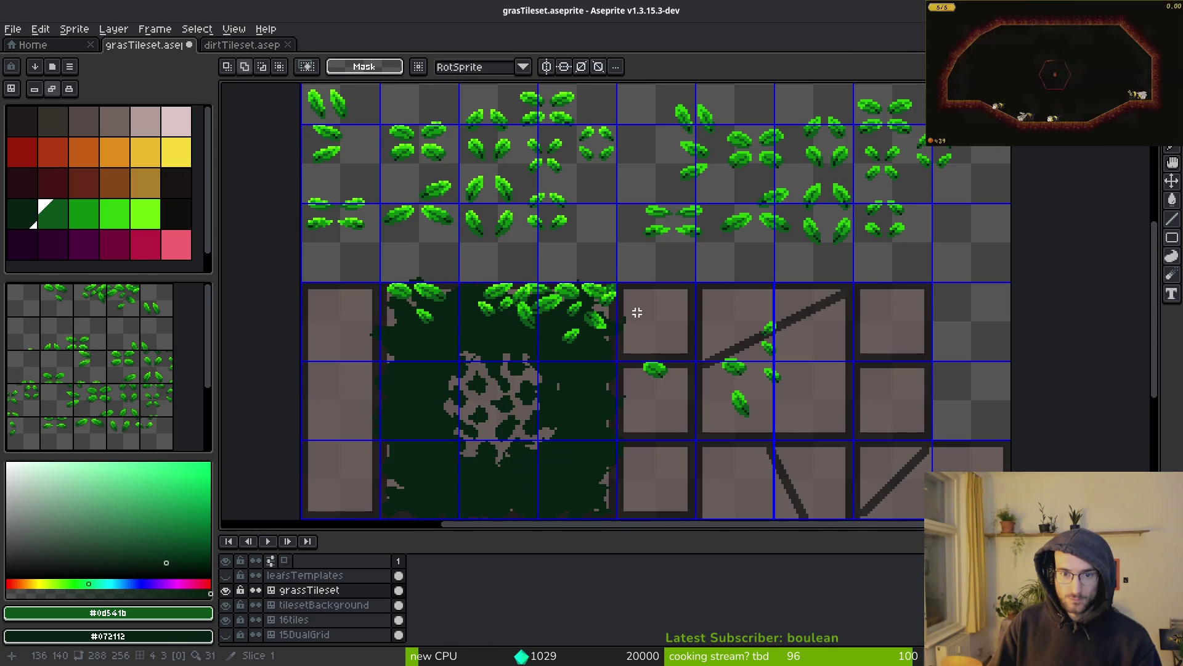
Step: Marquee-select the right-hand block of leaf sprite tiles
scroll(623, 306, up, 4)
scroll(711, 291, down, 2)
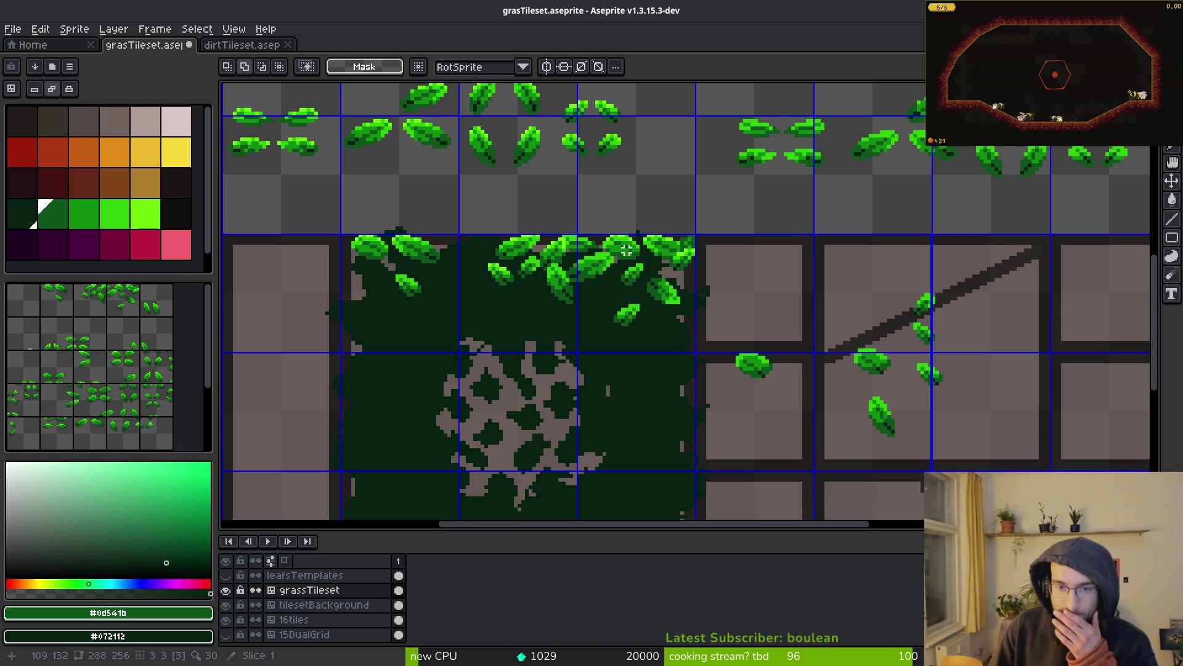
scroll(715, 253, up, 2)
scroll(754, 297, down, 2)
scroll(726, 256, up, 2)
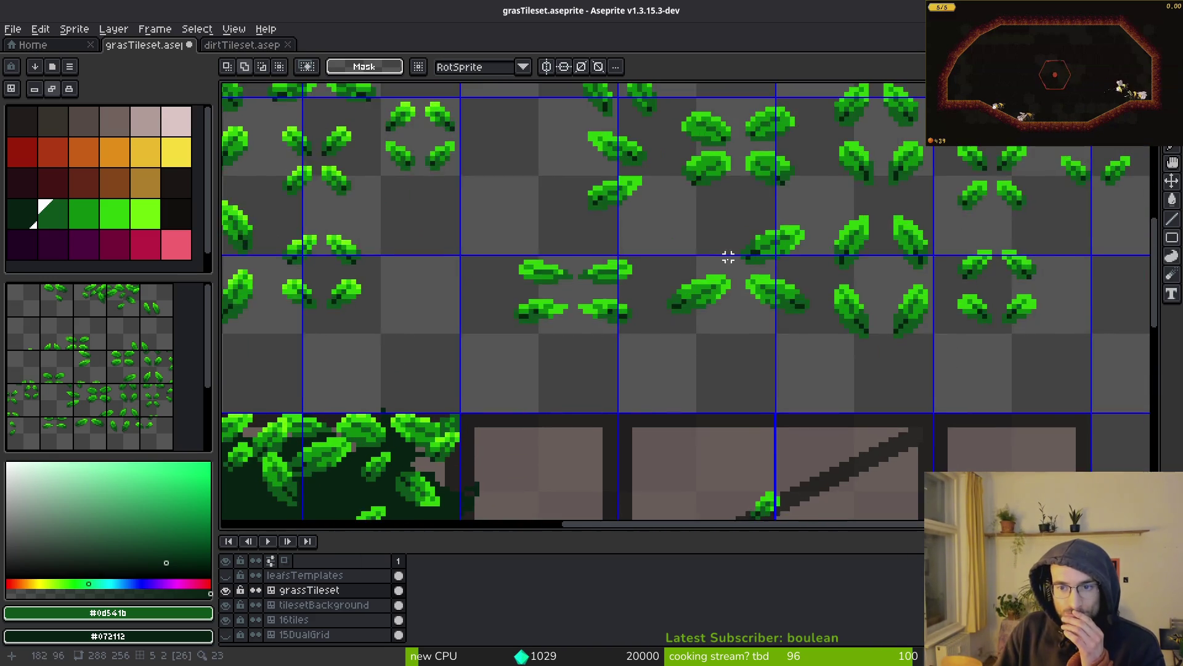
scroll(726, 290, down, 2)
scroll(731, 296, down, 2)
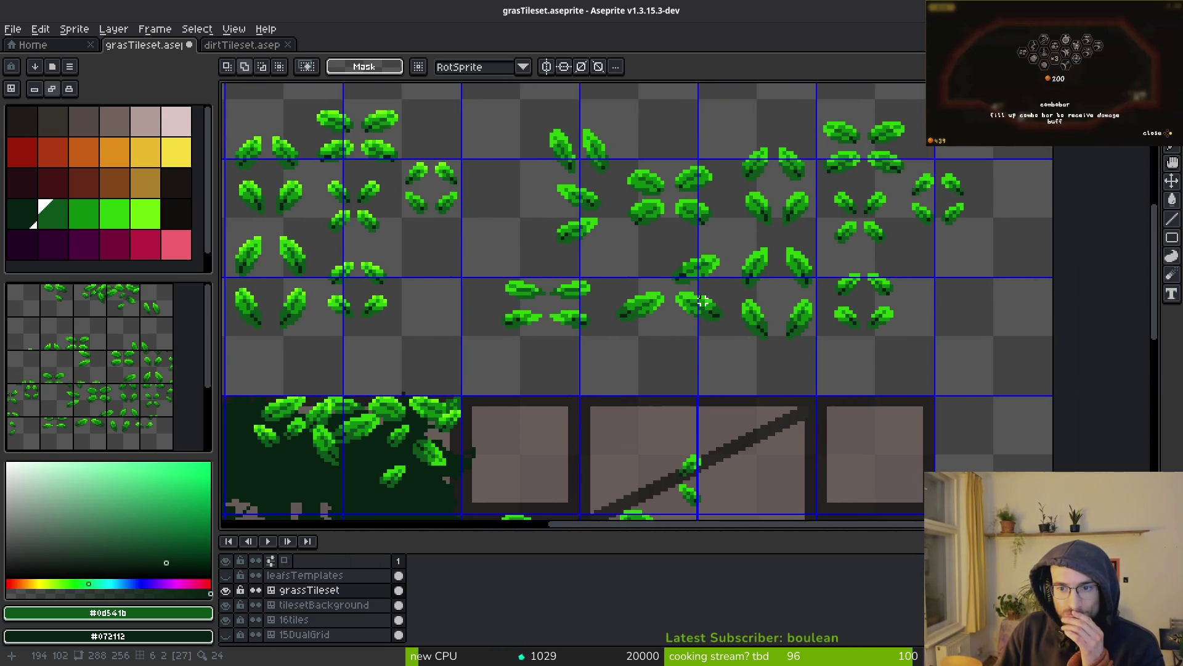
mouse_move(540, 172)
mouse_down()
mouse_move(690, 338)
mouse_move(887, 364)
mouse_up()
Step: Drag the selected leaf block up one tile row into the empty rows above
mouse_move(751, 378)
mouse_down()
mouse_move(694, 204)
mouse_move(675, 238)
mouse_up()
key(Escape)
mouse_move(660, 351)
mouse_down()
mouse_move(692, 383)
mouse_move(679, 390)
mouse_move(691, 341)
mouse_up()
mouse_move(759, 407)
mouse_down()
mouse_move(737, 240)
mouse_move(738, 272)
mouse_move(744, 238)
mouse_up()
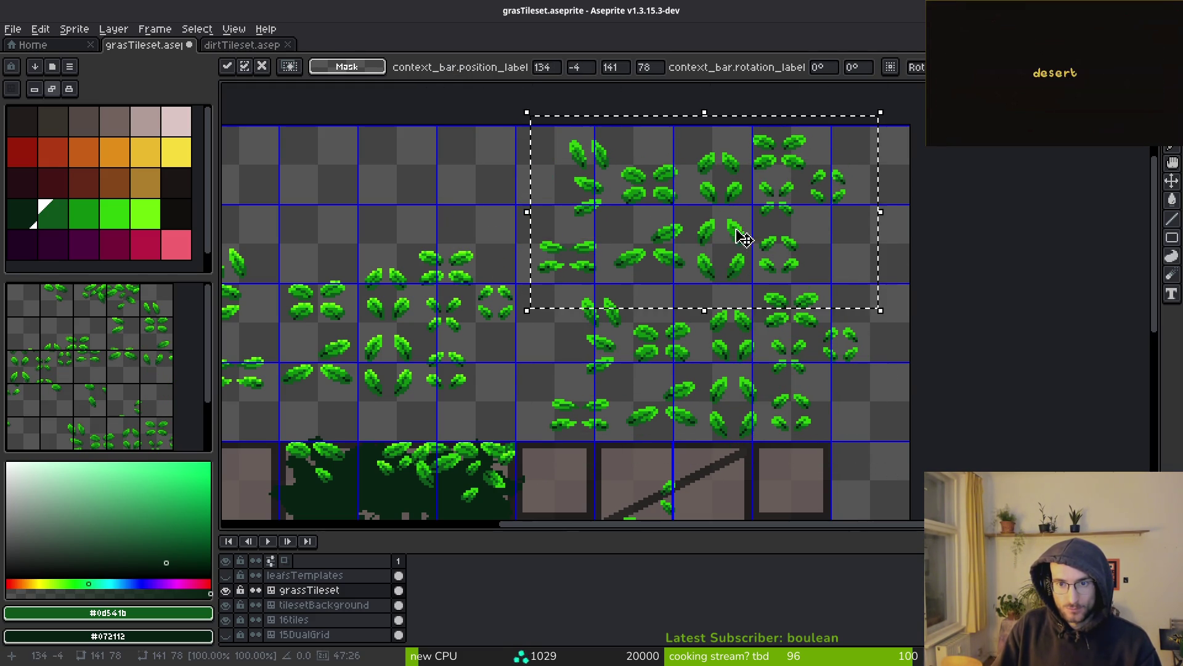
scroll(744, 239, up, 2)
key(i)
scroll(687, 232, up, 2)
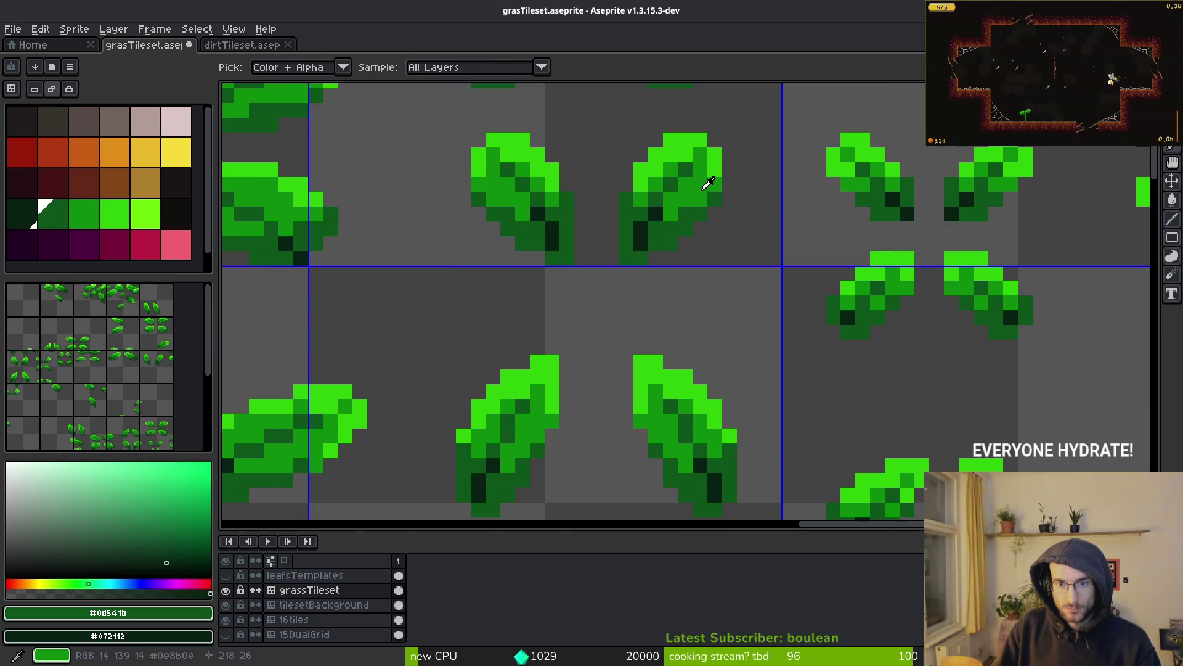
Step: Sample the mid and dark leaf greens from the canvas
click(706, 186)
key(m)
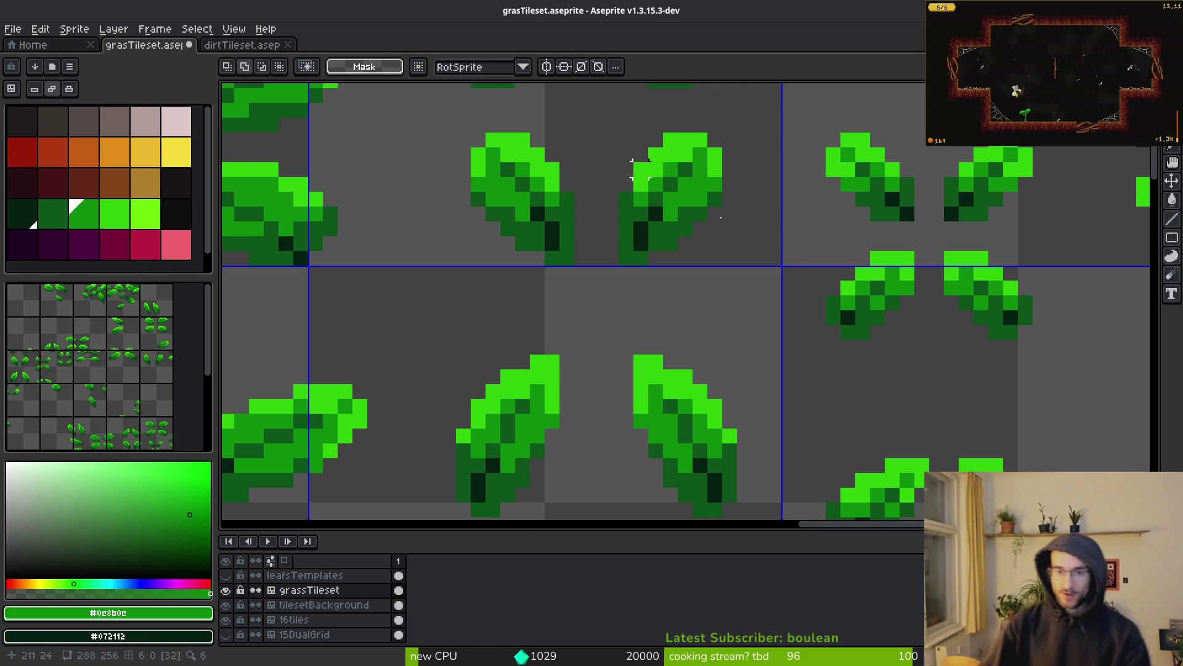
scroll(821, 372, down, 5)
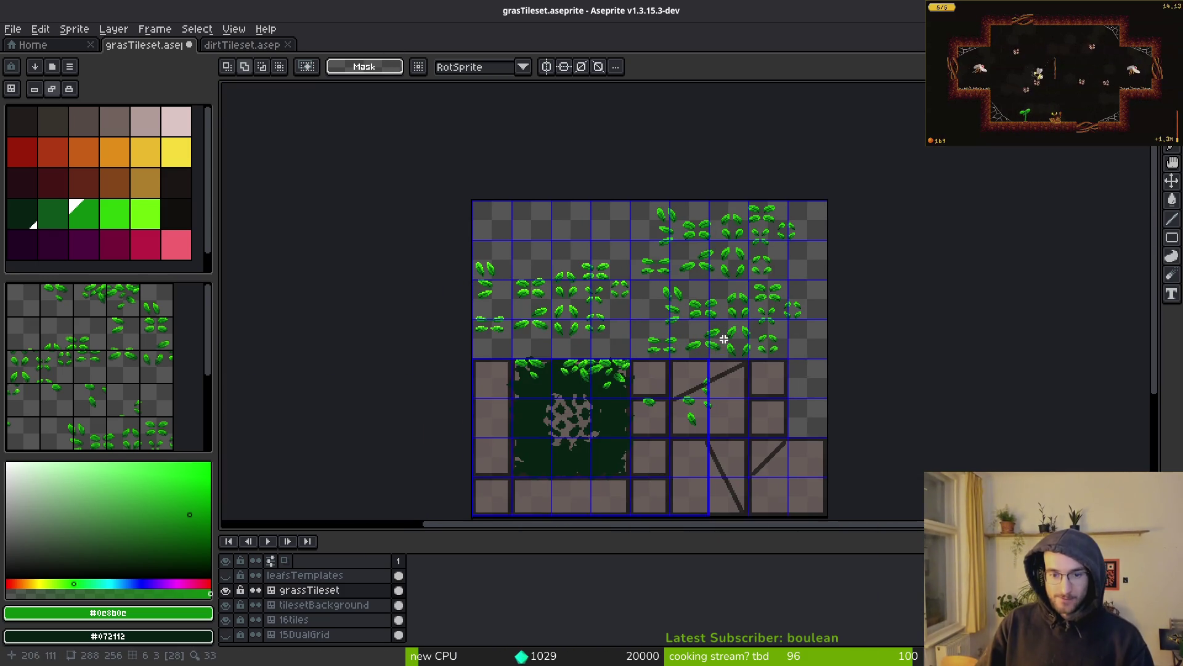
scroll(562, 392, up, 5)
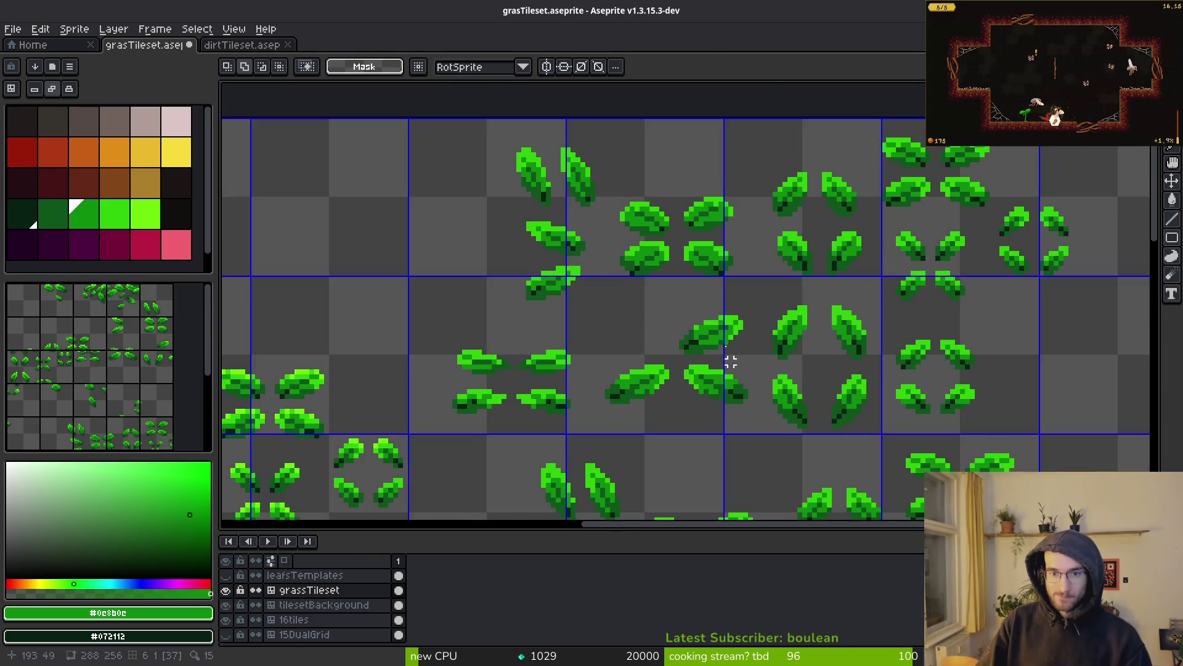
scroll(620, 407, up, 1)
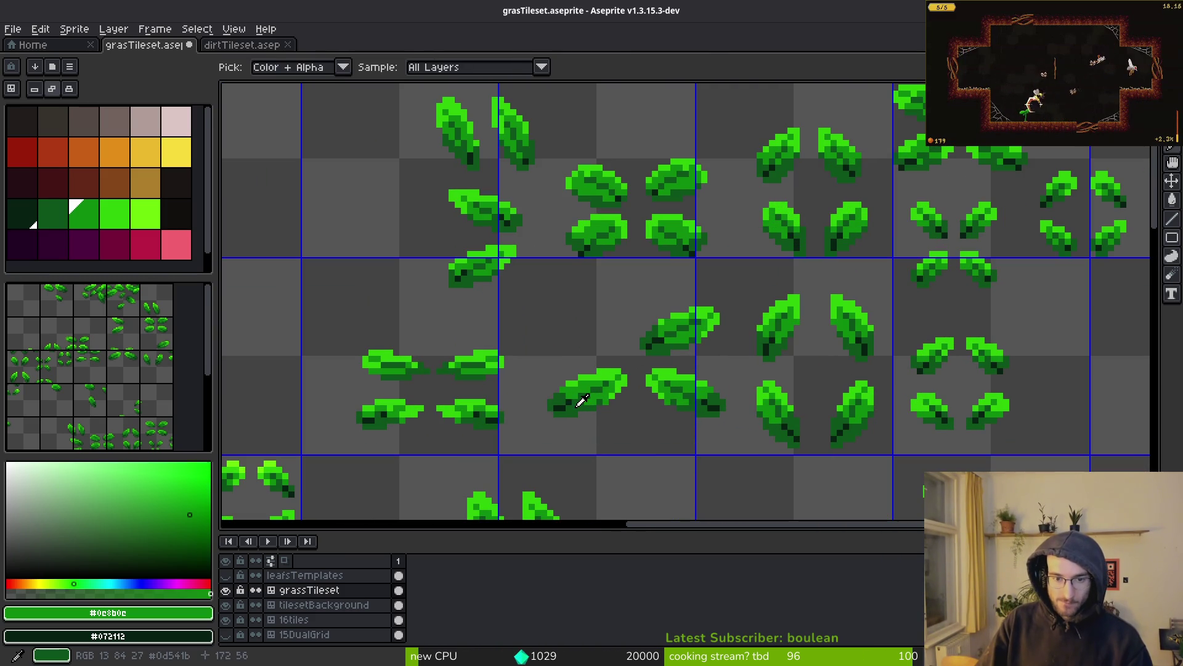
click(582, 401)
scroll(596, 395, up, 2)
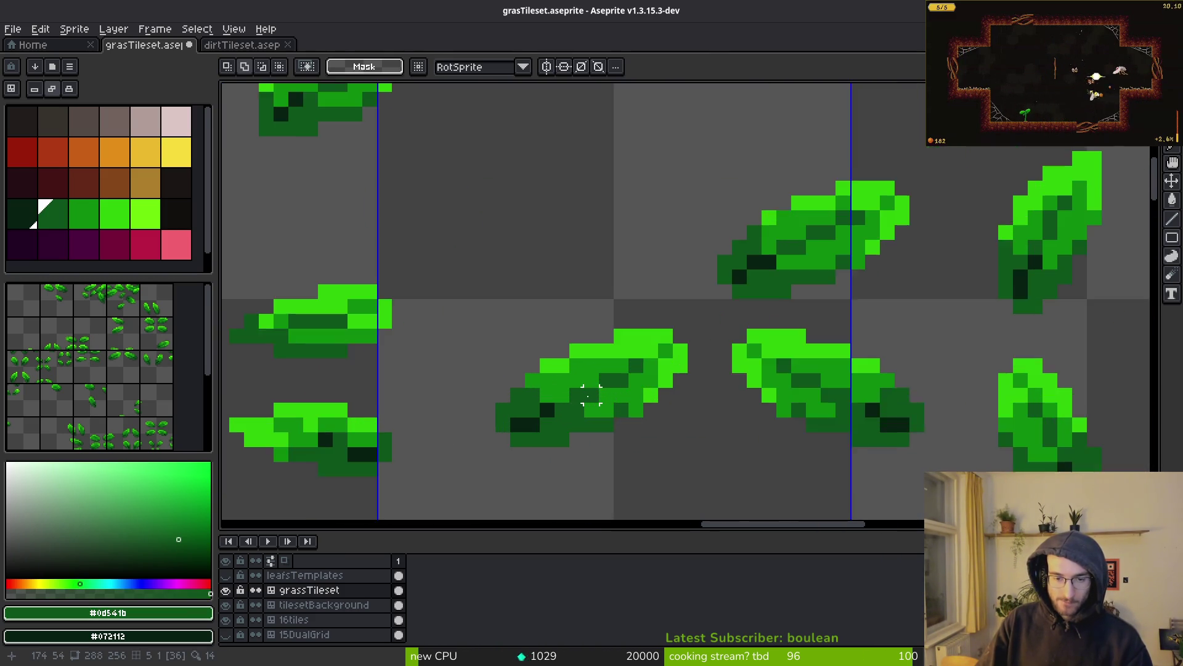
scroll(658, 384, down, 3)
scroll(658, 370, up, 2)
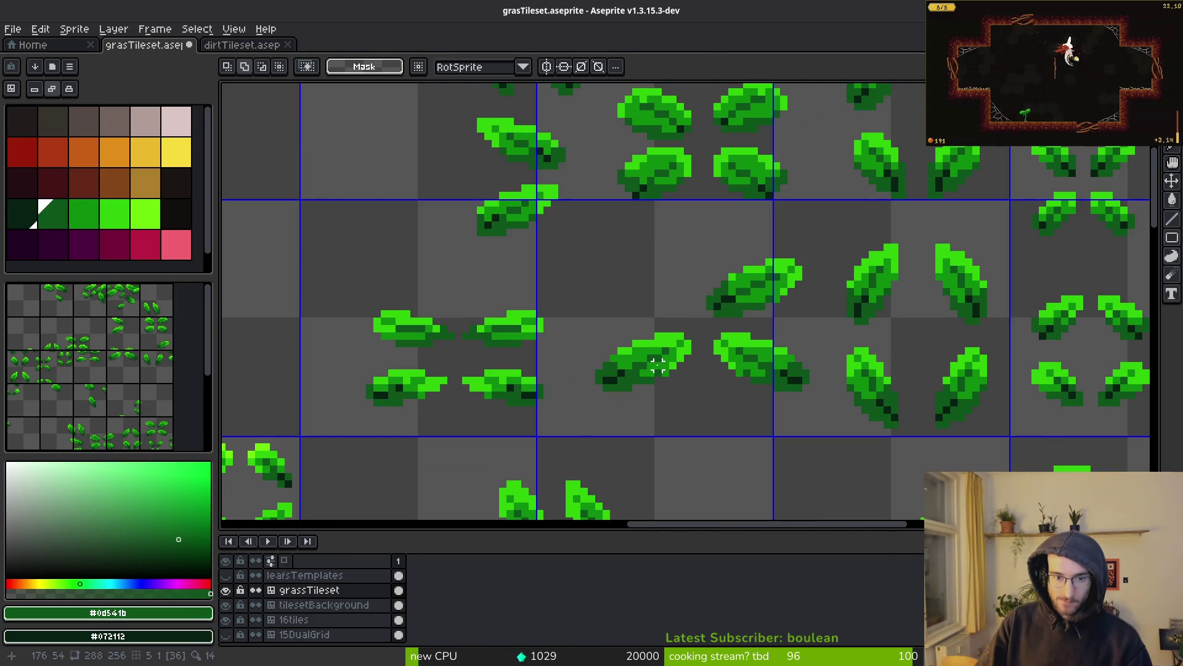
scroll(672, 373, up, 2)
scroll(669, 377, down, 2)
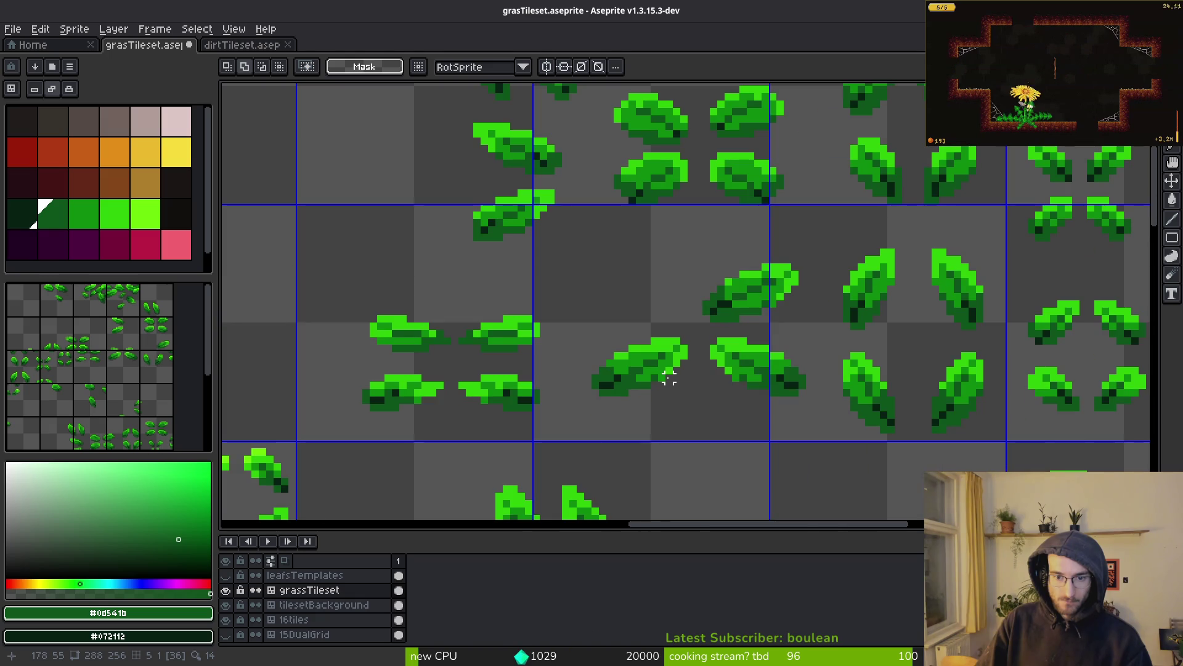
scroll(661, 379, up, 2)
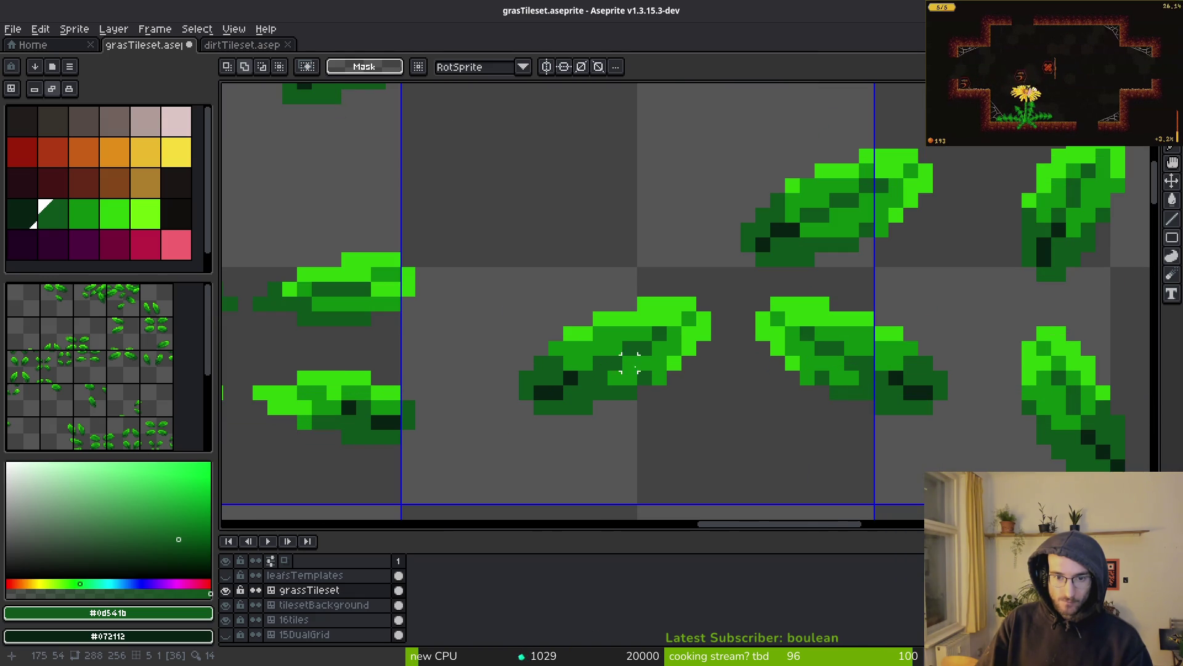
Step: Set the leaf mid green as primary colour and a darker green as replacement
alt+click(639, 354)
alt+right_click(594, 378)
key(shift+r)
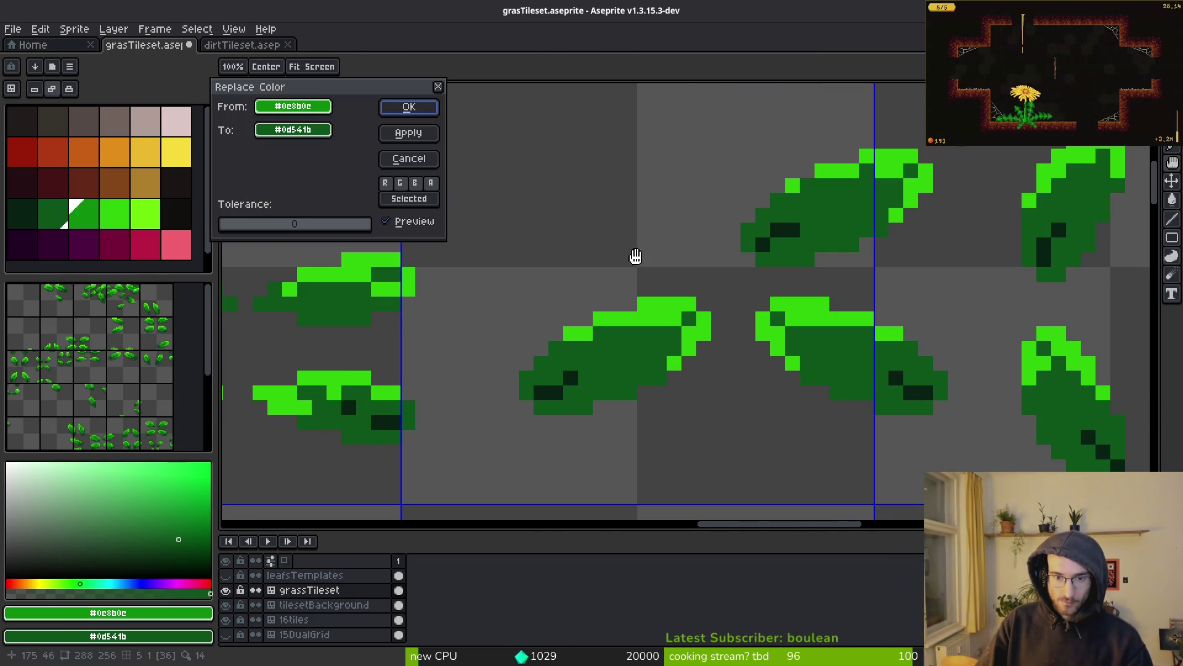
key(Escape)
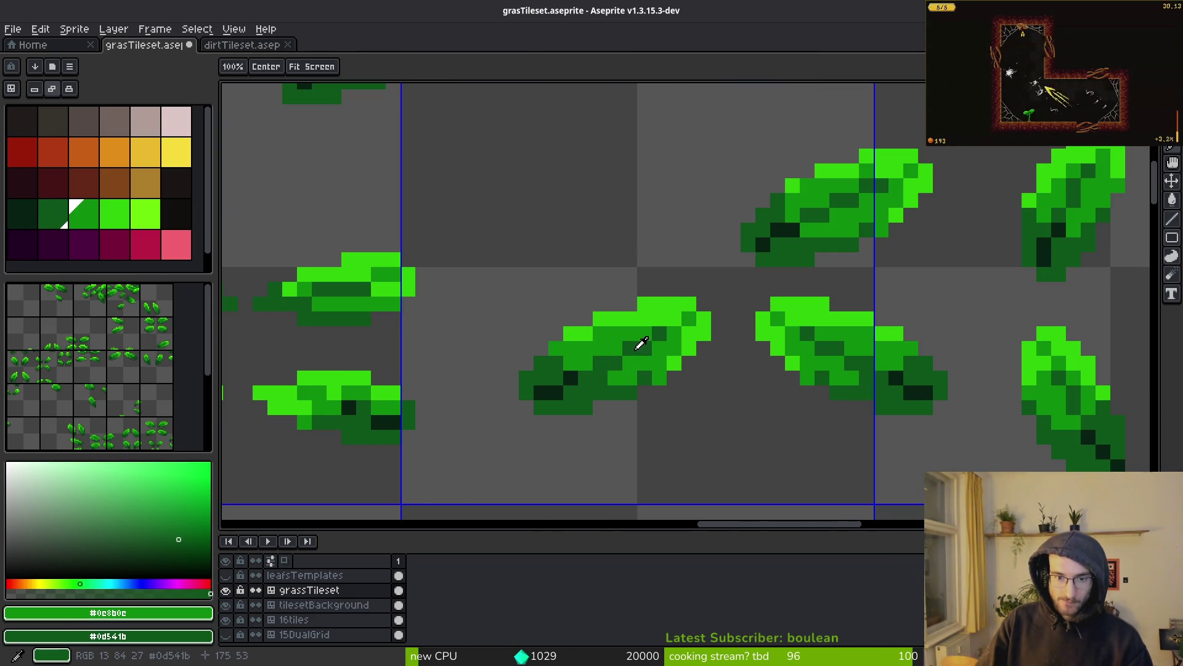
alt+click(586, 378)
alt+right_click(568, 376)
key(shift+r)
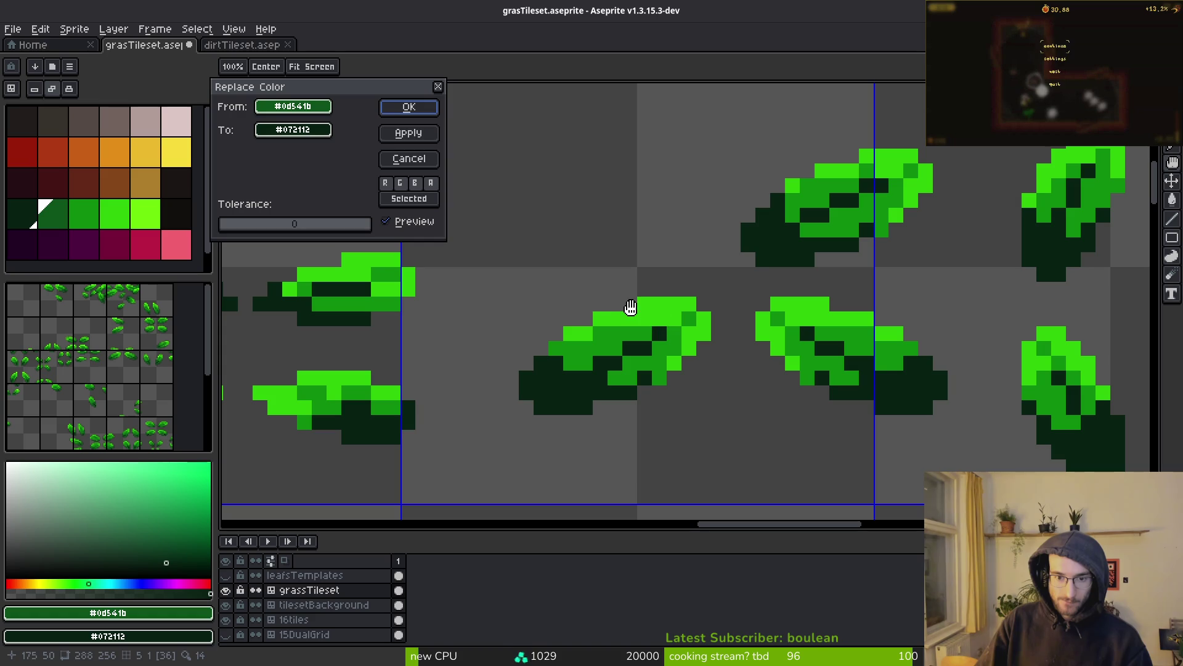
key(Escape)
Step: Apply a first Replace Color to darken the leaf green
scroll(638, 363, down, 2)
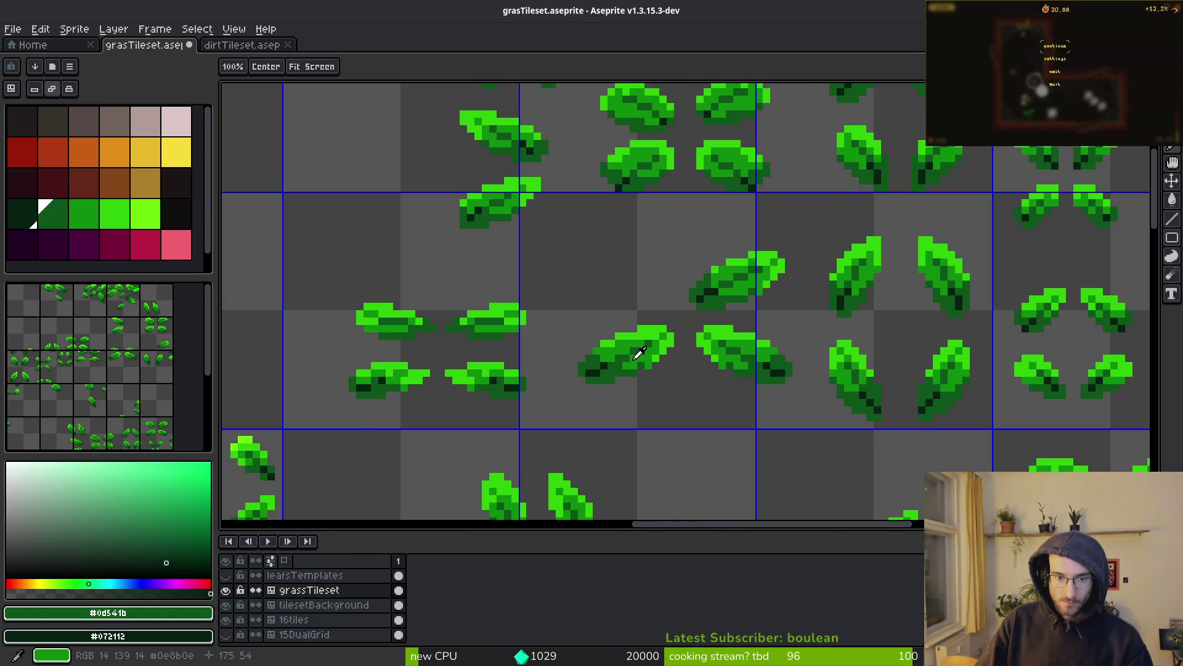
scroll(639, 353, up, 3)
key(m)
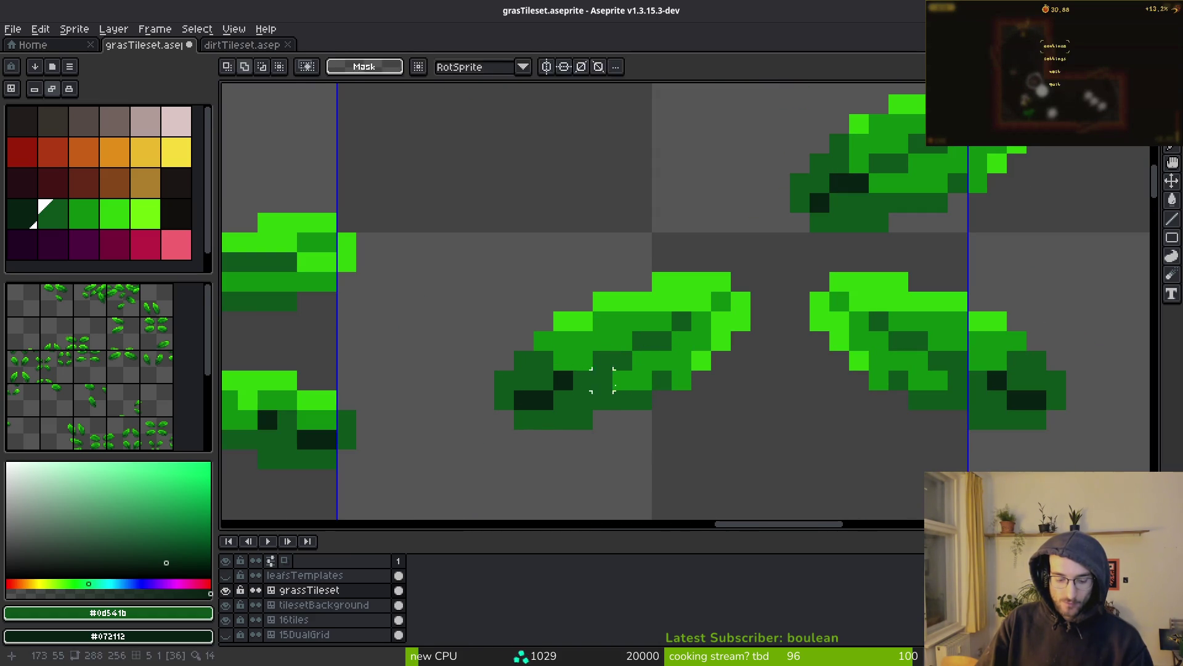
key(shift+r)
click(410, 106)
Step: Select the upper leaf block and replace its mid green with dark green #0d541b
alt+click(681, 339)
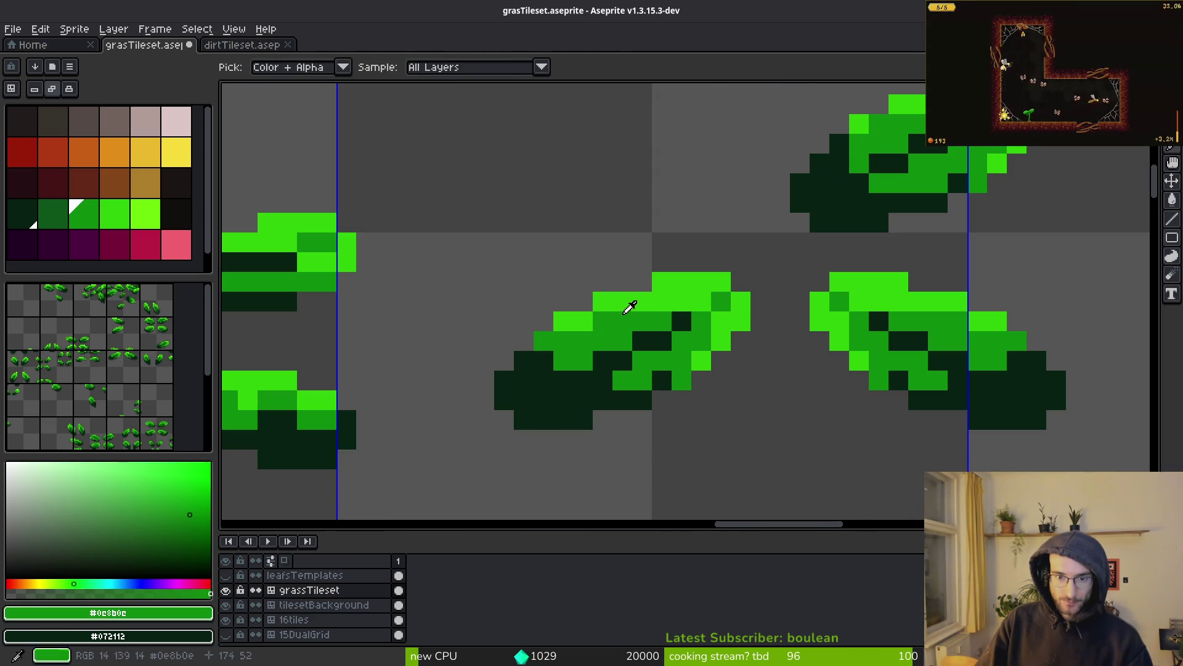
scroll(679, 301, down, 3)
scroll(693, 321, down, 3)
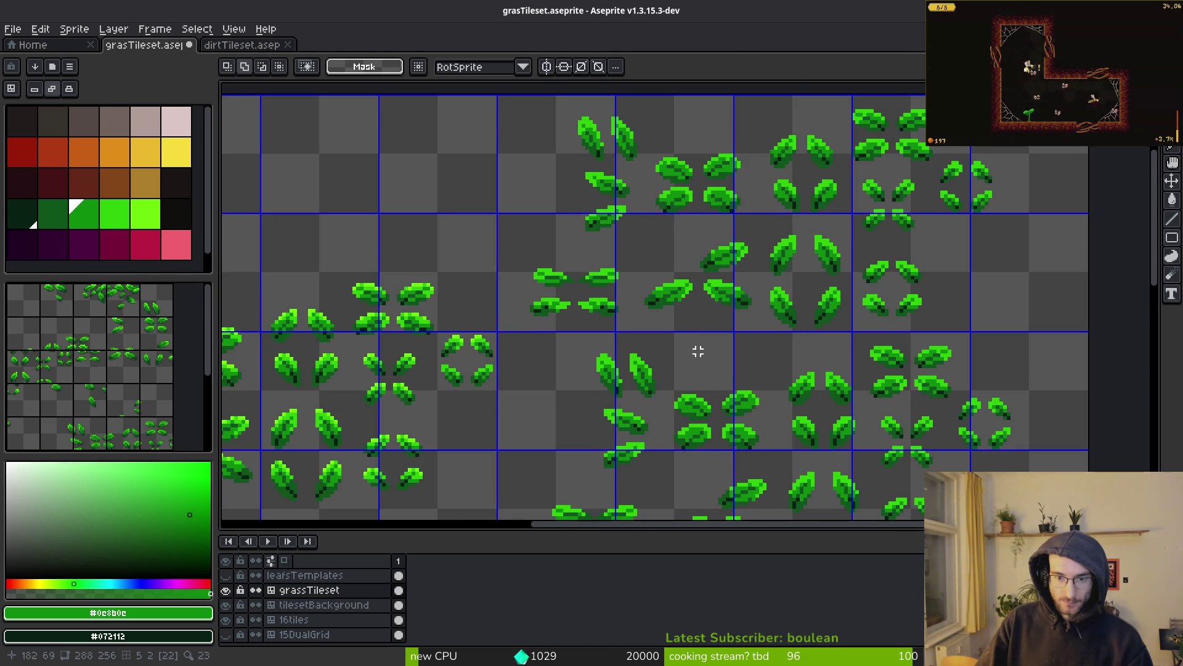
drag(524, 152, 761, 325)
mouse_move(501, 151)
mouse_down()
mouse_move(773, 343)
mouse_move(1010, 392)
mouse_up()
scroll(663, 345, up, 5)
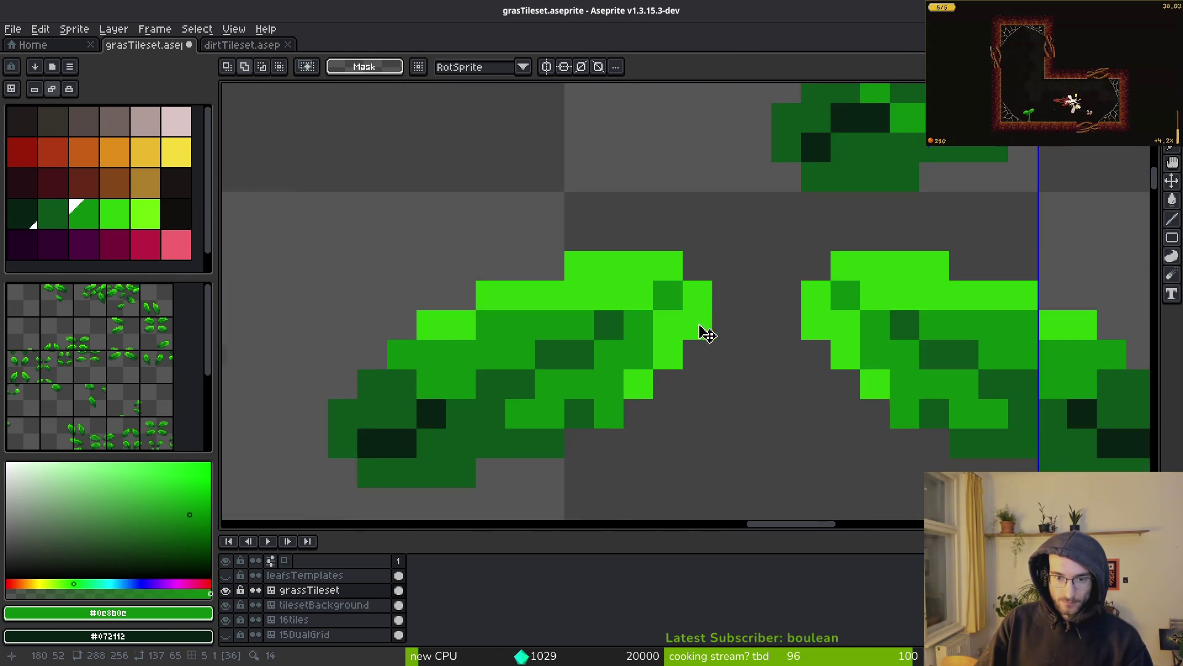
alt+click(578, 326)
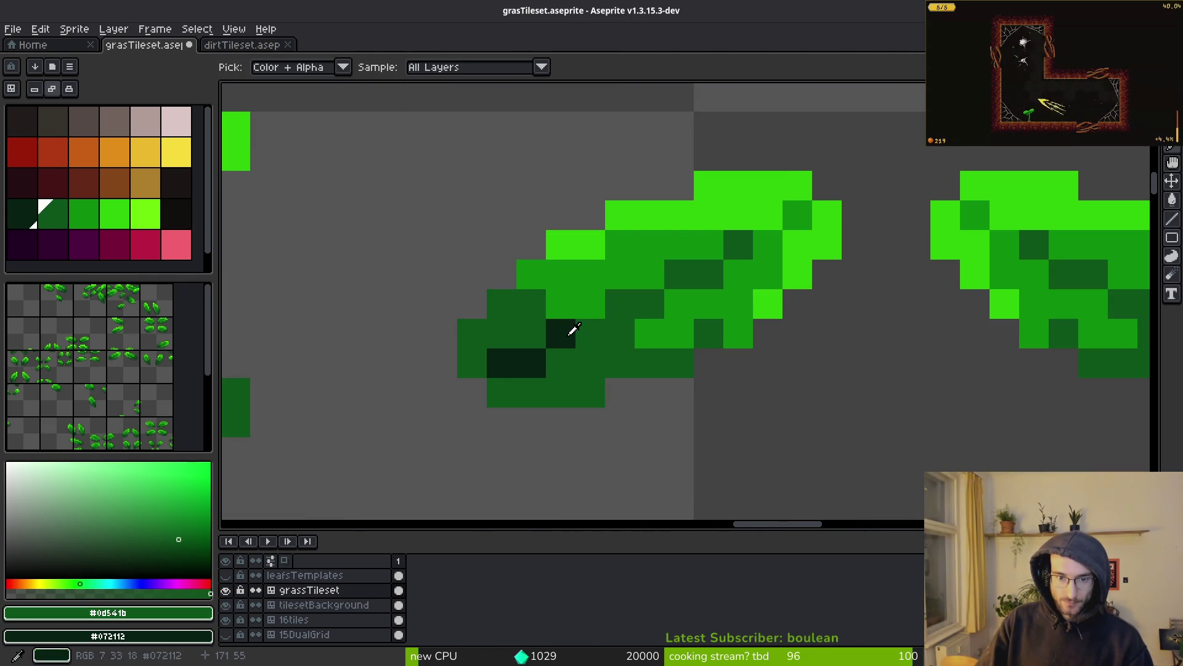
key(shift+r)
click(431, 135)
Step: Replace the mid green #0c8b0c in the selected leaves with the darker shade
alt+click(607, 242)
alt+click(634, 257)
scroll(709, 187, down, 5)
alt+click(612, 338)
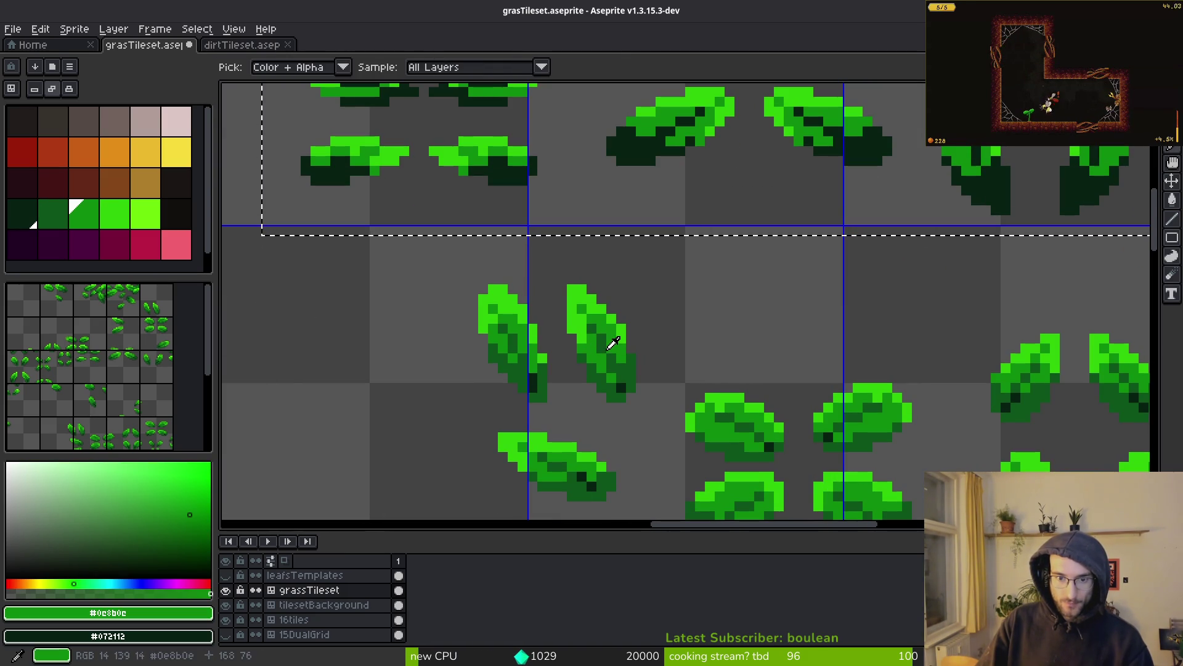
drag(769, 76, 782, 165)
key(shift+r)
key(Escape)
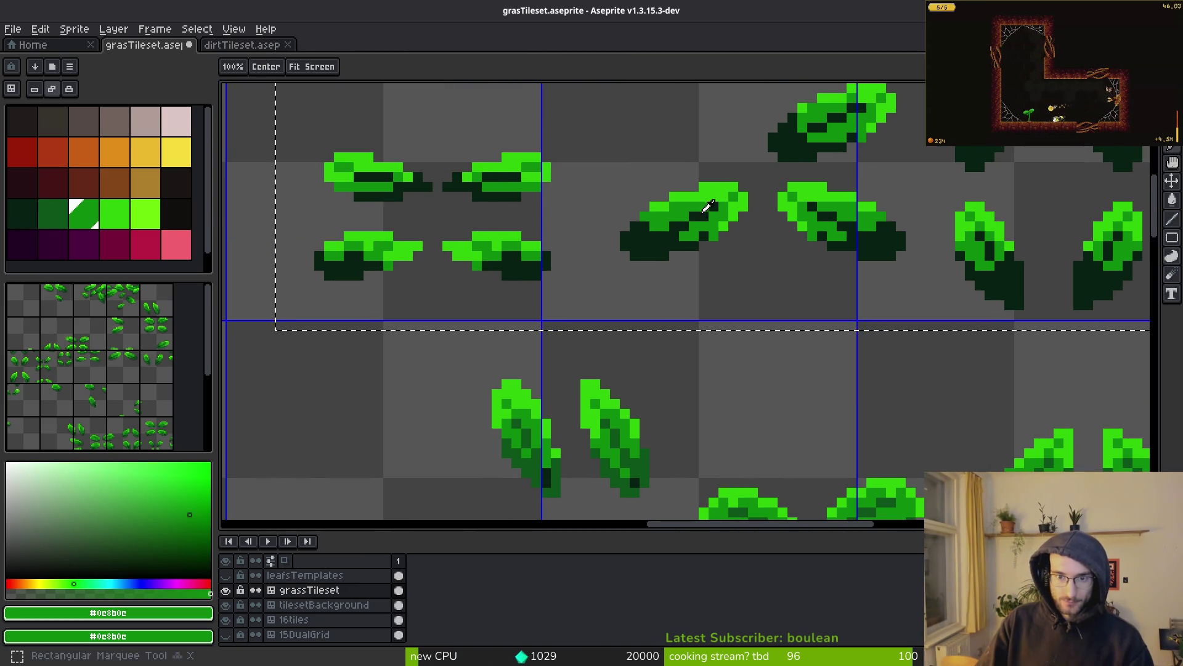
key(shift+r)
key(Return)
Step: Replace the light green #2fc809 with mid green #0c8b0c in the selected leaves
alt+click(522, 154)
alt+right_click(612, 416)
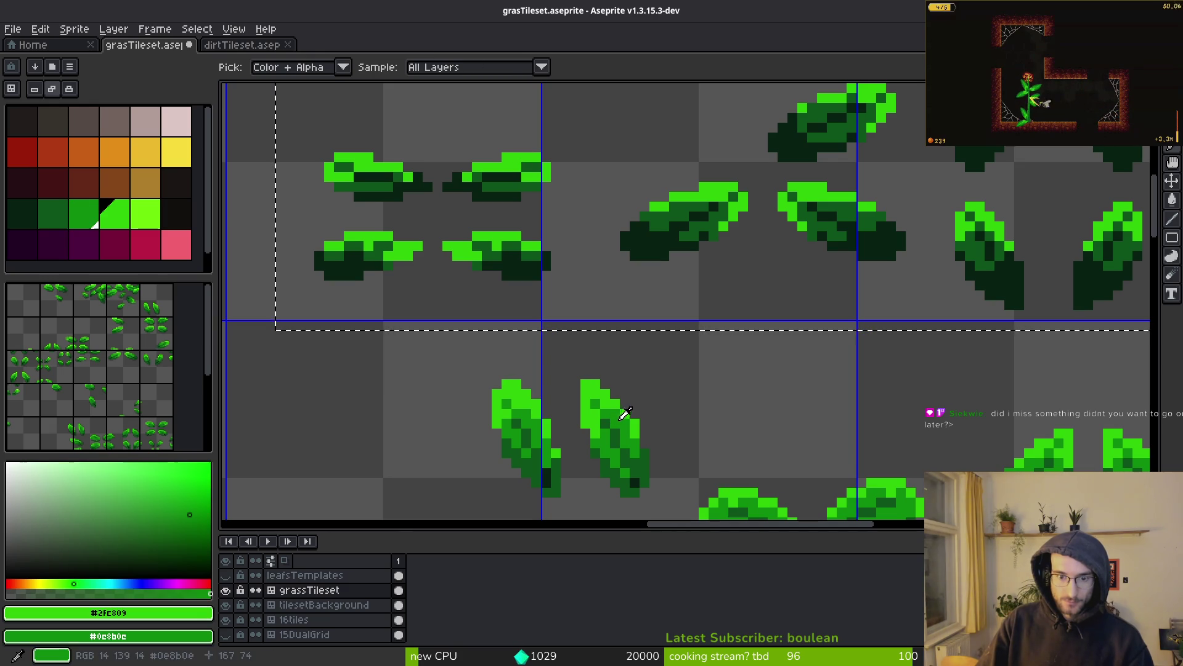
key(shift+r)
key(Return)
scroll(761, 293, down, 3)
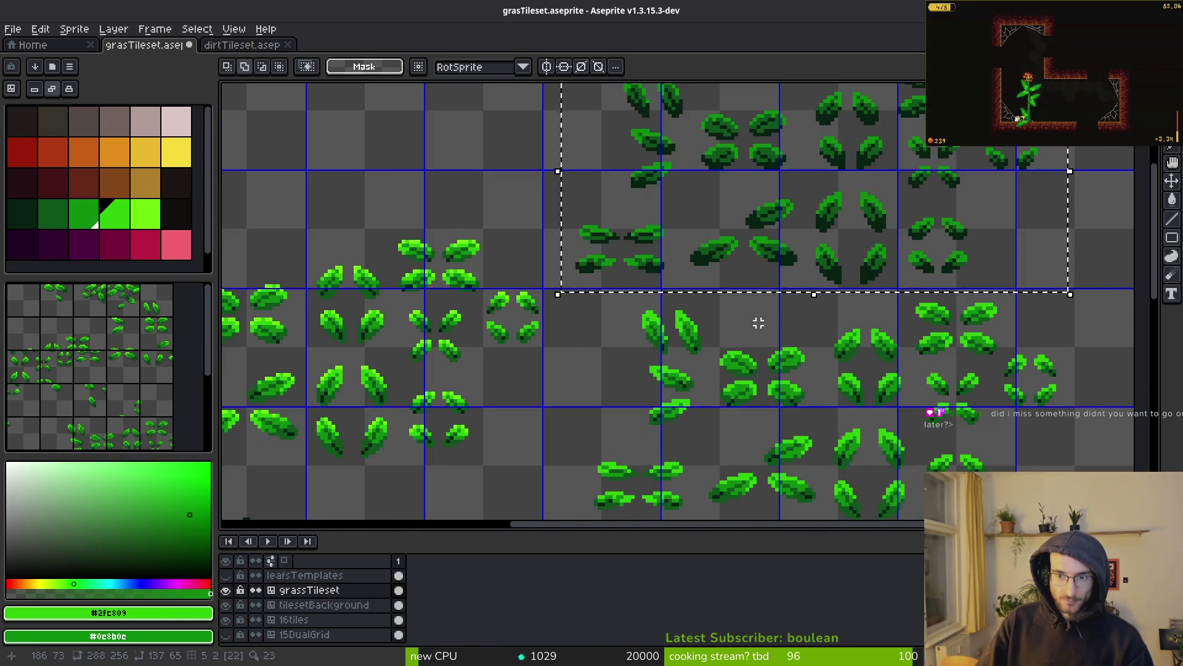
Step: Select a group of darkened leaves and paste a copy of them
scroll(762, 293, down, 3)
scroll(762, 292, up, 2)
mouse_move(775, 304)
mouse_down()
mouse_move(746, 293)
mouse_move(737, 303)
mouse_up()
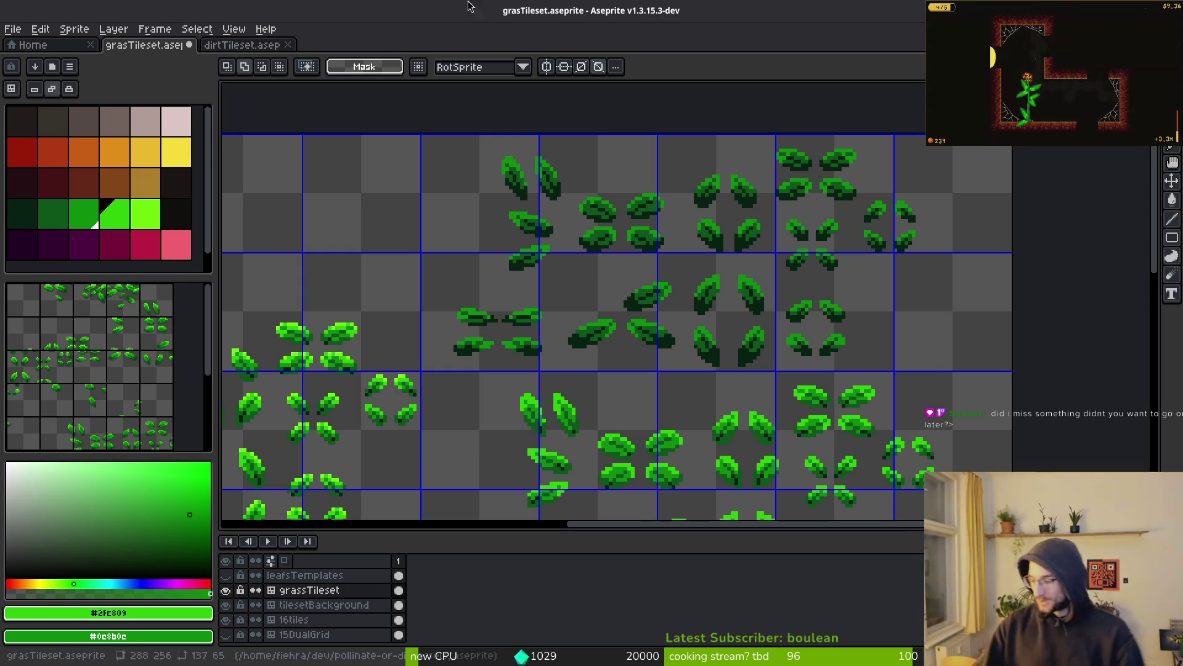
scroll(692, 209, up, 3)
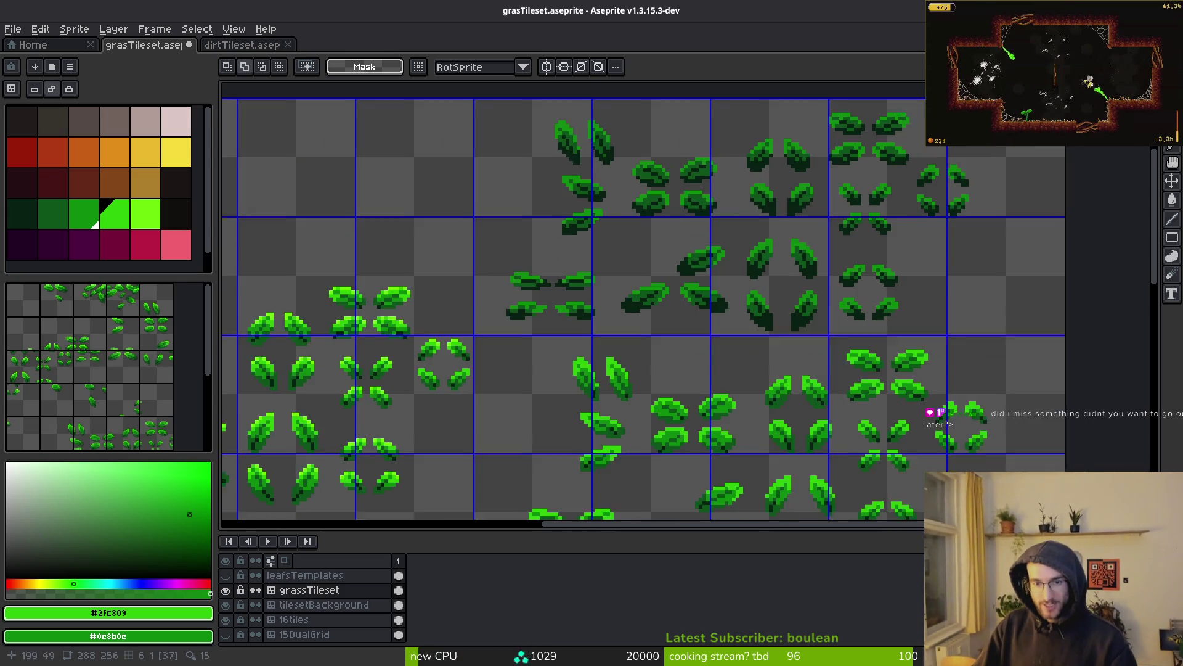
drag(596, 202, 810, 378)
mouse_move(949, 198)
mouse_down()
mouse_move(919, 317)
mouse_move(708, 388)
mouse_up()
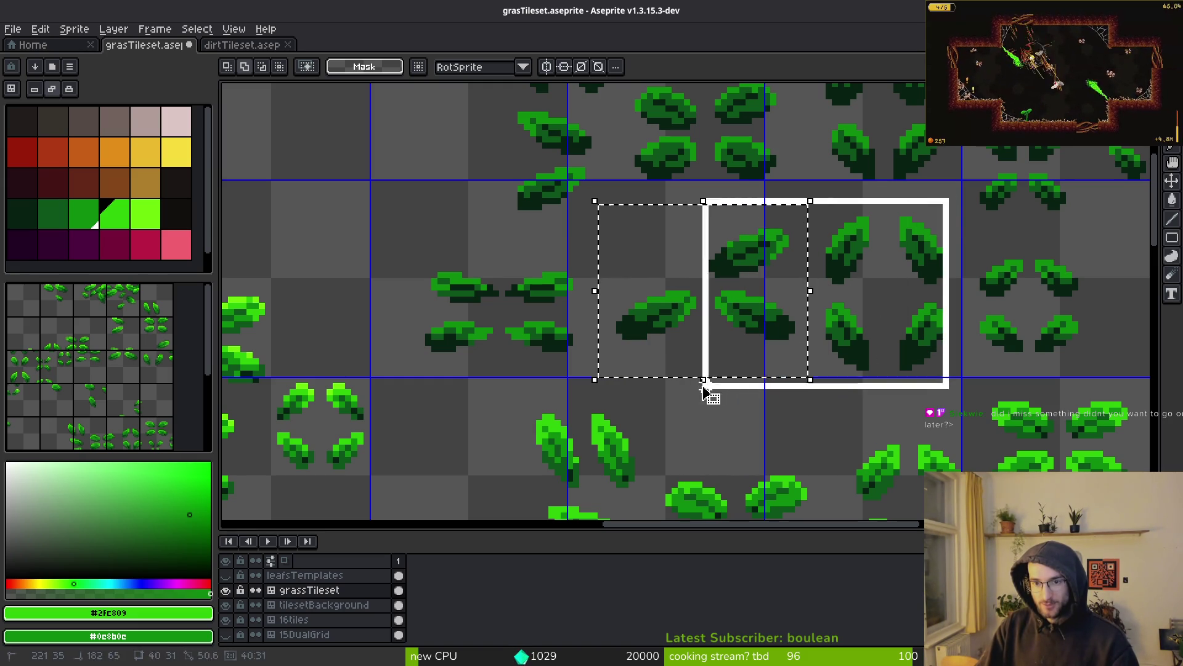
scroll(800, 266, down, 3)
scroll(799, 266, down, 5)
key(ctrl+t)
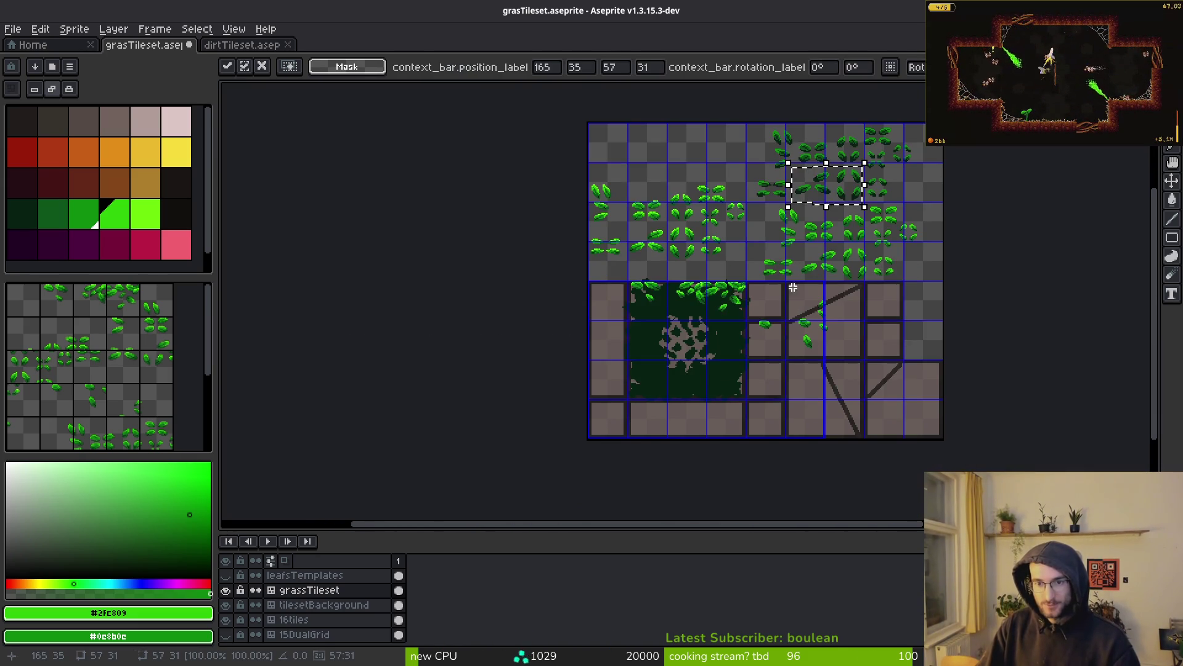
Step: Hide the tilesetBackground layer and place the pasted leaves along the stone tile's top edge
scroll(765, 369, up, 4)
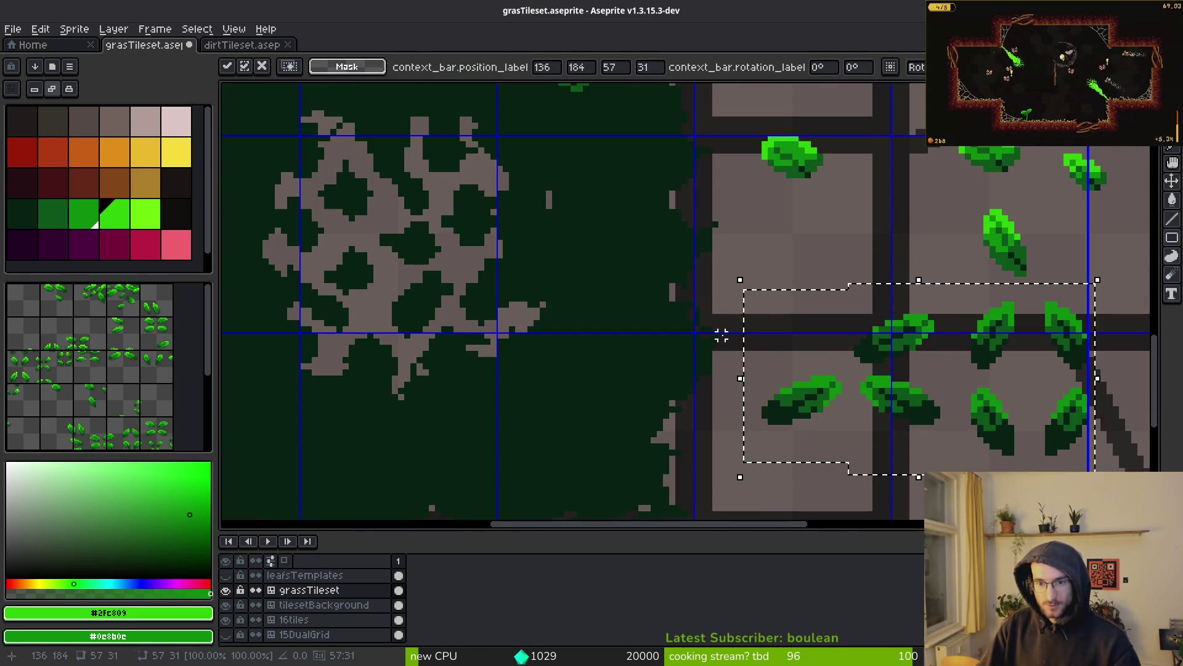
click(233, 610)
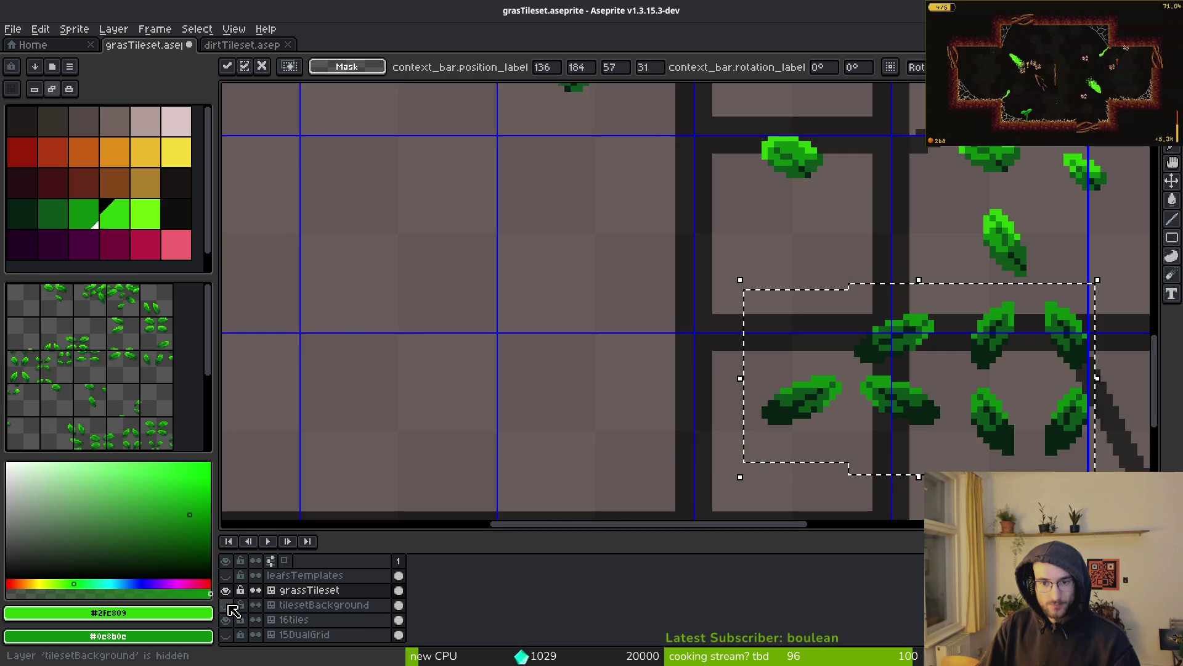
click(228, 605)
click(227, 605)
scroll(627, 497, up, 5)
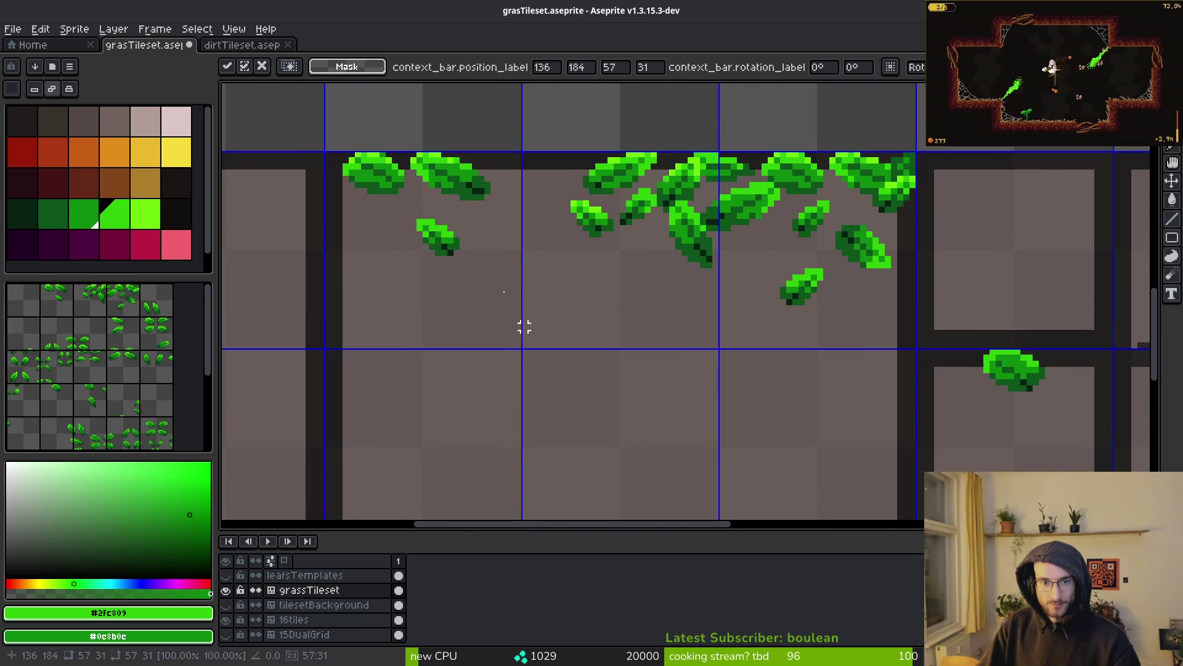
drag(304, 116, 521, 303)
scroll(409, 198, down, 2)
drag(507, 127, 579, 409)
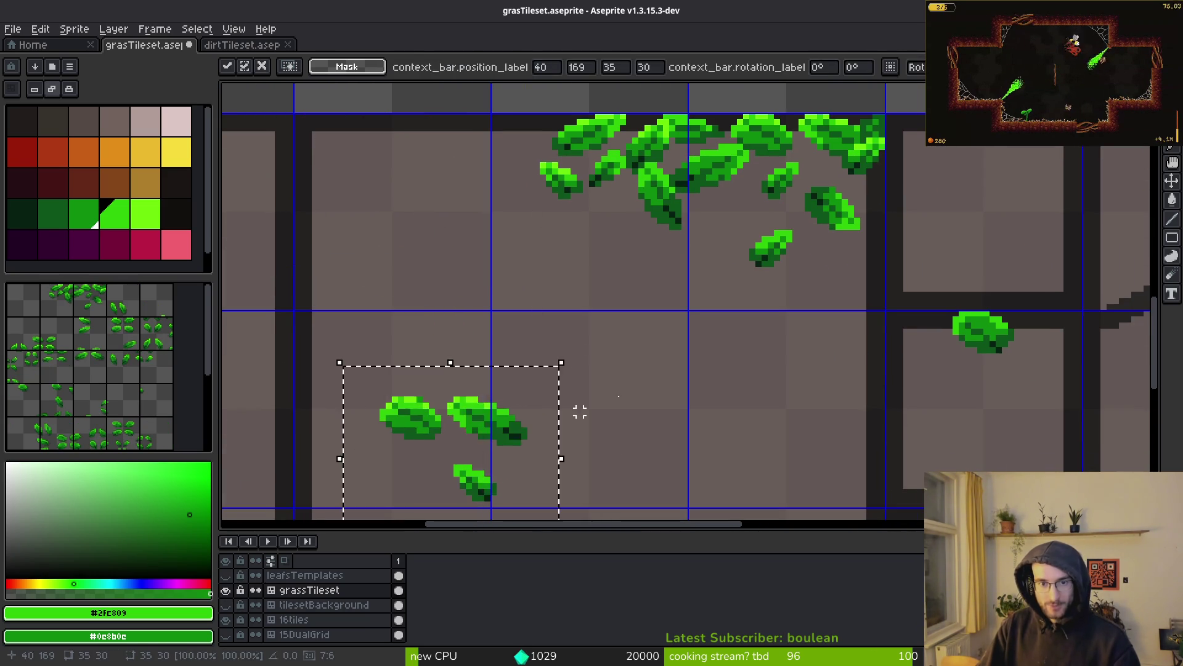
Step: Nudge a single leaf into position and rotate it 90°
scroll(702, 346, down, 3)
scroll(702, 346, right, 3)
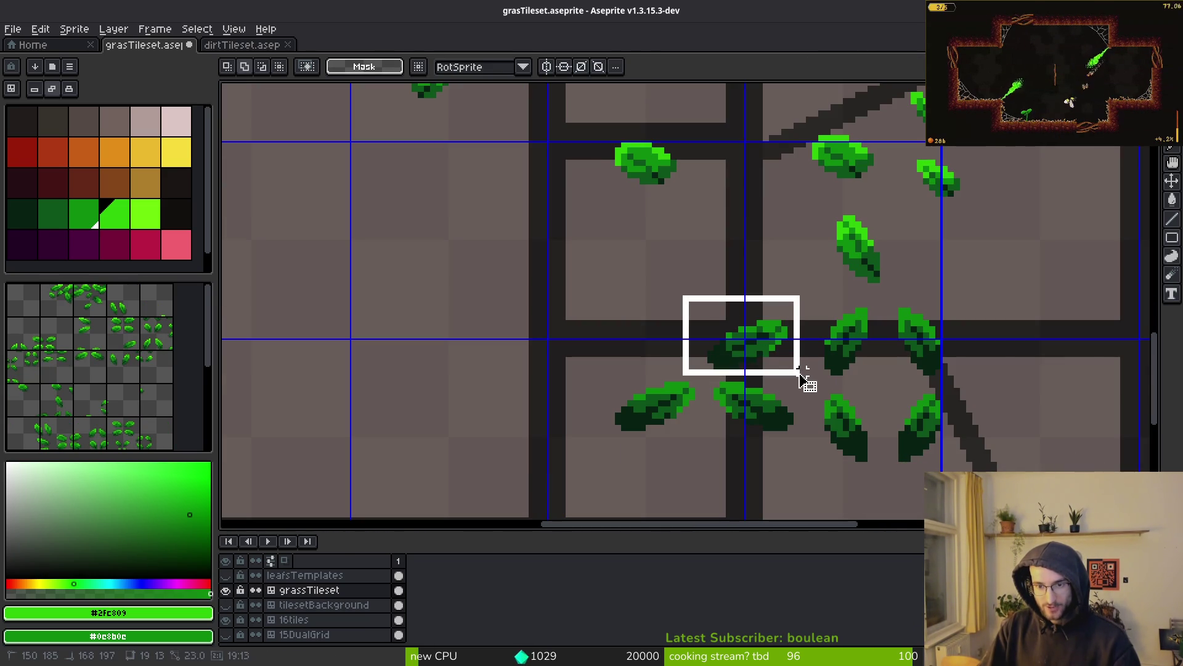
drag(804, 377, 803, 377)
scroll(803, 377, down, 2)
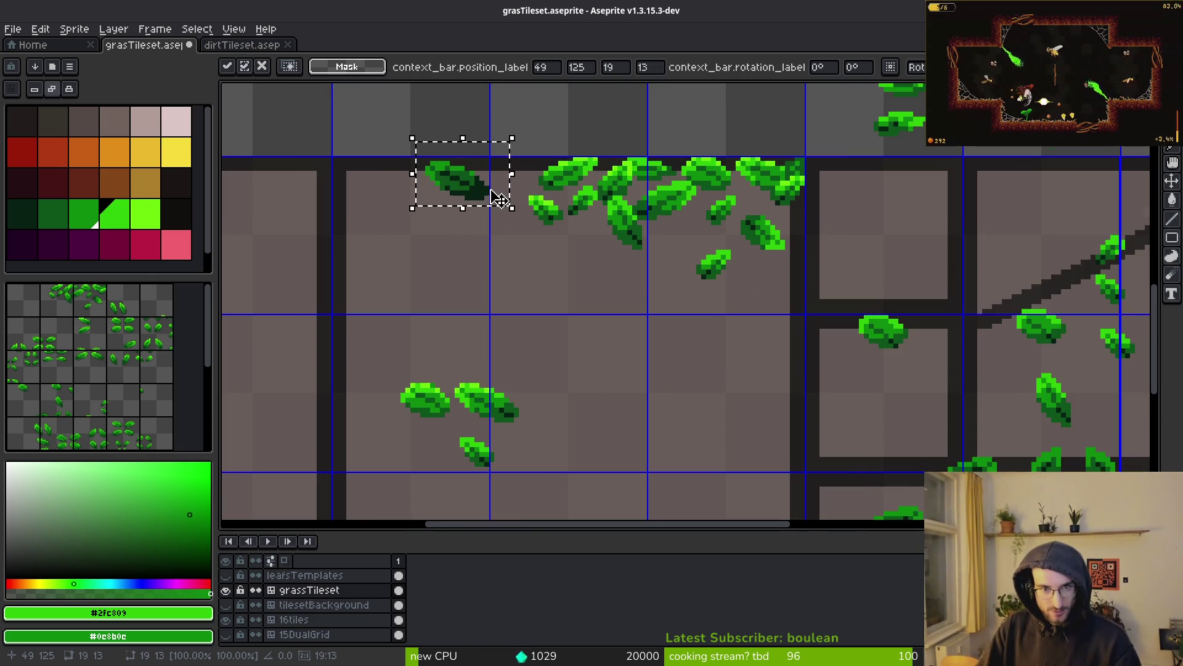
scroll(503, 237, up, 1)
key(Left)
key(Left)
key(Left)
key(Down)
mouse_move(487, 274)
mouse_down()
mouse_move(475, 247)
mouse_move(506, 280)
mouse_move(528, 248)
mouse_up()
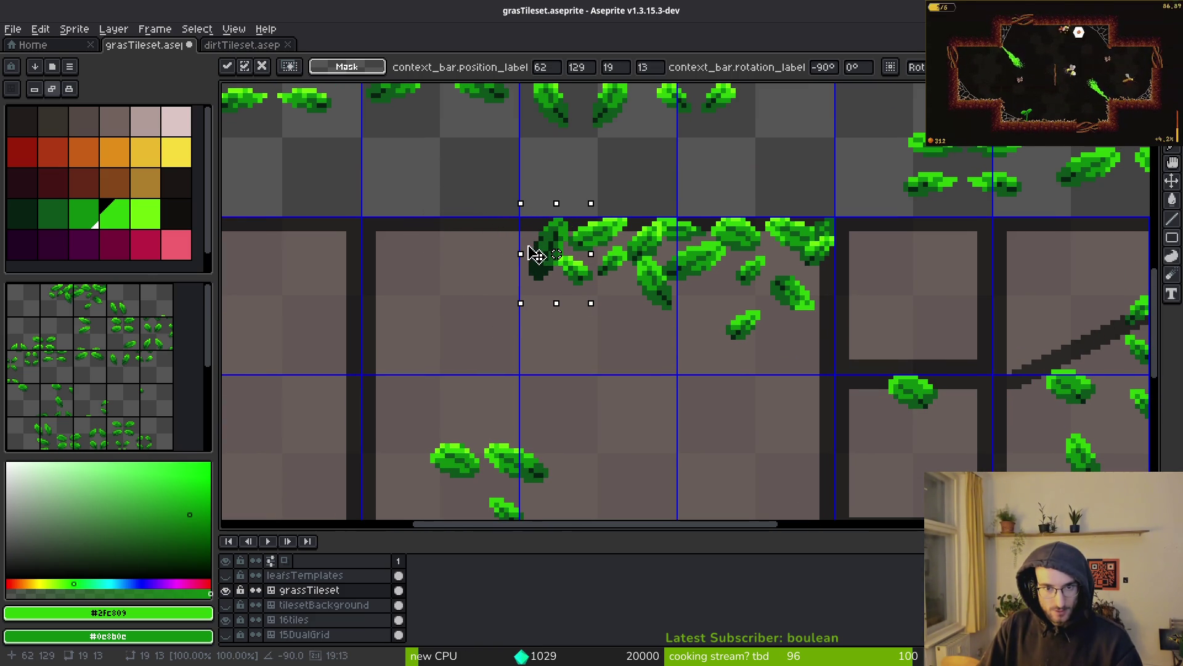
Step: Move a leaf cluster along the top edge and commit the placement
scroll(556, 254, down, 1)
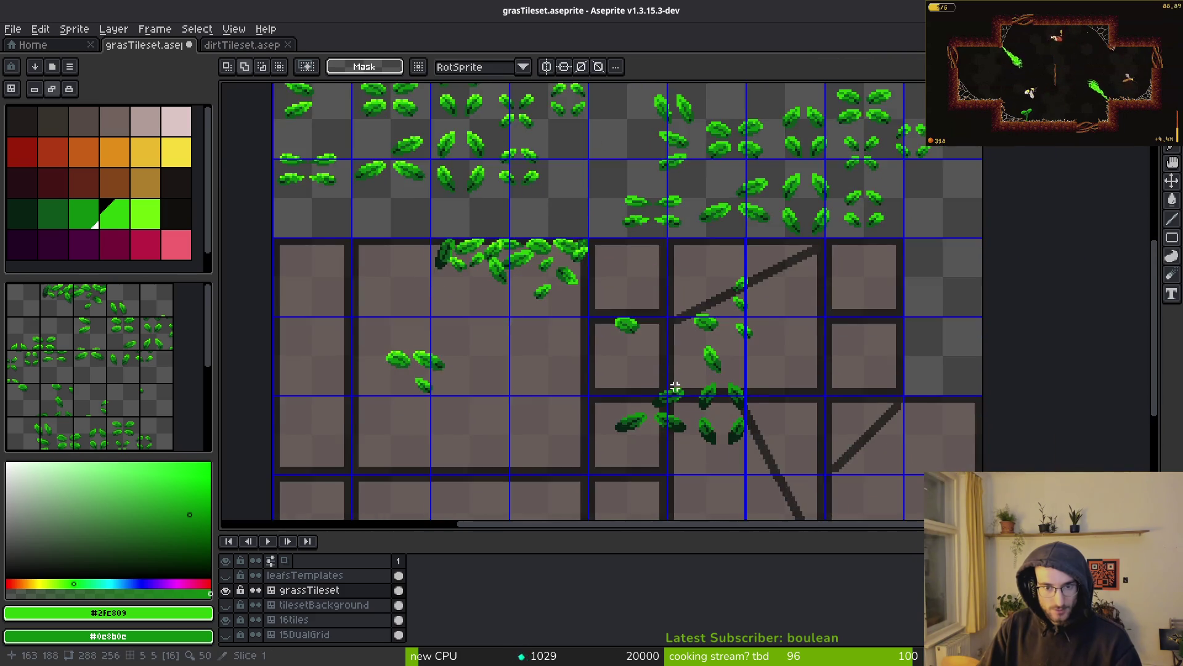
drag(726, 458, 621, 378)
mouse_move(547, 362)
mouse_down()
mouse_move(700, 454)
mouse_move(709, 475)
mouse_up()
mouse_move(557, 383)
mouse_down()
mouse_move(389, 318)
mouse_move(304, 230)
mouse_up()
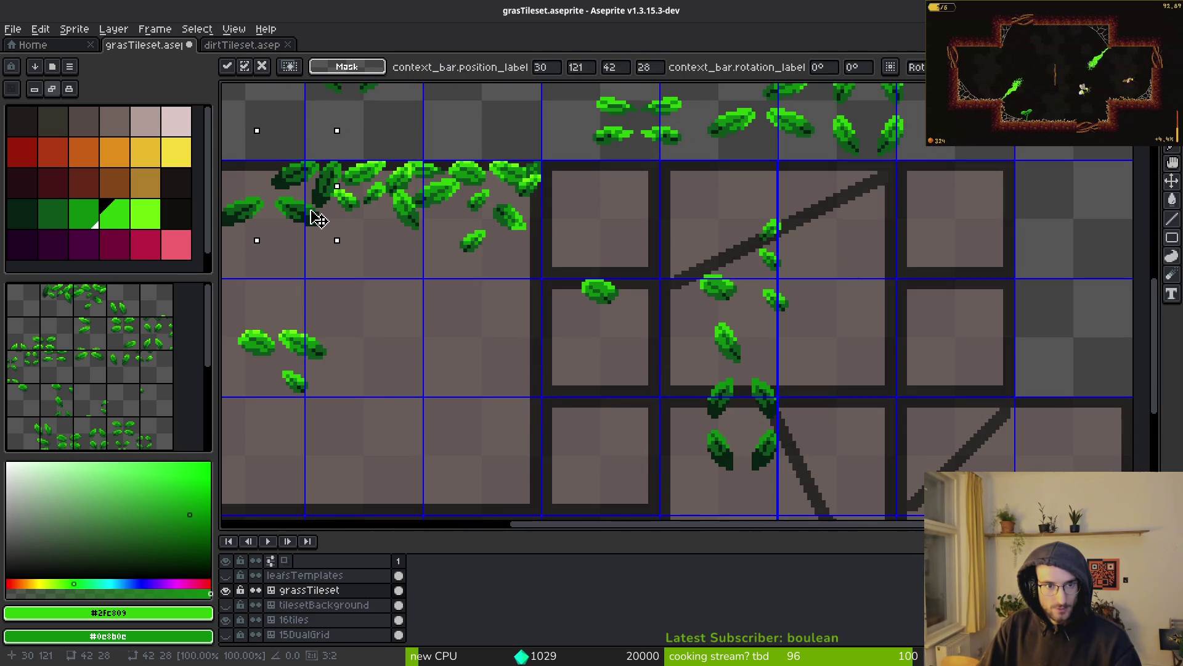
key(Return)
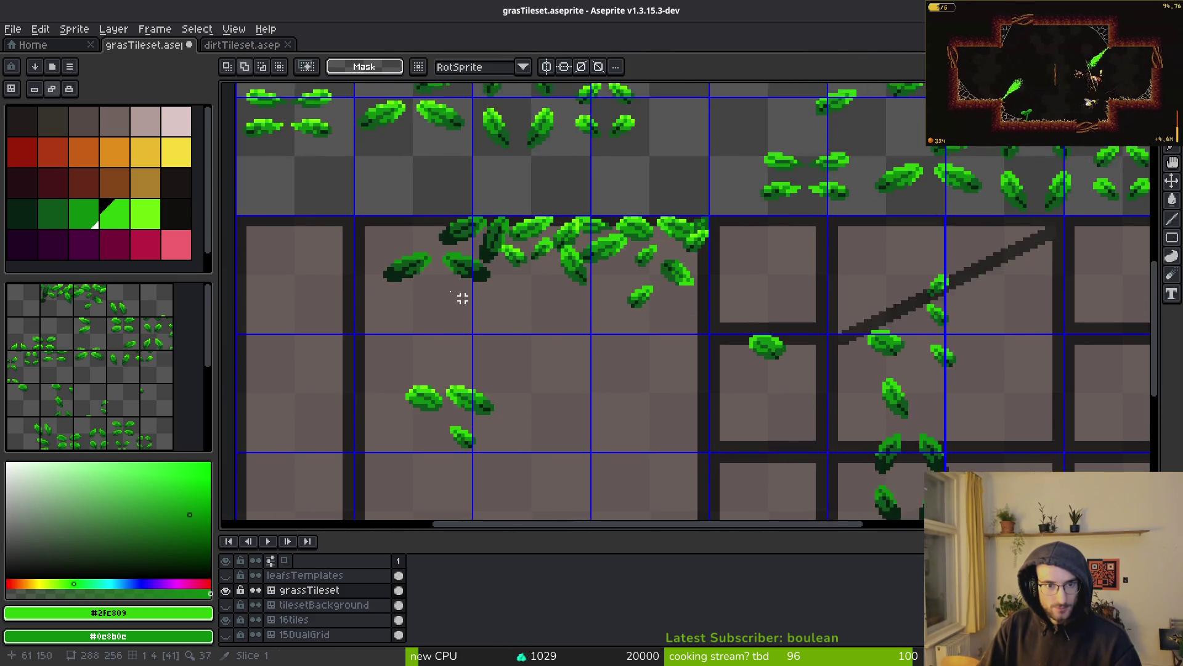
scroll(464, 351, up, 2)
scroll(484, 318, down, 2)
scroll(790, 417, down, 1)
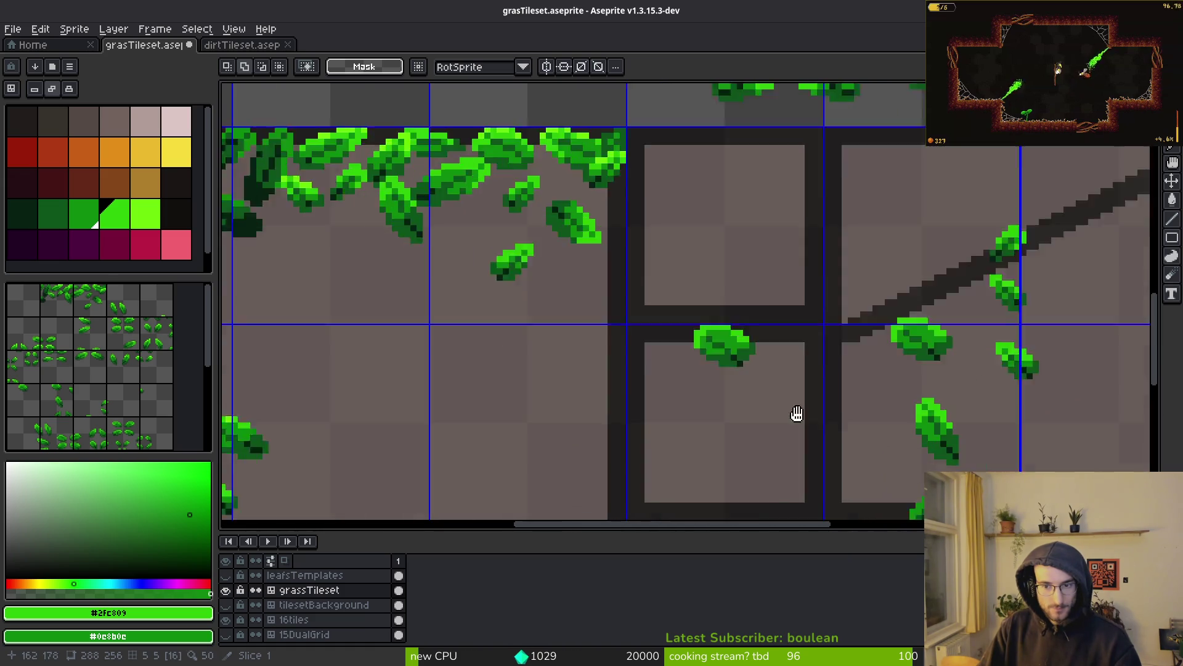
Step: Move the two dark leaves left into the top-edge cluster and commit
drag(741, 378, 877, 436)
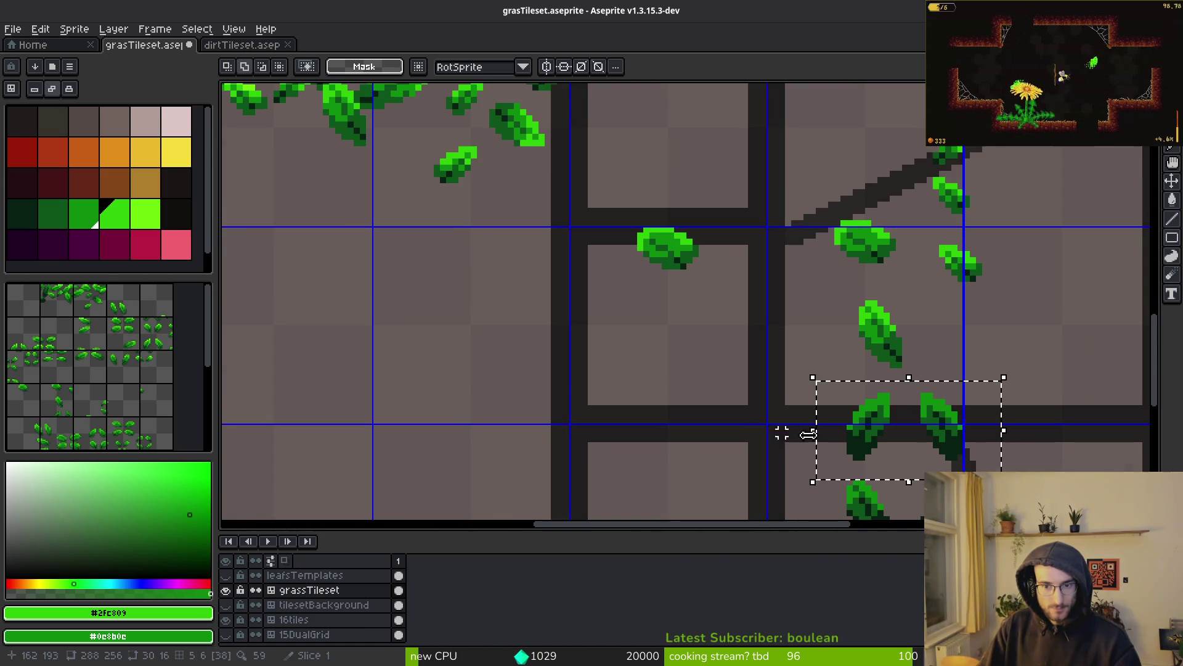
drag(782, 431, 291, 285)
mouse_move(675, 404)
mouse_down()
mouse_move(450, 310)
mouse_move(671, 473)
mouse_move(647, 444)
mouse_move(594, 423)
mouse_move(613, 423)
mouse_move(589, 431)
mouse_up()
key(Return)
scroll(616, 375, up, 2)
key(Return)
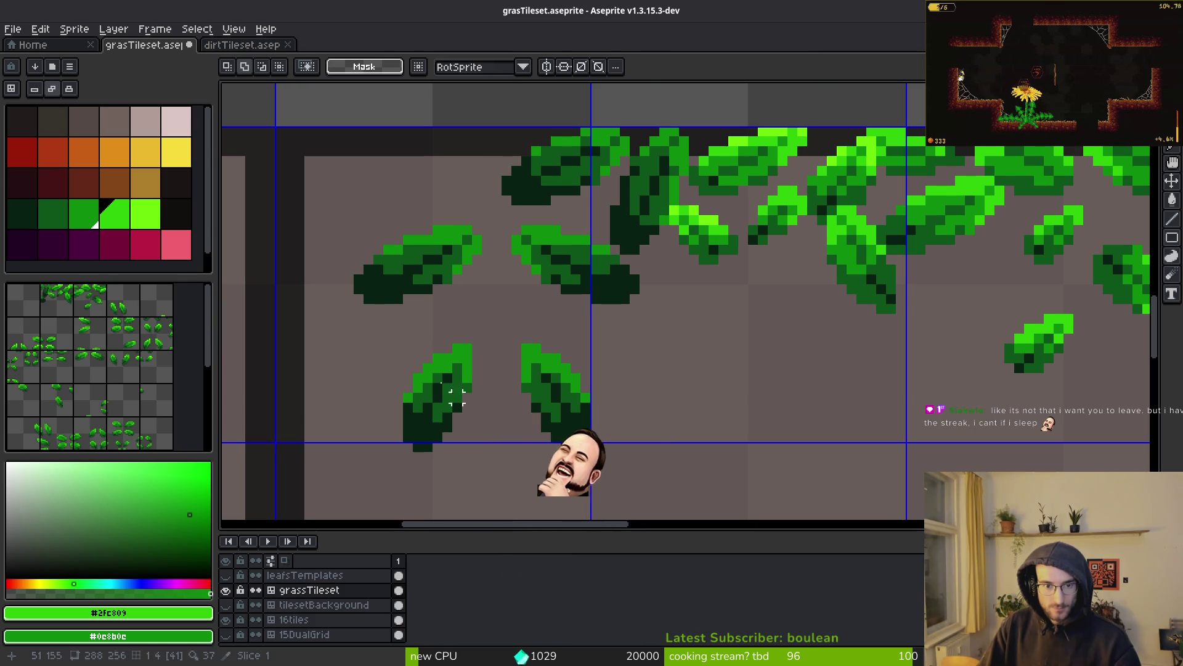
Step: Rotate one dark leaf 90° and raise it and the left leaf toward the tile edge
drag(341, 331, 488, 474)
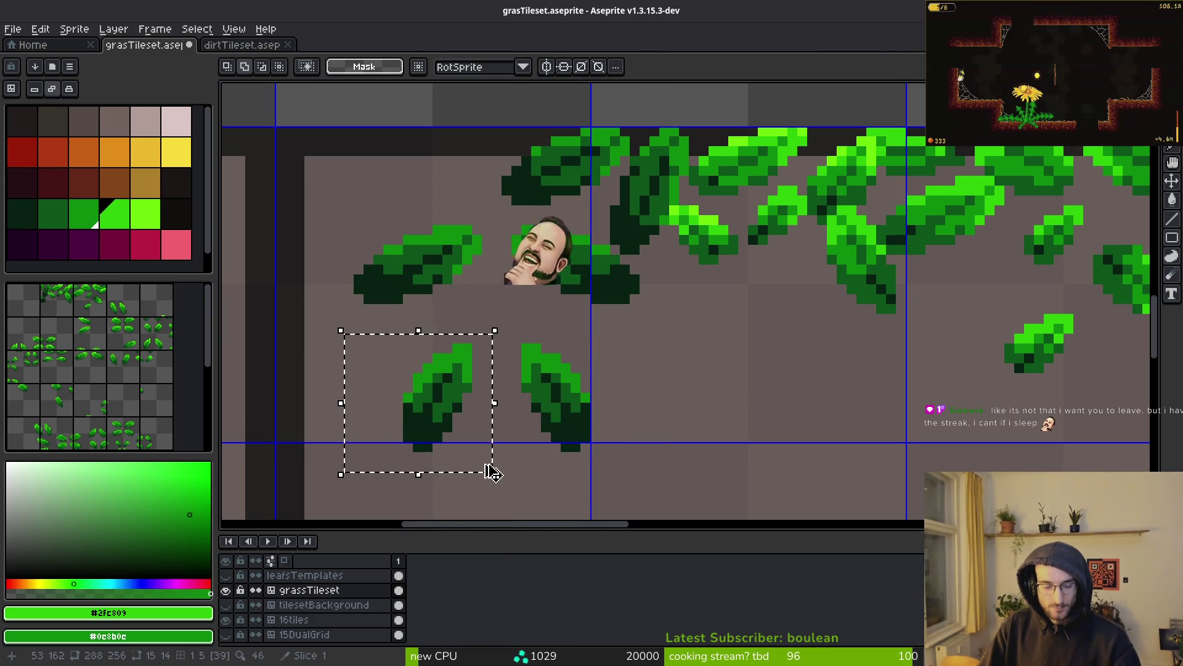
key(shift+r)
mouse_move(410, 402)
mouse_down()
mouse_move(452, 196)
mouse_move(444, 171)
mouse_move(344, 158)
mouse_up()
click(487, 279)
drag(312, 198, 491, 343)
drag(438, 238, 453, 175)
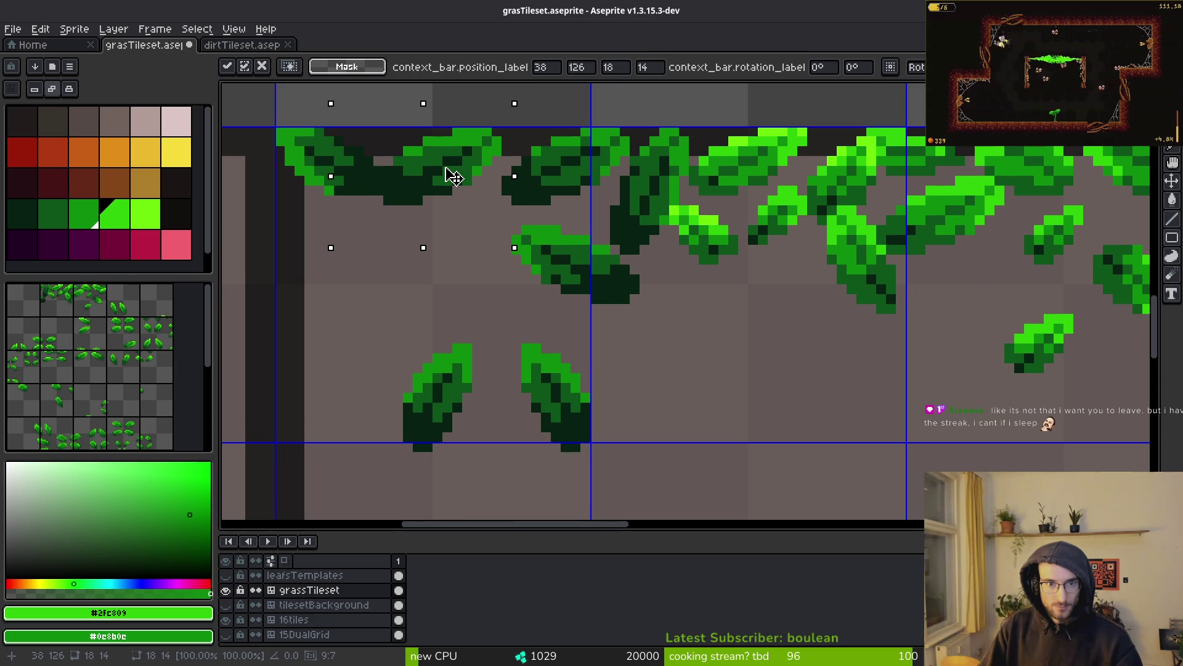
key(Return)
Step: Move the lower leaf group up into the top row and commit it
scroll(454, 180, down, 3)
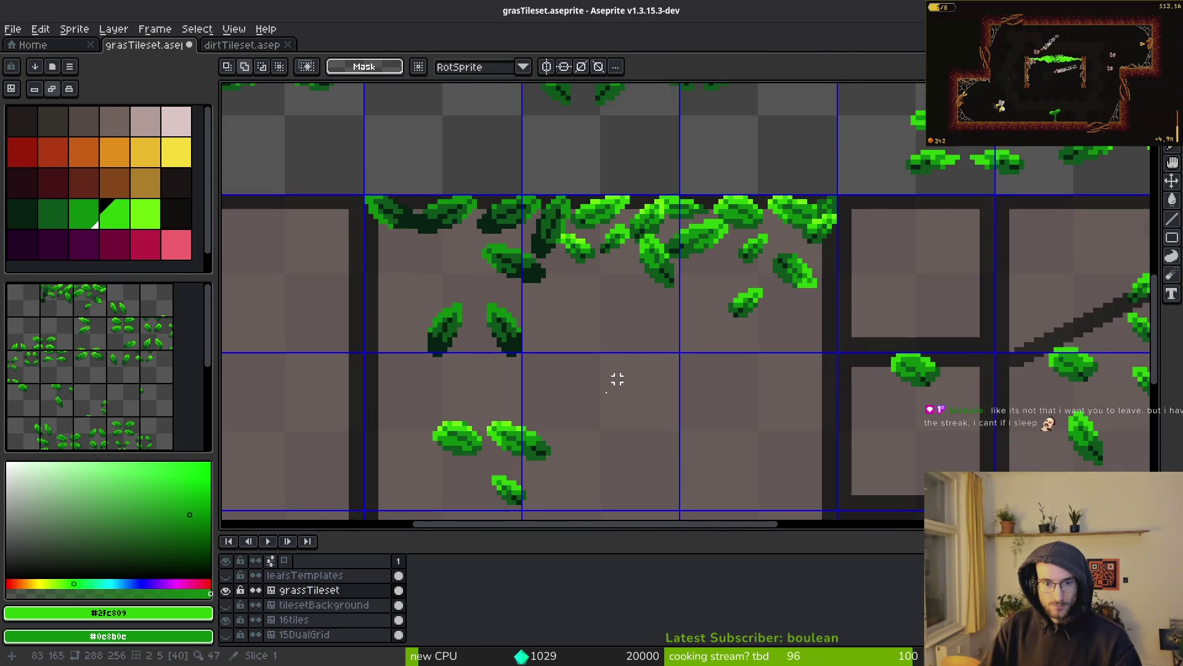
scroll(460, 425, up, 1)
scroll(460, 426, down, 2)
drag(382, 286, 644, 473)
scroll(671, 436, up, 2)
scroll(672, 435, up, 1)
mouse_move(592, 348)
mouse_down()
mouse_move(529, 187)
mouse_move(541, 187)
mouse_up()
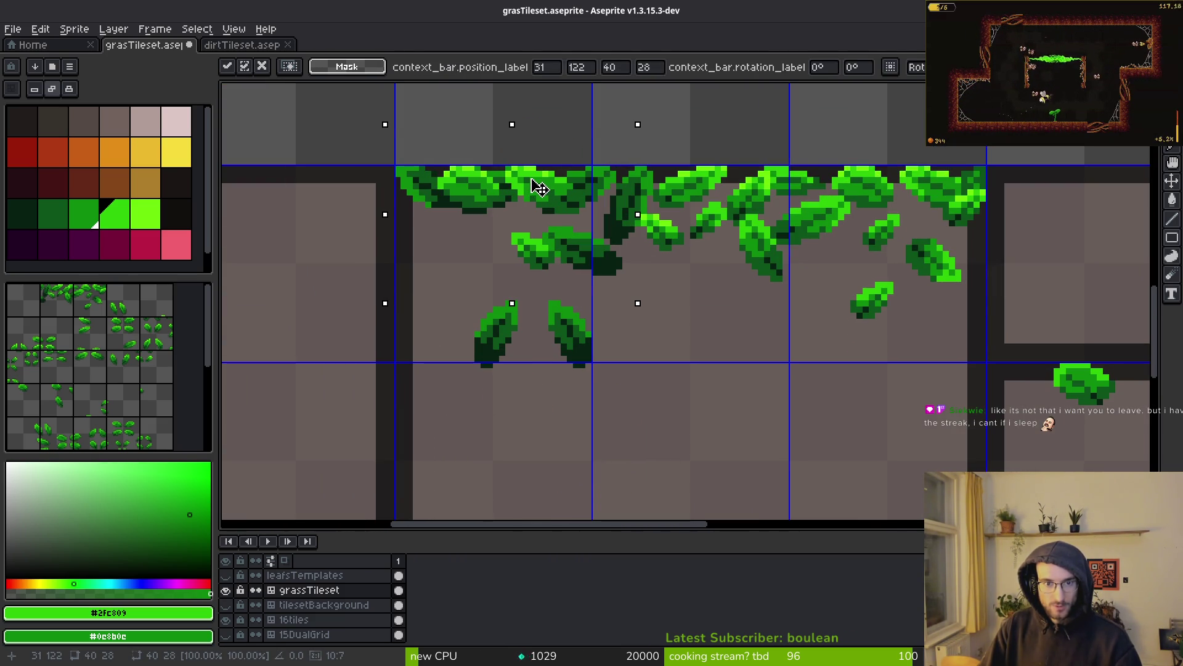
scroll(539, 188, down, 3)
key(Return)
scroll(568, 221, down, 1)
scroll(567, 220, up, 1)
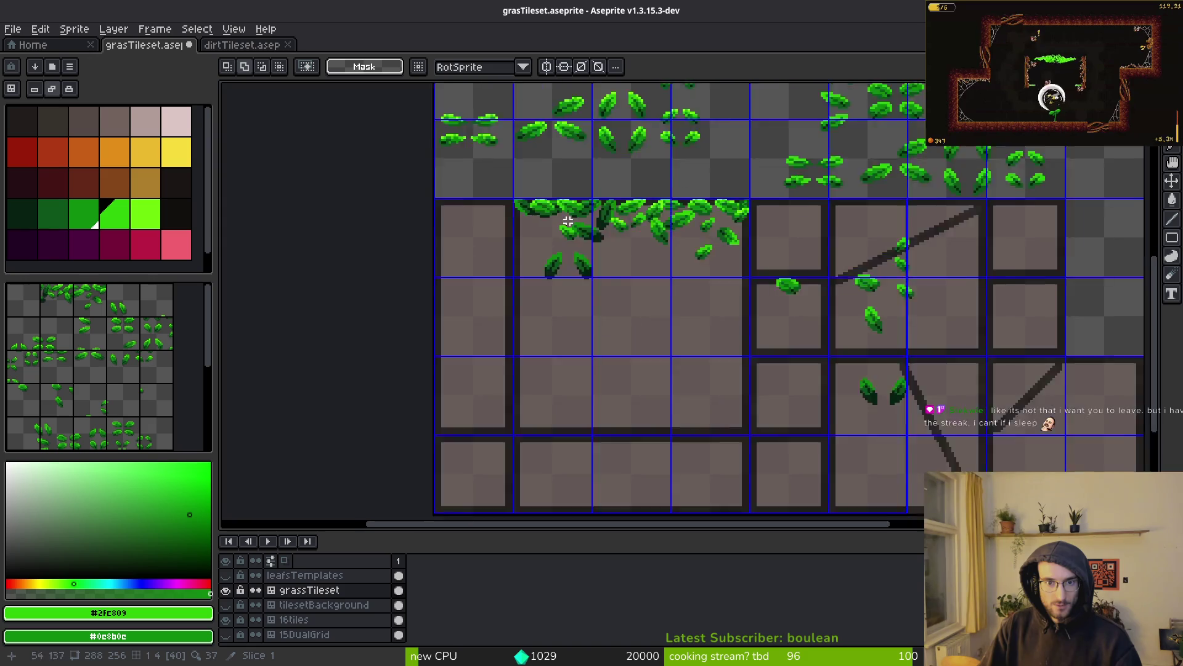
scroll(568, 221, up, 1)
drag(438, 322, 616, 402)
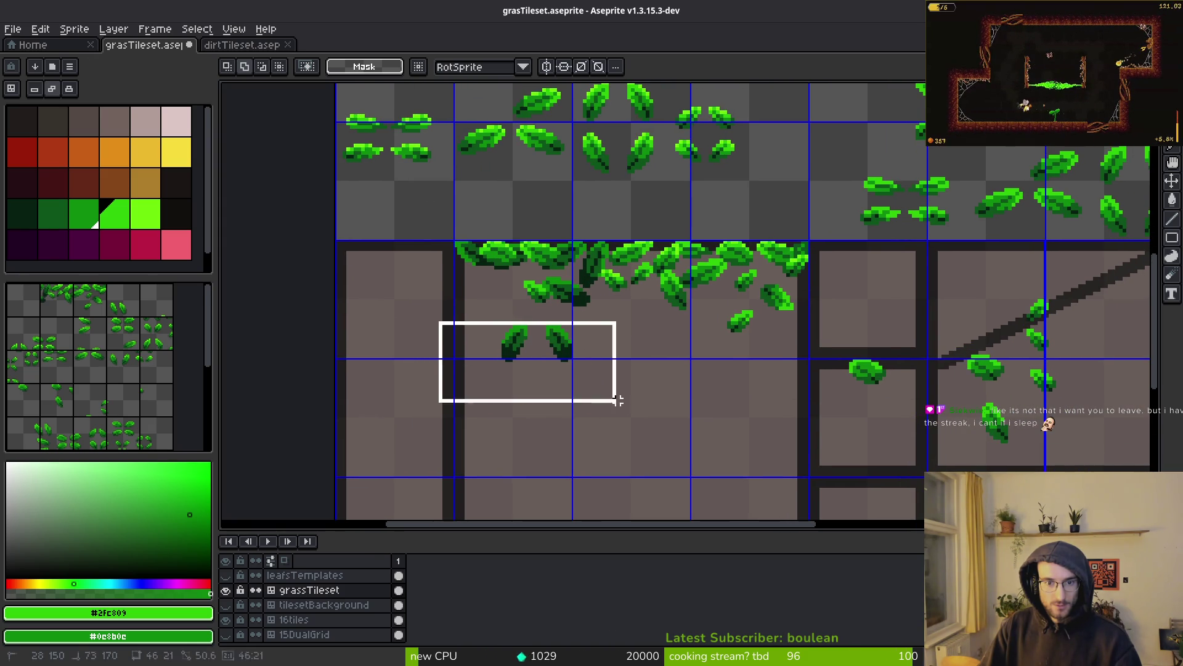
Step: Move the selected dark leaves into the cluster and rotate them 90°
drag(457, 309, 627, 405)
mouse_move(562, 363)
mouse_down()
mouse_move(548, 388)
mouse_move(495, 306)
mouse_move(511, 349)
mouse_up()
key(ctrl+r)
key(Return)
Step: Move two more single leaves upward toward the top-edge cluster
scroll(483, 319, up, 2)
mouse_move(438, 288)
mouse_down()
mouse_move(563, 375)
mouse_move(560, 365)
mouse_up()
mouse_move(523, 328)
mouse_down()
mouse_move(523, 285)
mouse_move(492, 258)
mouse_move(555, 261)
mouse_move(576, 280)
mouse_move(603, 361)
mouse_up()
key(Return)
mouse_move(633, 311)
mouse_down()
mouse_move(570, 302)
mouse_move(663, 259)
mouse_move(806, 427)
mouse_move(821, 409)
mouse_up()
scroll(641, 302, up, 1)
key(Return)
Step: Shift the second leaf and the bottom leaf up and left into the cluster
drag(456, 312, 657, 449)
mouse_move(579, 407)
mouse_down()
mouse_move(448, 255)
mouse_move(441, 267)
mouse_move(586, 343)
mouse_up()
key(Return)
mouse_move(445, 265)
mouse_down()
mouse_move(626, 415)
mouse_move(539, 376)
mouse_move(541, 338)
mouse_move(422, 325)
mouse_move(441, 333)
mouse_move(487, 259)
mouse_move(471, 232)
mouse_move(454, 266)
mouse_move(467, 263)
mouse_up()
drag(318, 413, 481, 517)
mouse_move(455, 499)
mouse_down()
mouse_move(390, 343)
mouse_move(422, 322)
mouse_move(436, 341)
mouse_up()
key(Return)
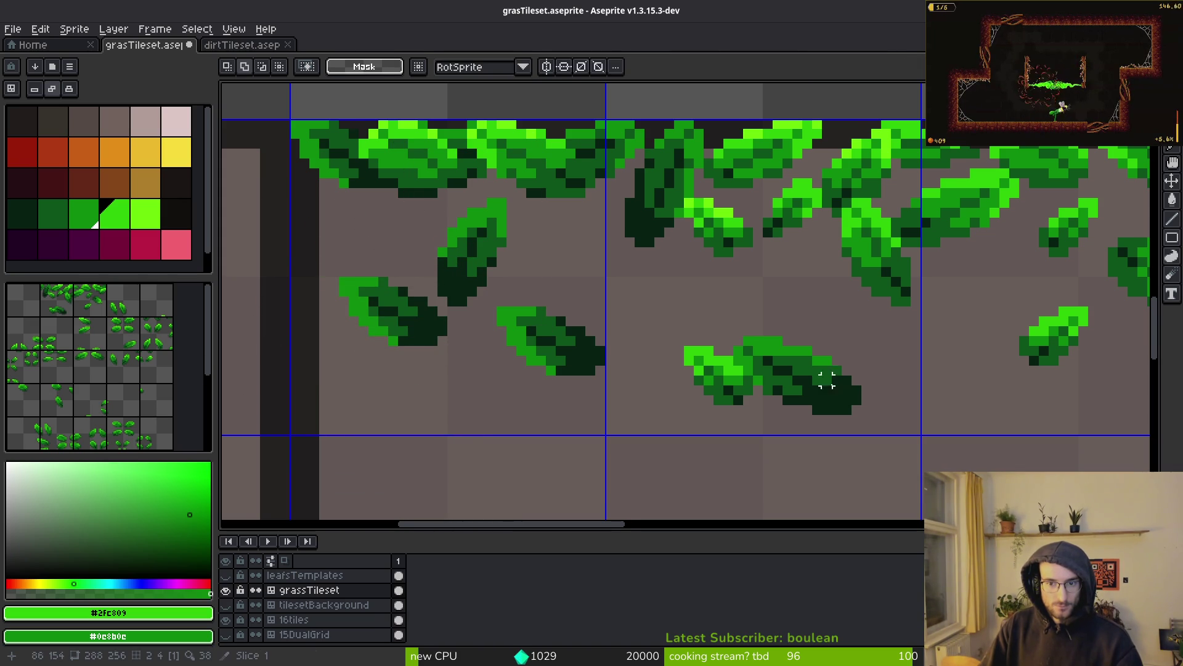
Step: Move the lower-right leaf up into the hanging cluster
scroll(581, 320, right, 1)
scroll(581, 319, down, 1)
drag(542, 283, 827, 431)
mouse_move(649, 296)
mouse_down()
mouse_move(820, 419)
mouse_move(402, 226)
mouse_move(417, 258)
mouse_move(409, 242)
mouse_move(425, 249)
mouse_up()
key(Return)
Step: Bring the right-side leaf left so it hangs just under the cluster
scroll(783, 315, down, 3)
drag(840, 292, 921, 362)
mouse_move(875, 328)
mouse_down()
mouse_move(658, 331)
mouse_move(852, 314)
mouse_move(653, 313)
mouse_move(454, 243)
mouse_move(551, 254)
mouse_up()
scroll(497, 249, up, 3)
scroll(551, 254, down, 3)
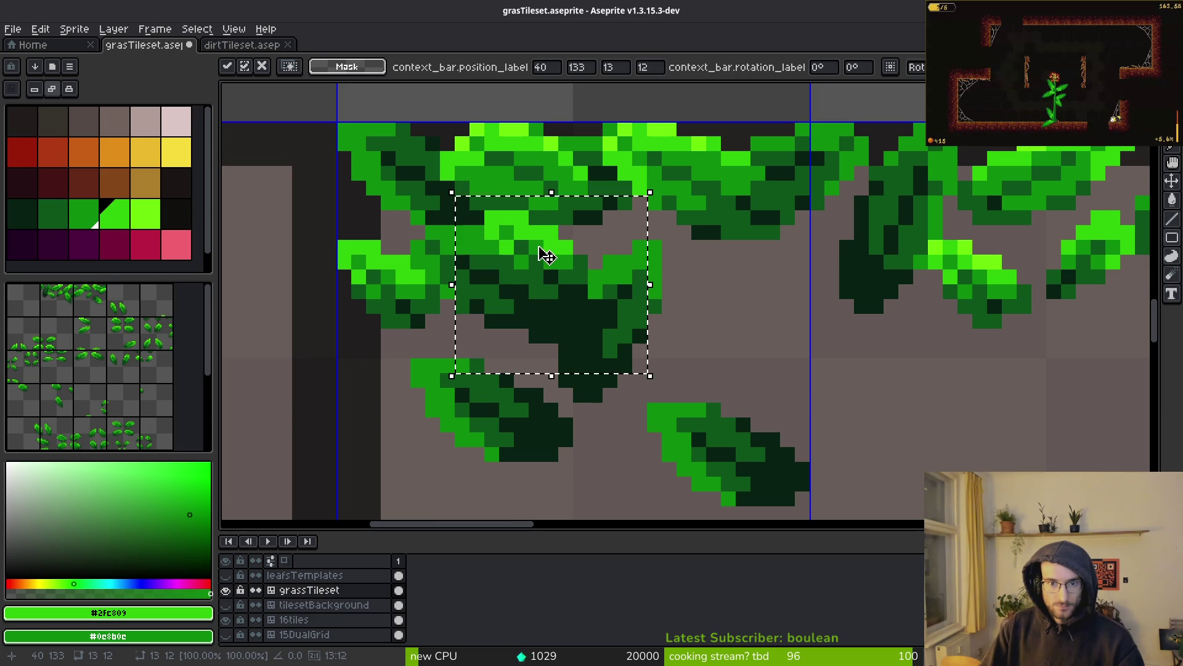
key(Return)
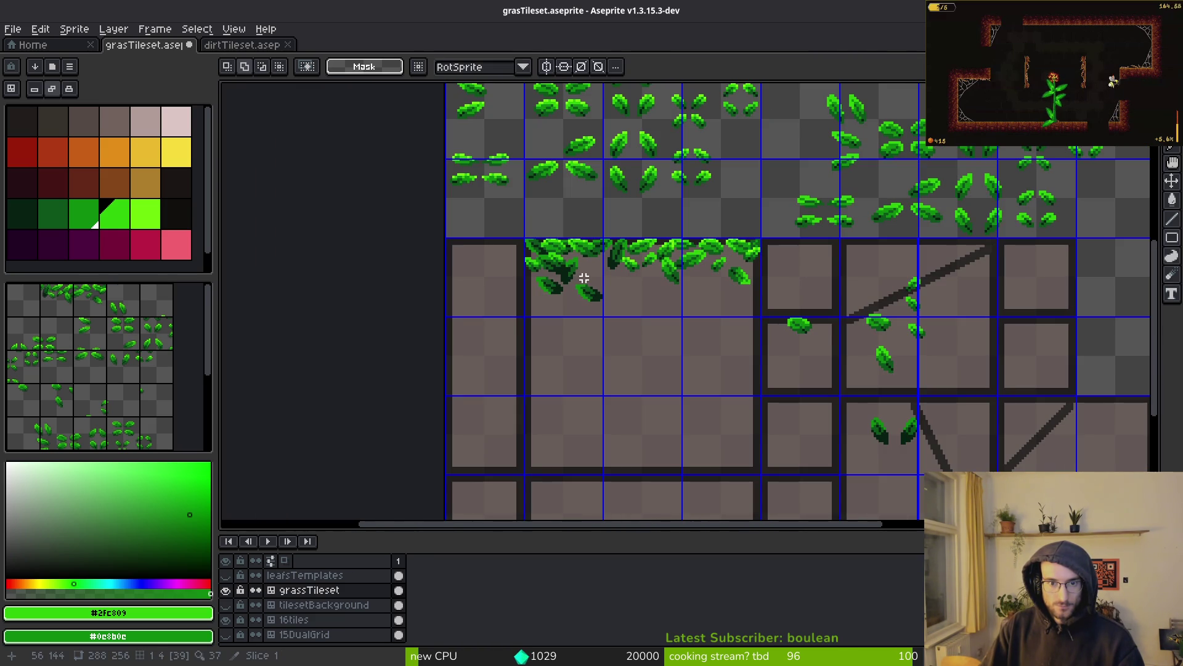
Step: Copy a template leaf and drop the pasted copy onto the large tile's top edge
scroll(586, 278, up, 1)
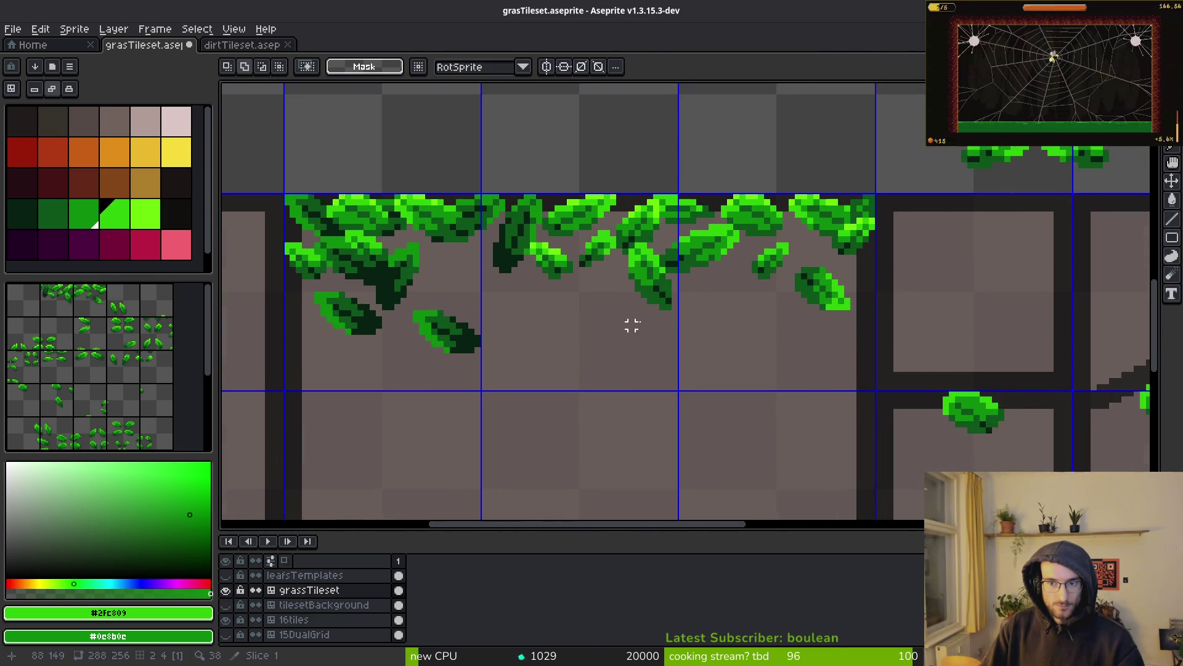
scroll(571, 203, up, 2)
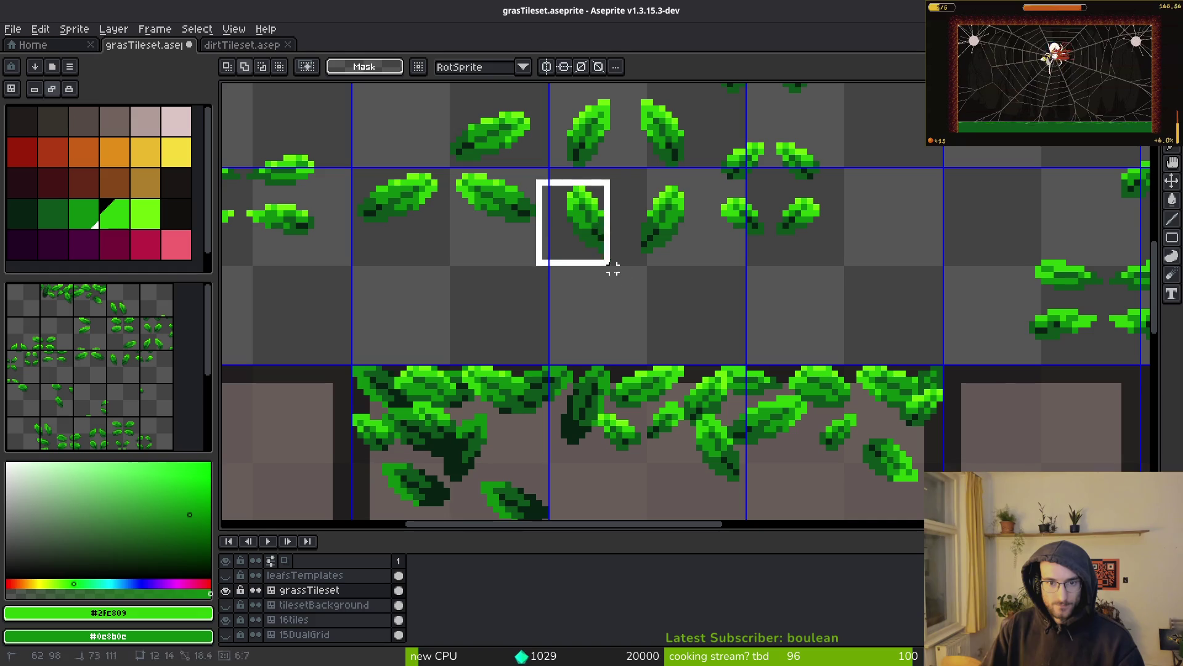
drag(569, 182, 638, 271)
key(ctrl+c)
key(ctrl+v)
mouse_move(586, 233)
mouse_down()
mouse_move(573, 388)
mouse_move(547, 401)
mouse_move(601, 402)
mouse_move(546, 411)
mouse_up()
scroll(636, 246, down, 3)
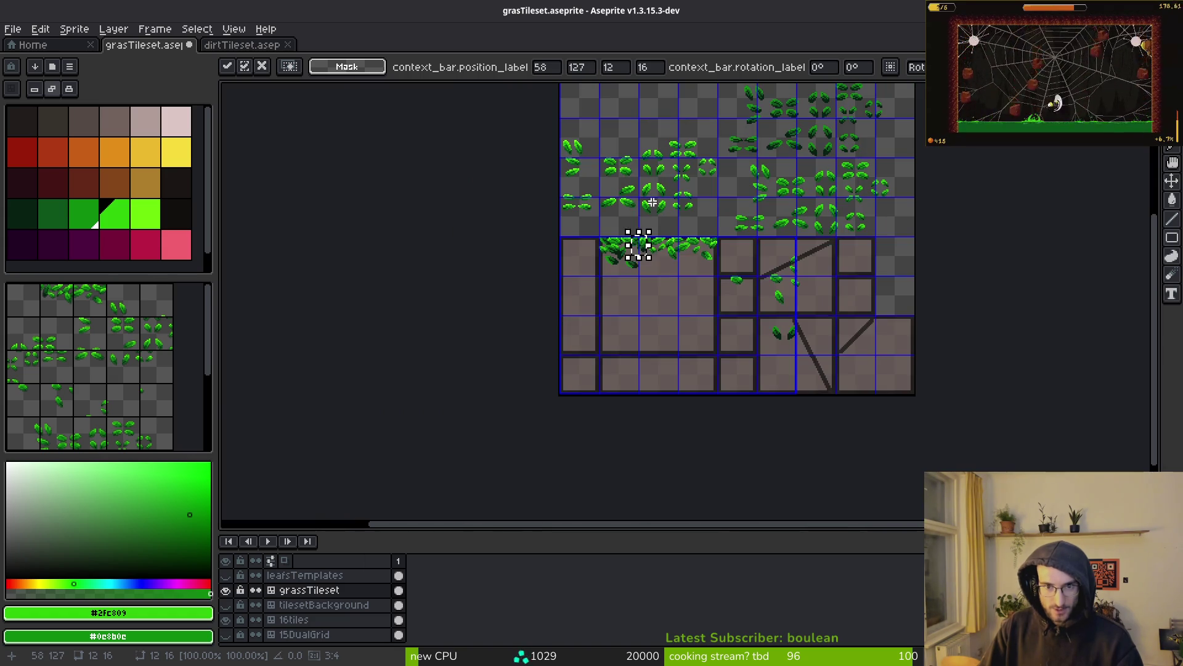
click(637, 246)
scroll(627, 183, up, 2)
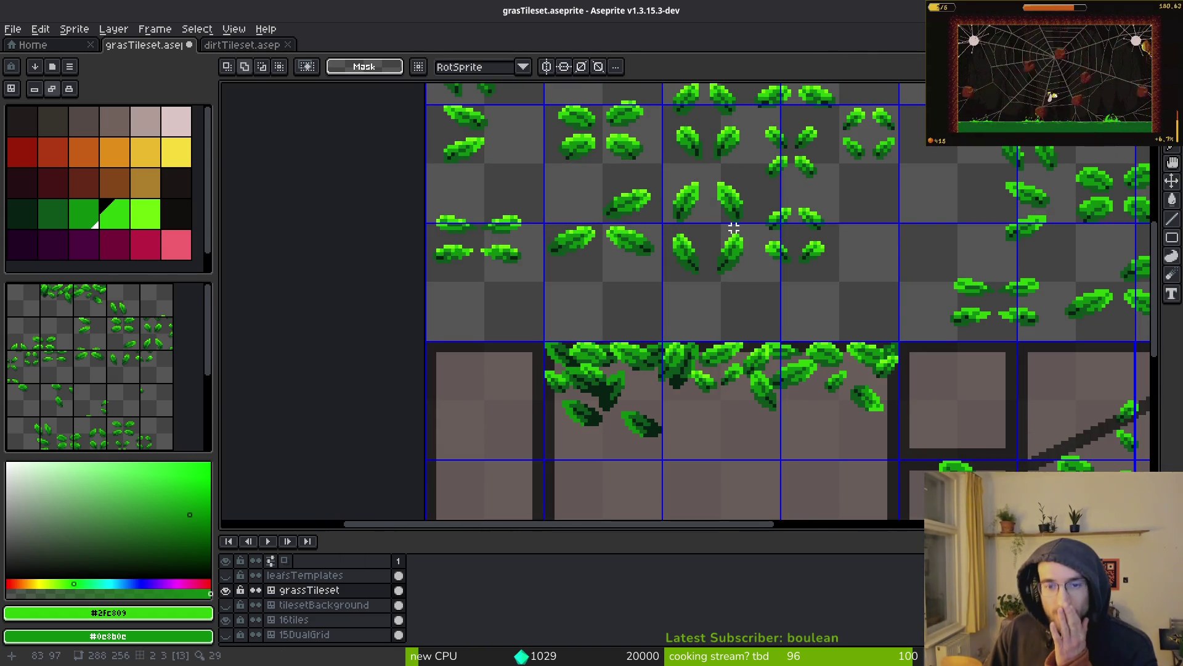
scroll(922, 297, down, 2)
scroll(922, 297, up, 2)
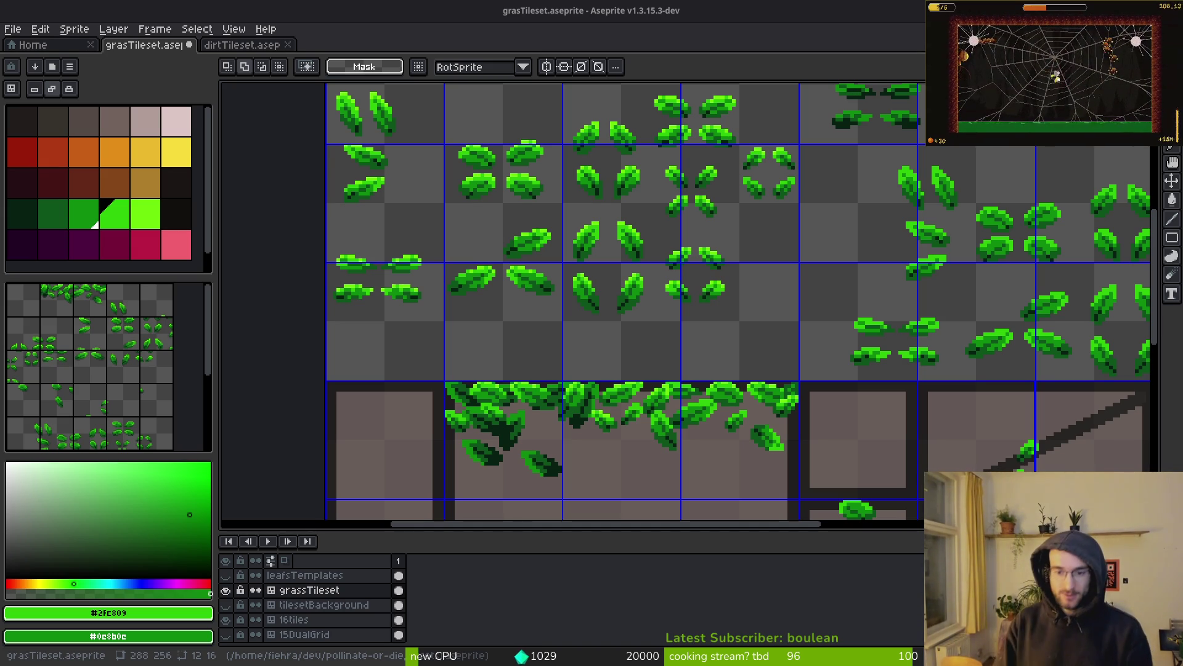
scroll(723, 433, down, 2)
Step: Save the tileset with Ctrl+S as grasTileset.aseprite
scroll(549, 338, up, 1)
key(ctrl+s)
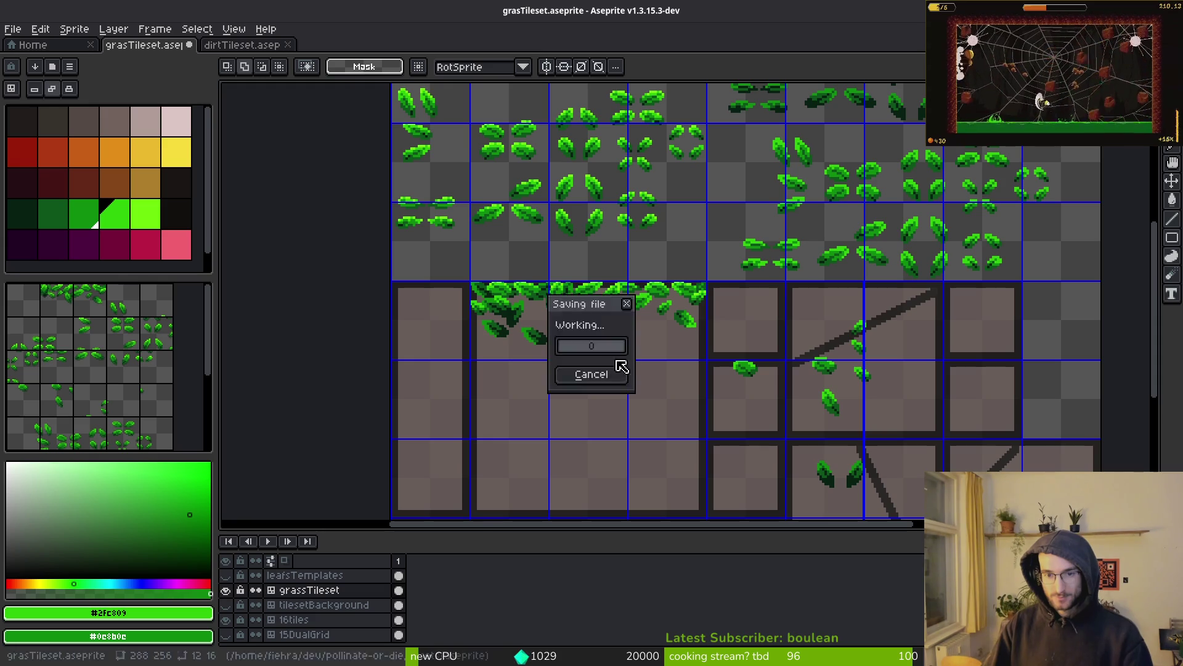
scroll(563, 354, down, 4)
scroll(546, 335, up, 4)
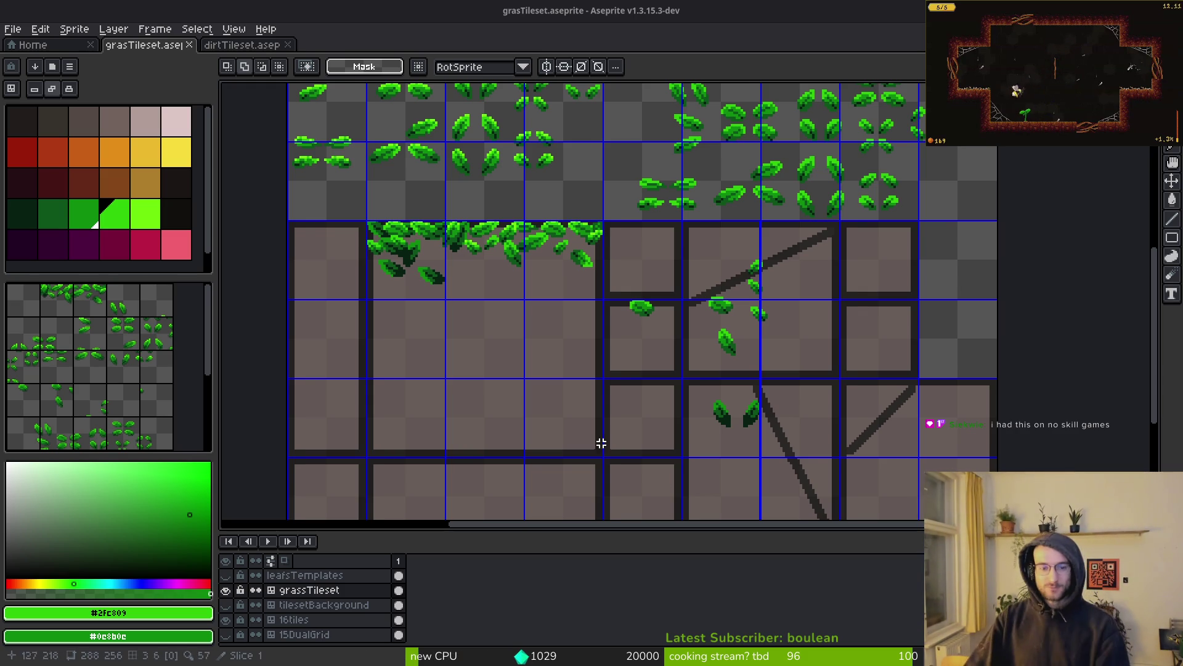
scroll(518, 338, down, 4)
scroll(547, 334, up, 3)
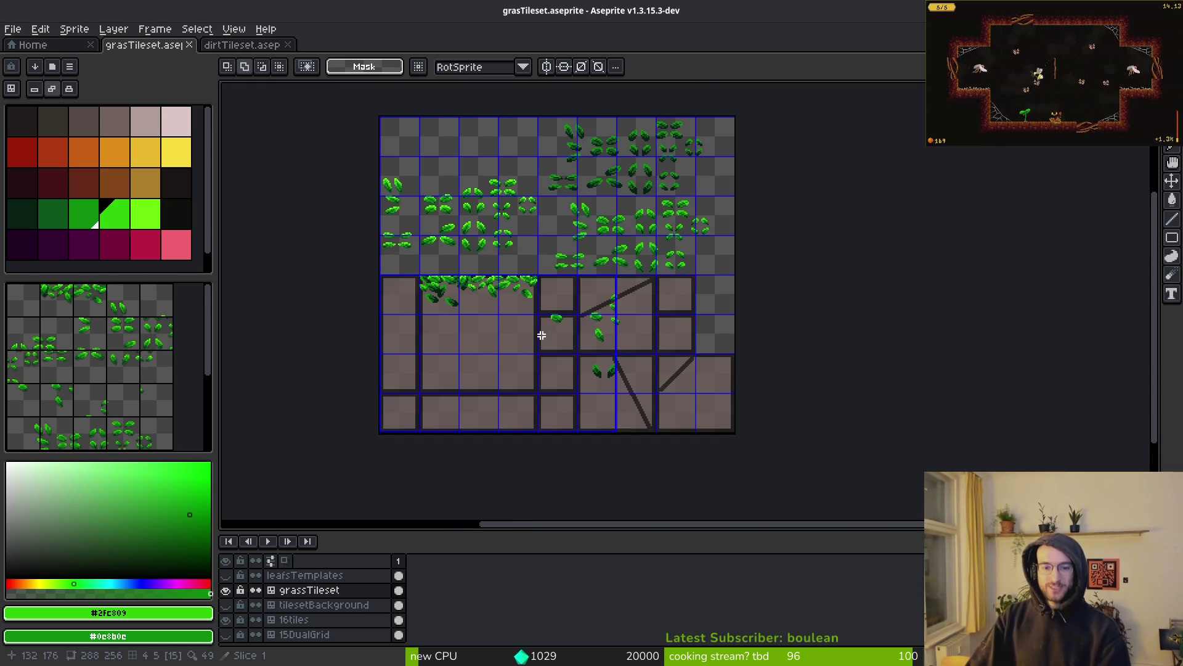
key(ctrl+s)
scroll(627, 354, up, 1)
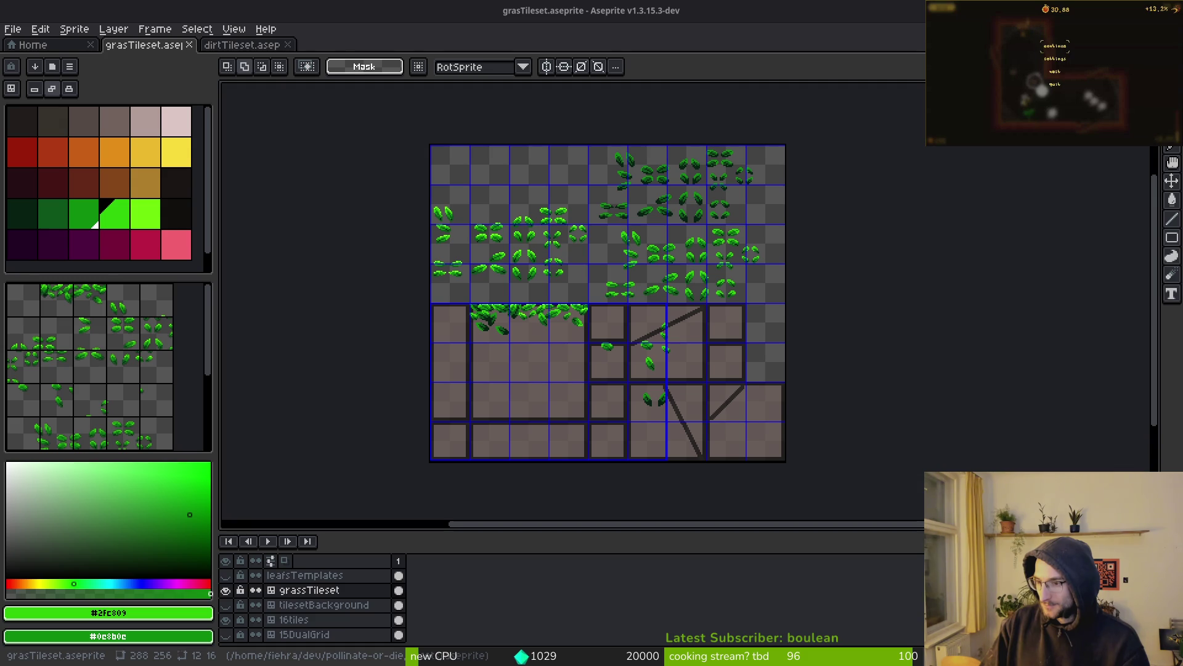
scroll(817, 309, left, 1)
key(ctrl+s)
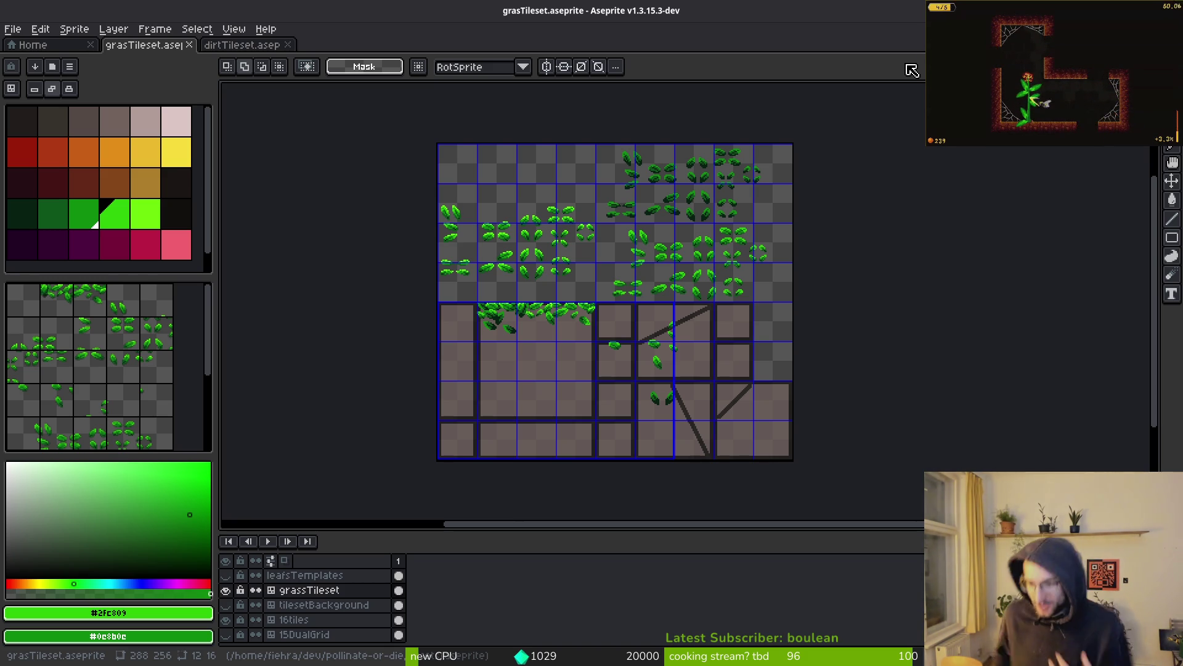
key(ctrl+s)
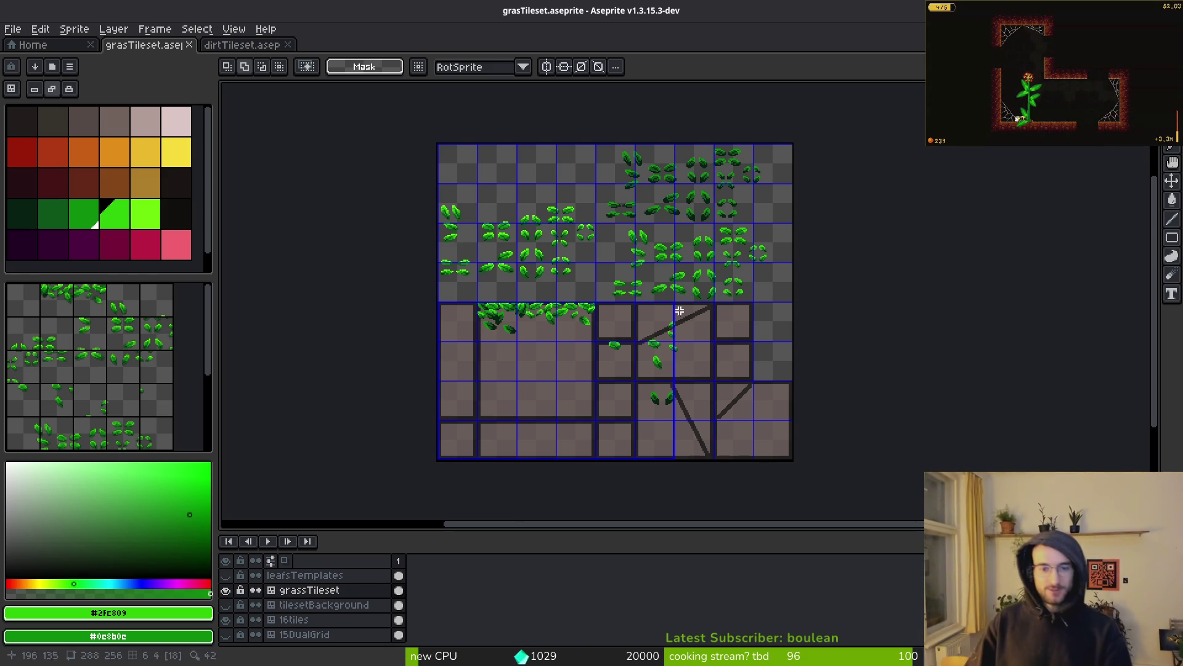
click(241, 44)
Step: Close the dirt and grass tileset files in Aseprite
click(287, 44)
click(189, 44)
key(alt+Tab)
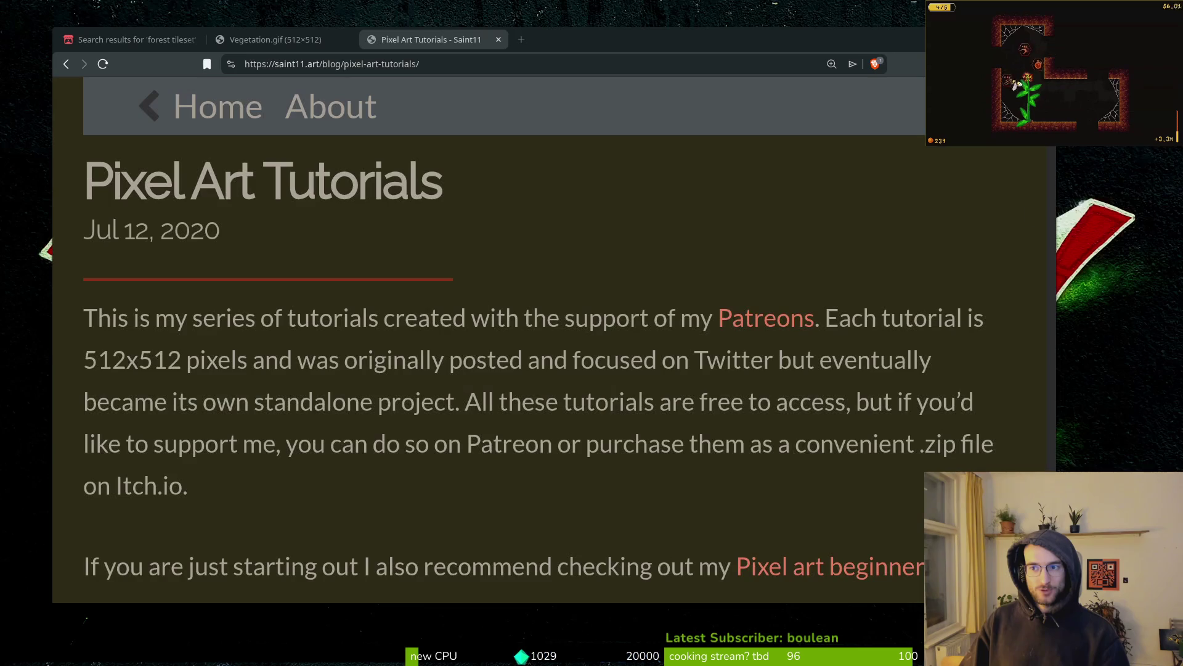
Step: Load the Twitch Creator Dashboard in a new browser tab via 'dash'
click(516, 39)
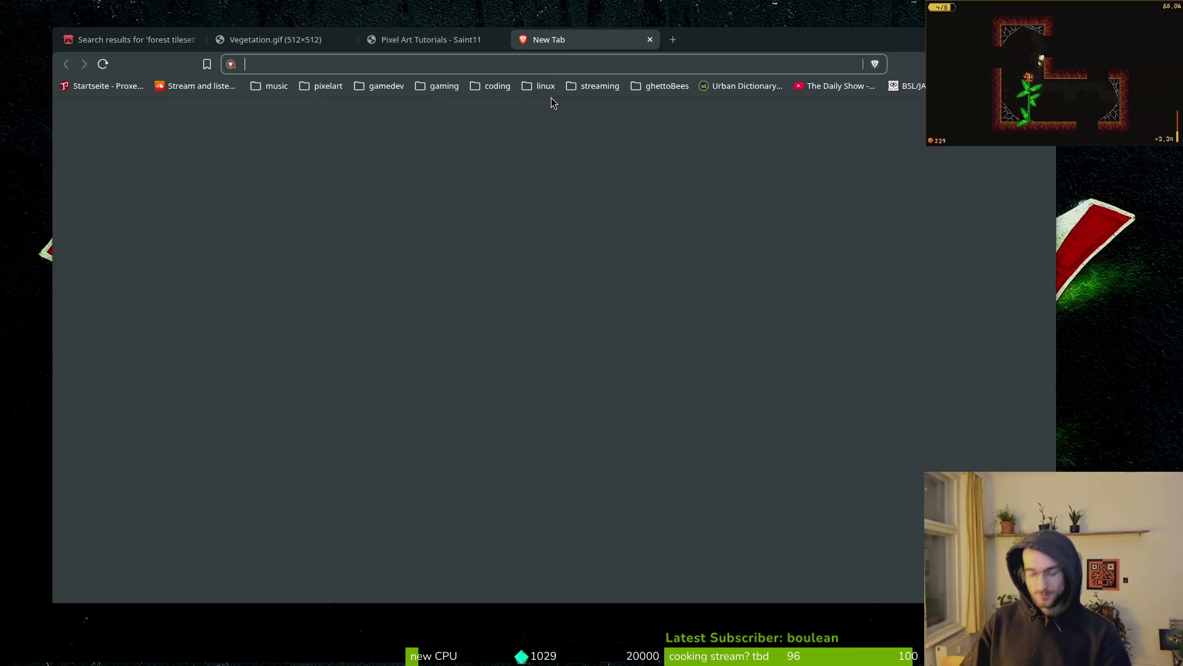
text(dash)
key(Down)
key(Return)
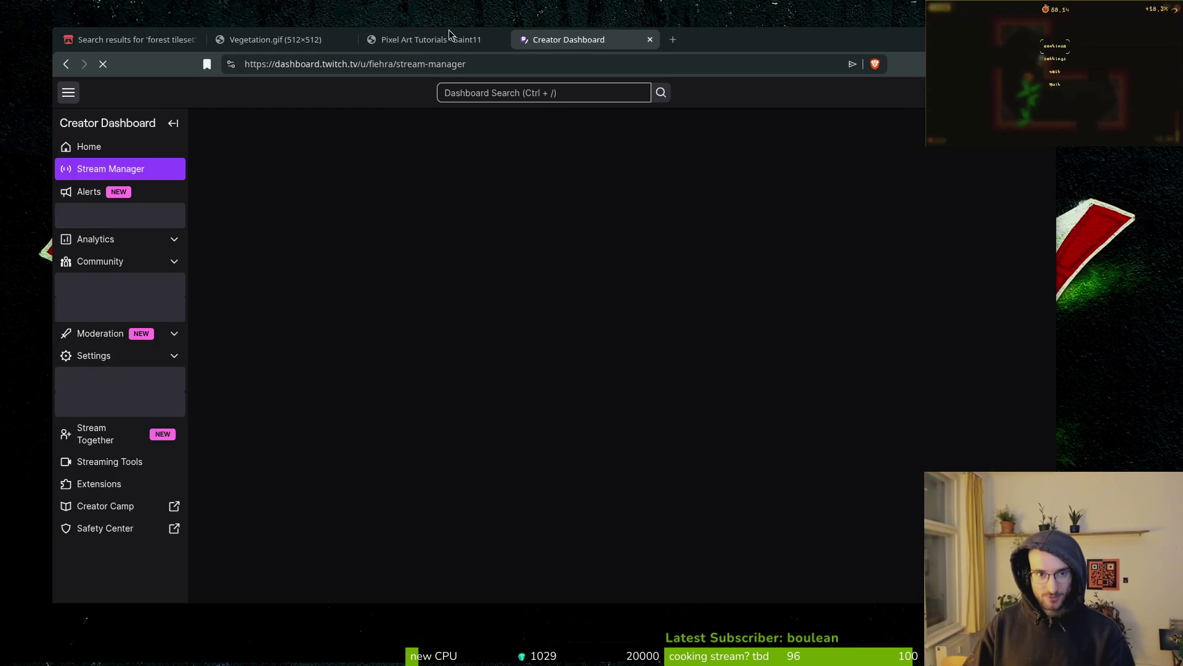
Step: Close the Pixel Art Tutorials, reference and forest tileset search tabs
click(443, 37)
key(ctrl+Tab)
click(216, 38)
key(ctrl+w)
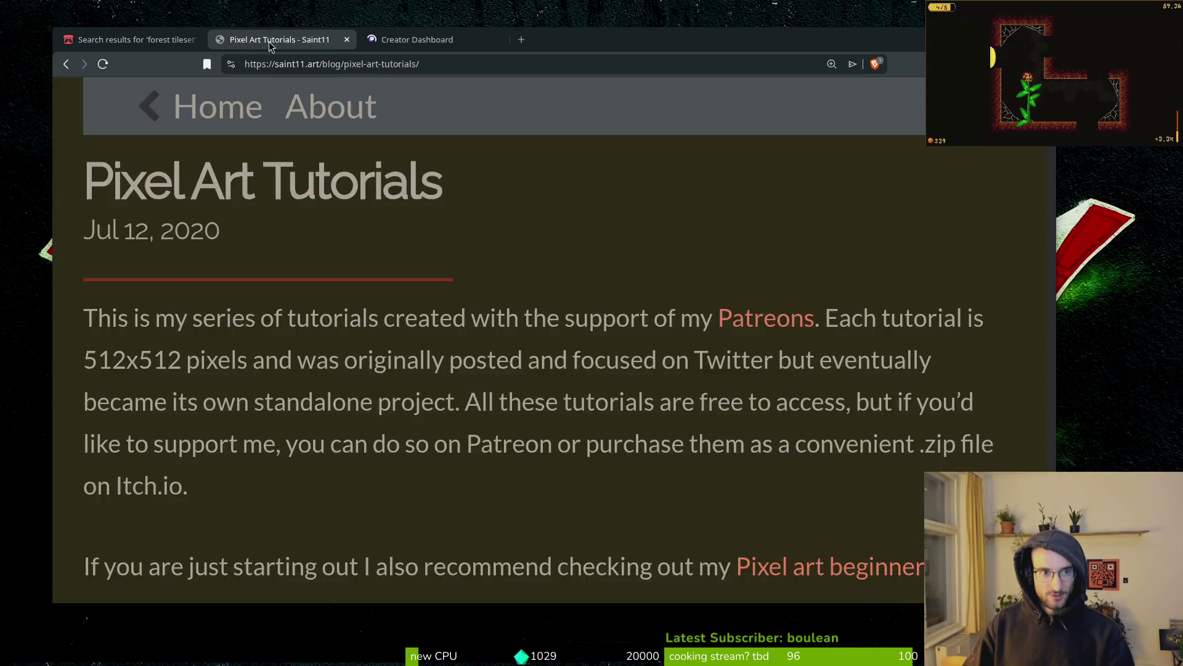
key(ctrl+w)
click(135, 40)
key(ctrl+Tab)
middle_click(137, 38)
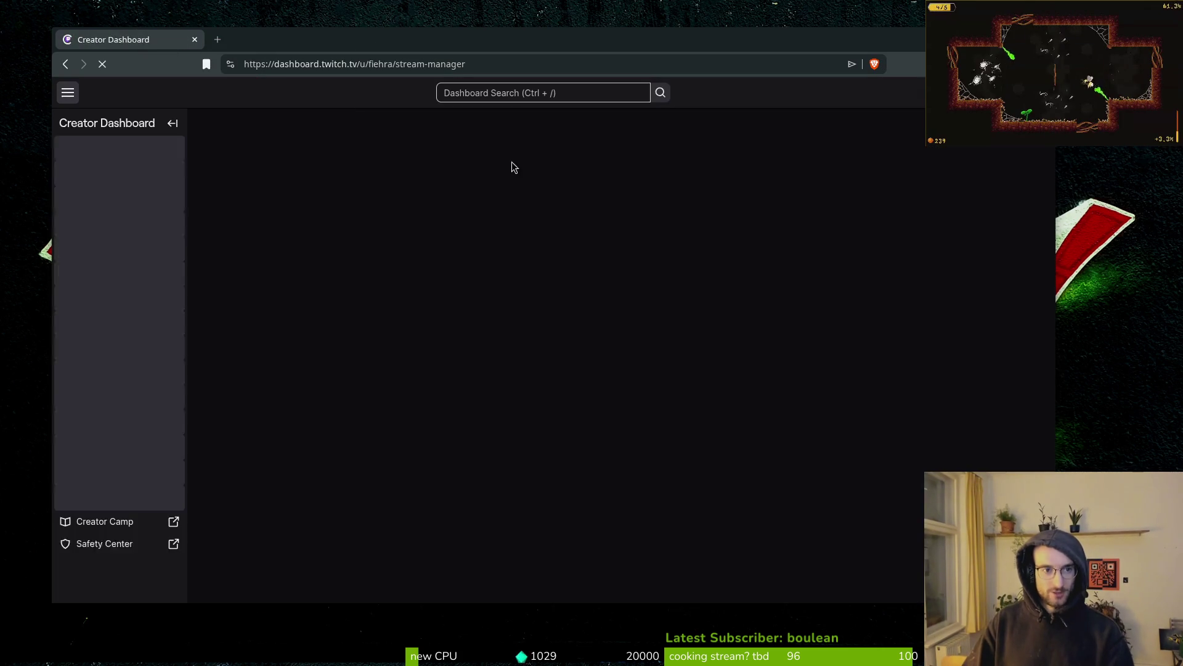